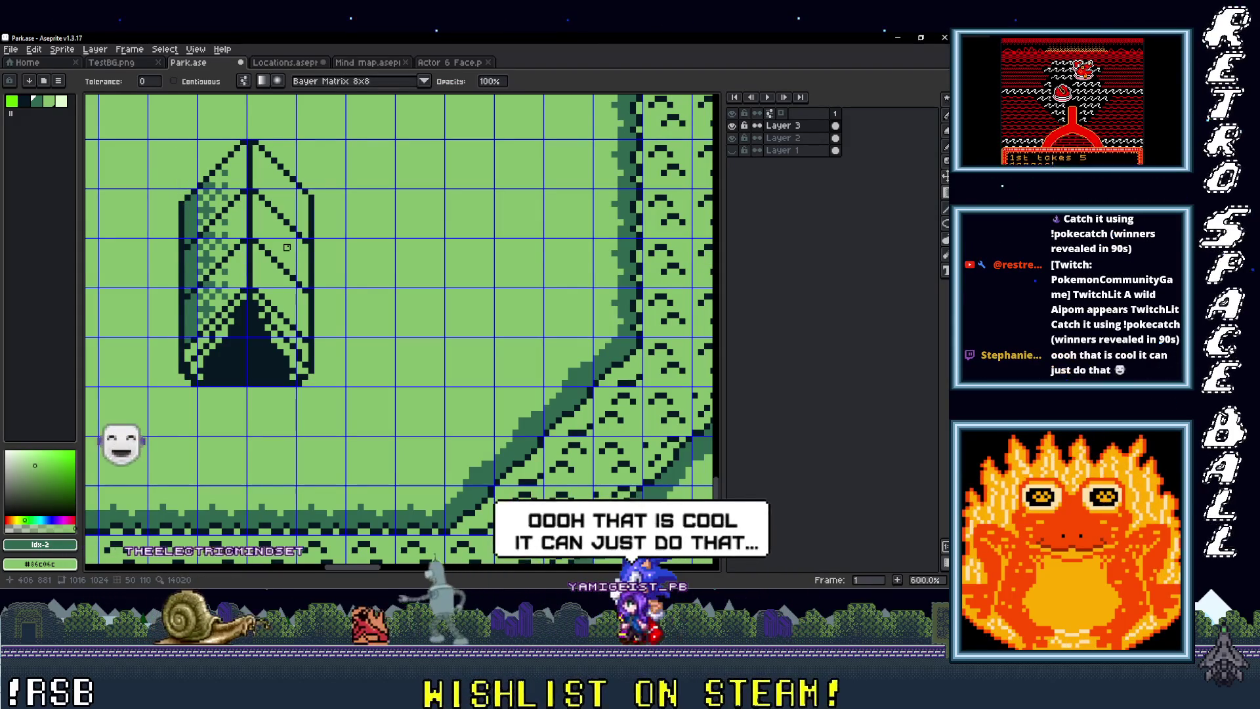
Step: Select the tent's right half by colour and fill it with Bayer 8x8 dithering
key(w)
click(279, 228)
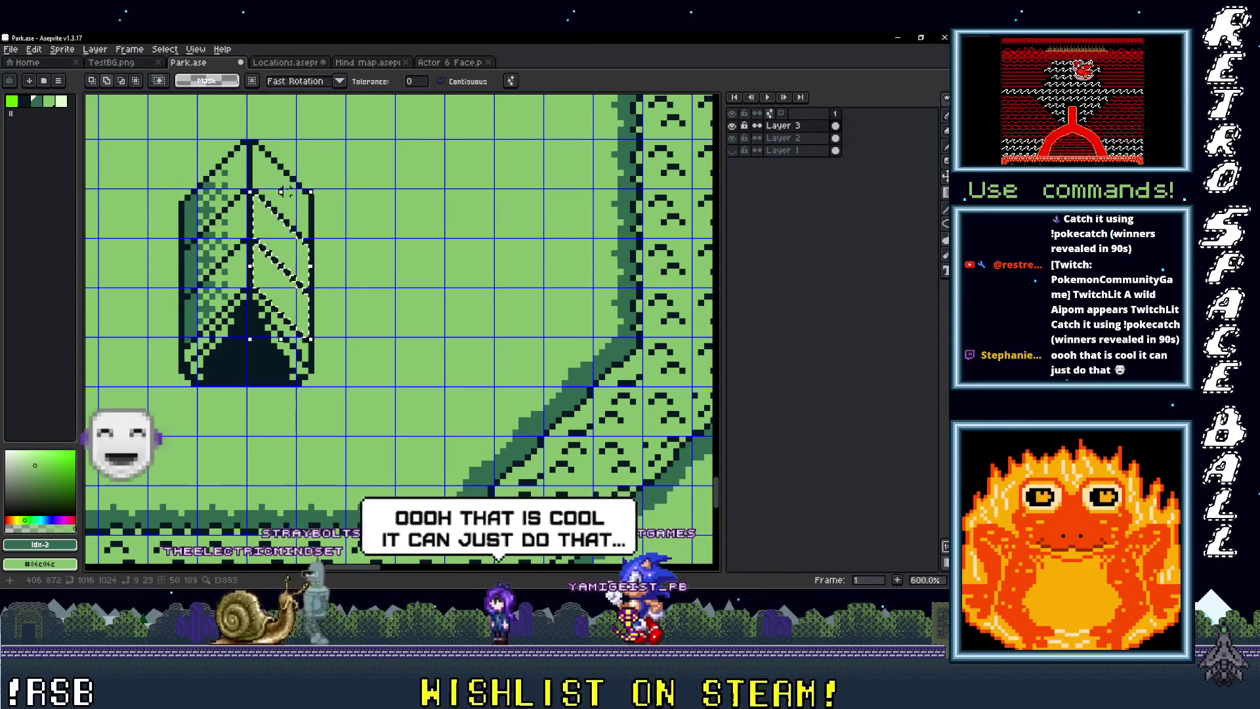
key(g)
click(279, 228)
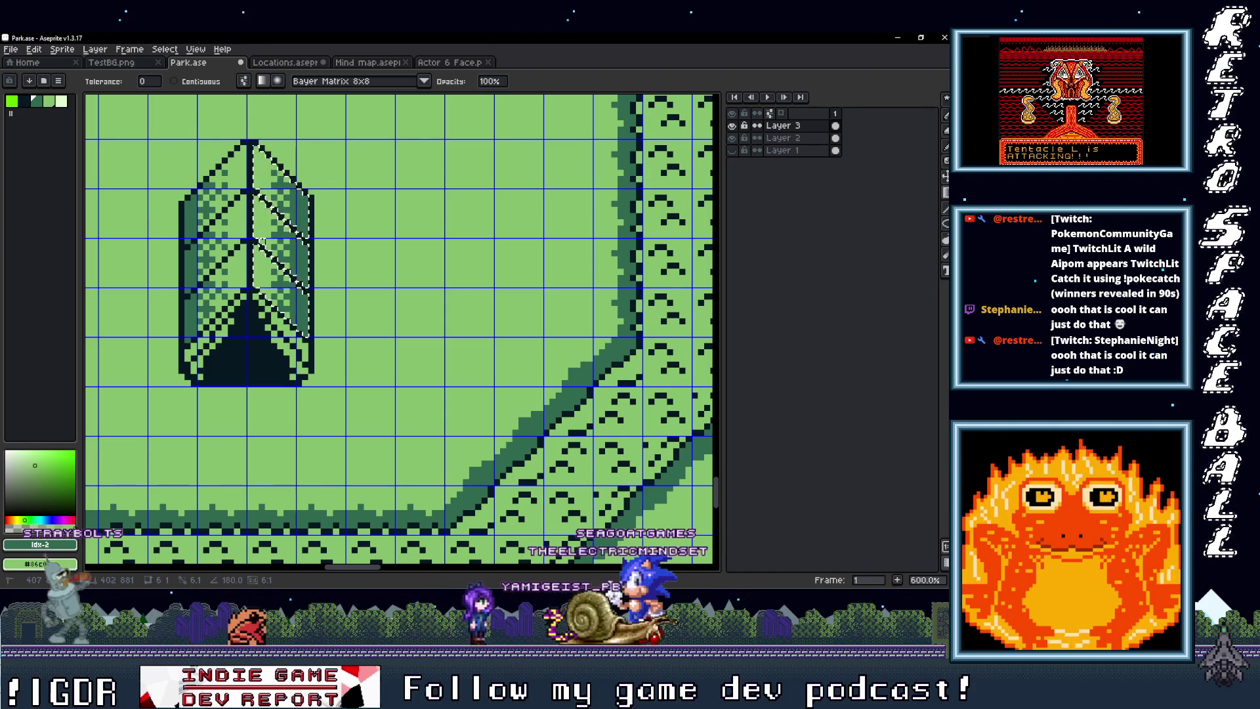
Step: Recentre on the tent and marquee-select its right half
drag(320, 276, 325, 324)
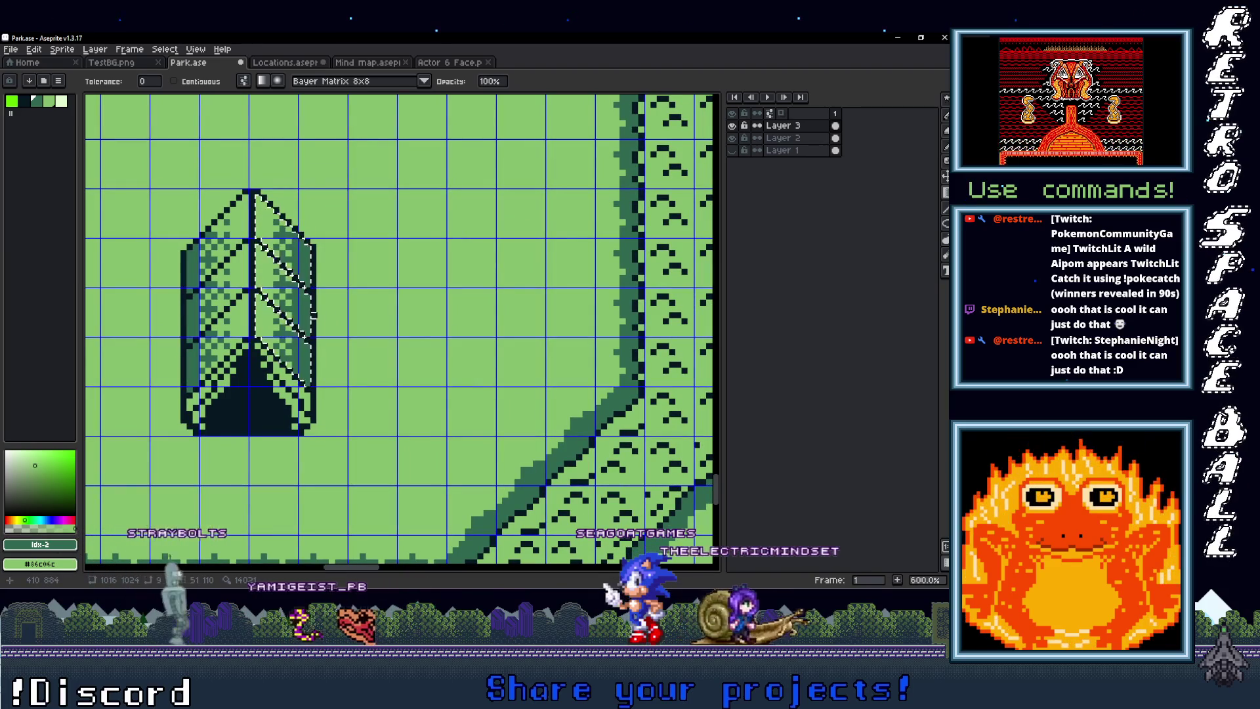
drag(264, 328, 309, 307)
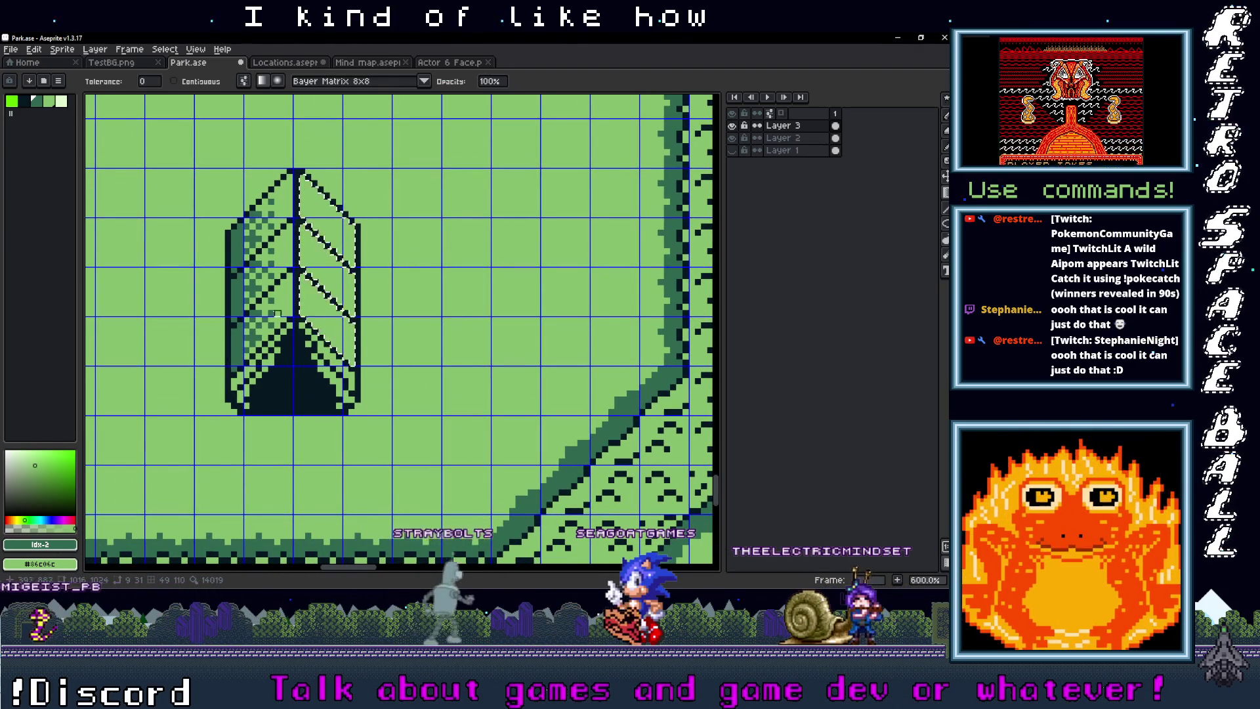
key(w)
click(240, 332)
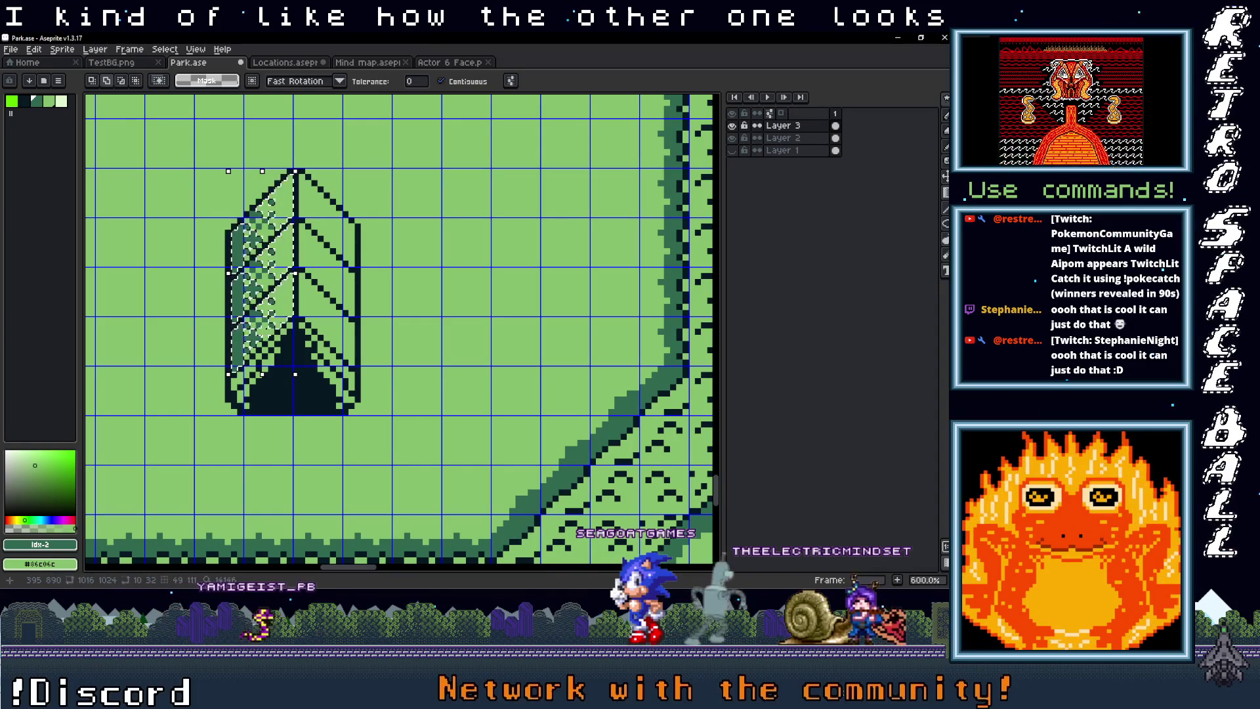
scroll(274, 310, up, 3)
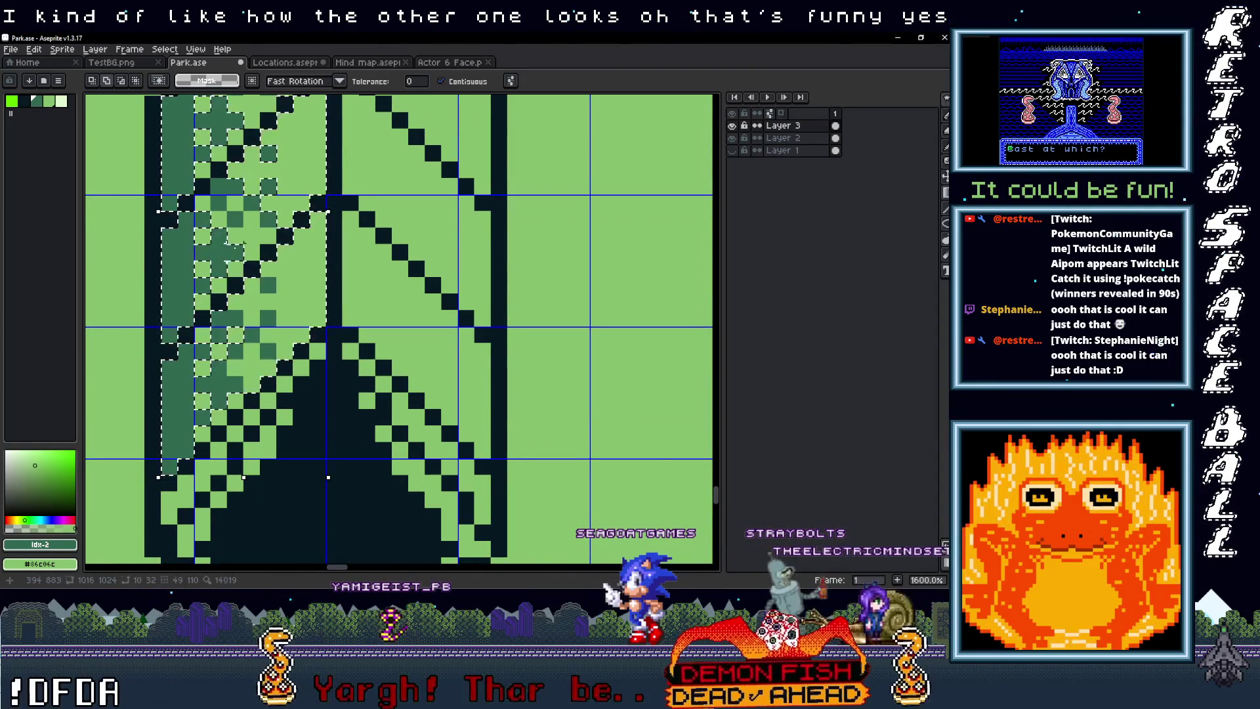
scroll(244, 308, down, 4)
scroll(244, 255, up, 3)
key(m)
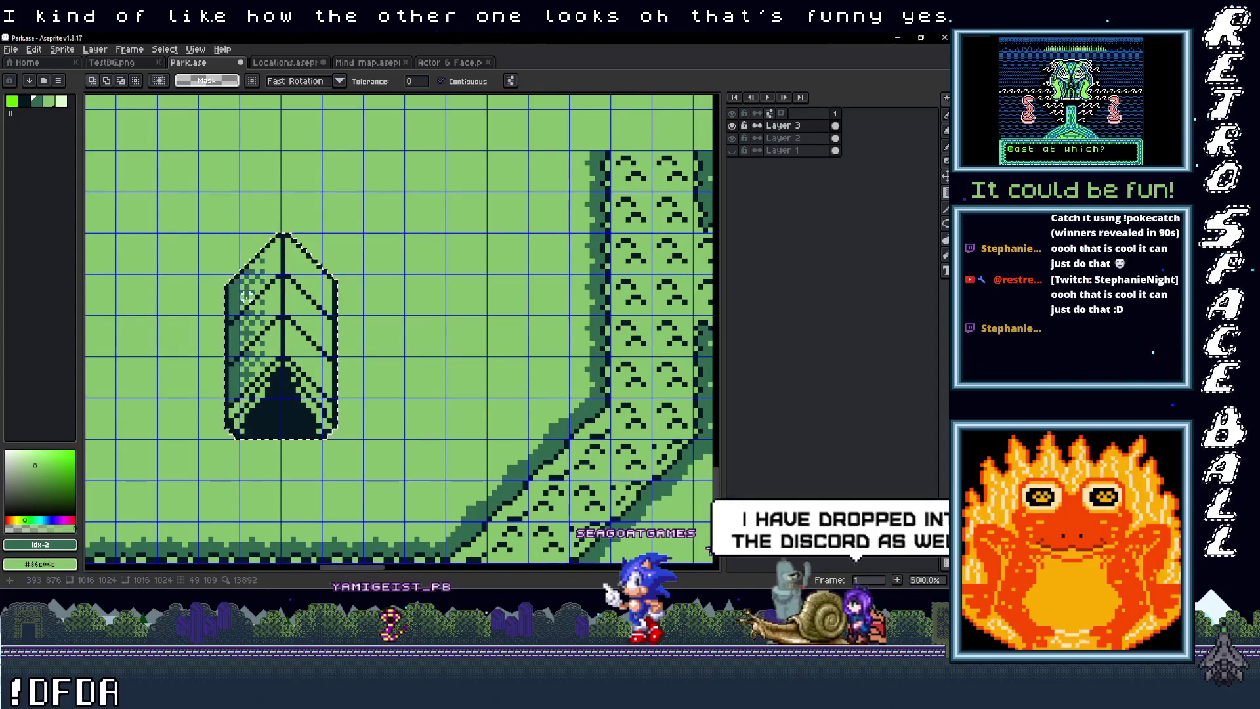
mouse_move(236, 436)
mouse_down()
mouse_move(283, 483)
mouse_move(216, 199)
mouse_up()
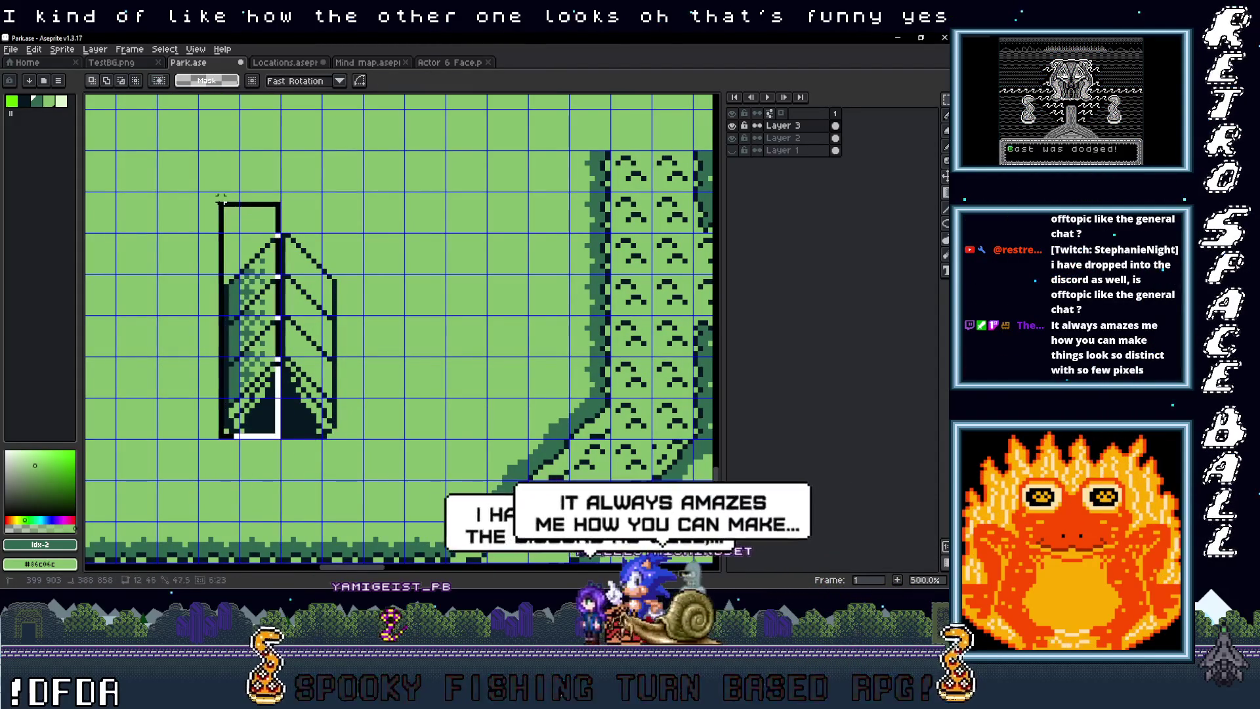
Step: Drag the tent's right half to the right, then nudge it one pixel back left
click(254, 303)
mouse_move(254, 302)
mouse_down()
mouse_move(433, 339)
mouse_move(426, 348)
mouse_move(326, 338)
mouse_up()
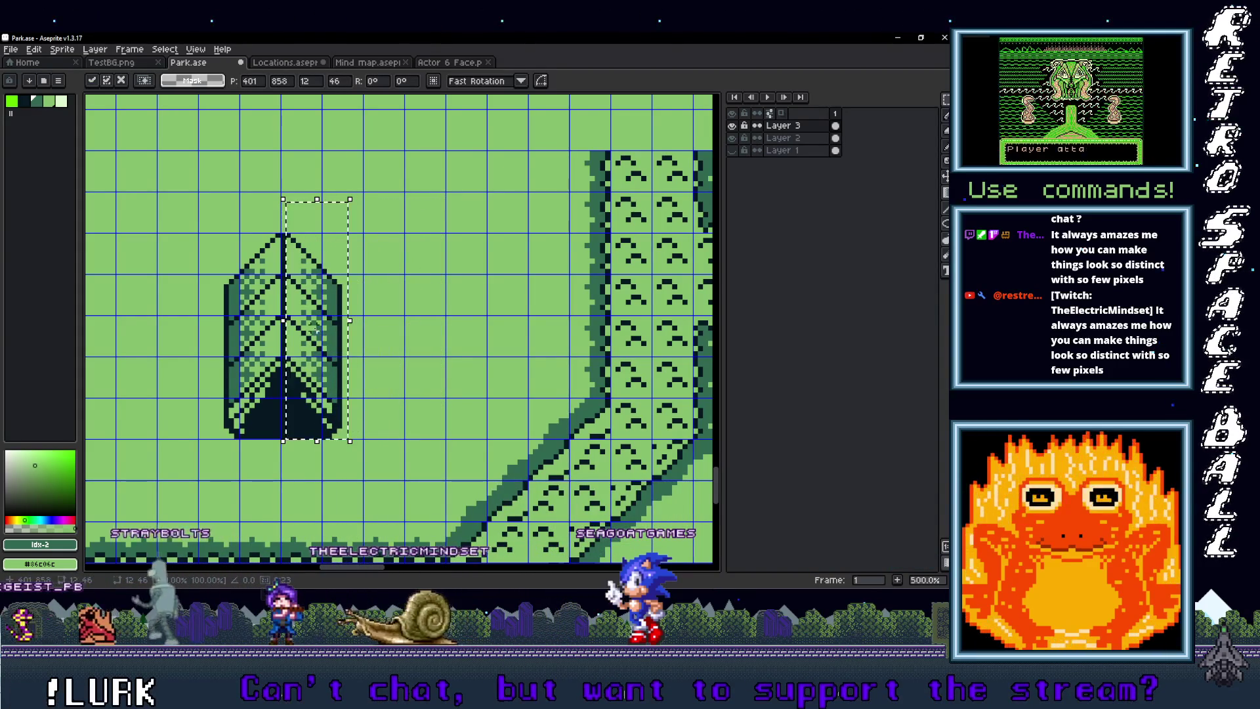
drag(326, 338, 325, 335)
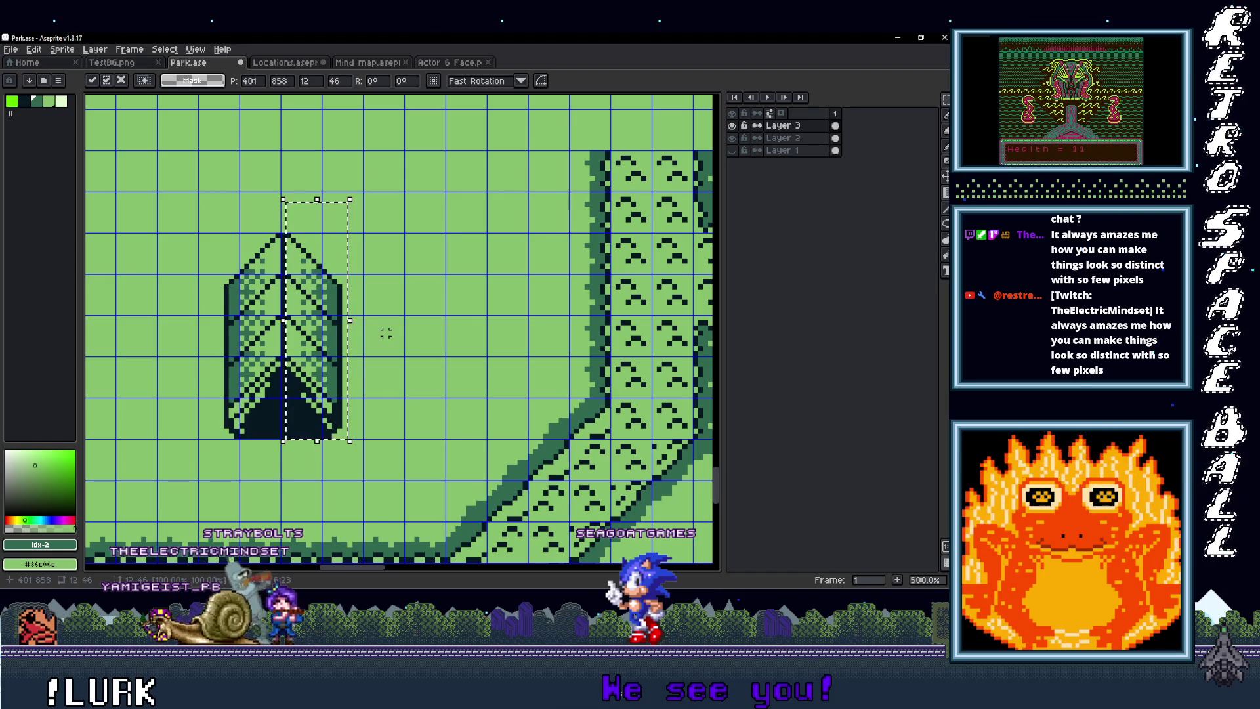
scroll(329, 369, up, 5)
drag(329, 370, 430, 329)
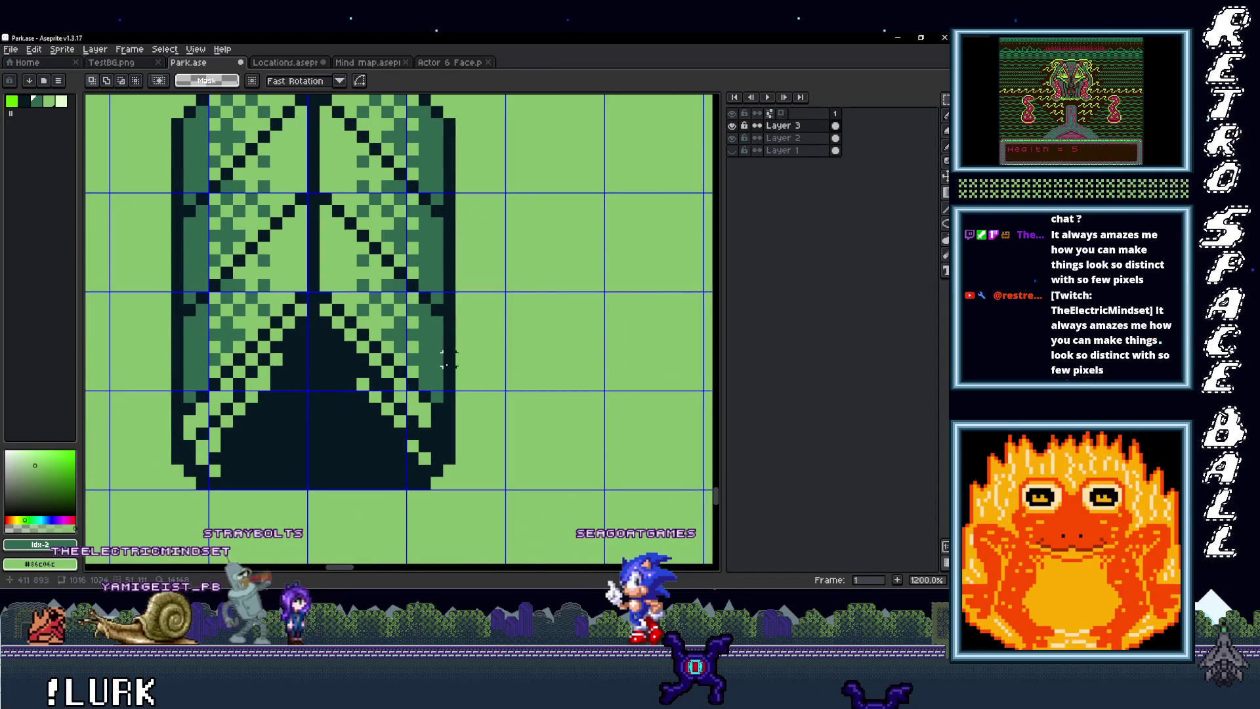
scroll(479, 374, down, 4)
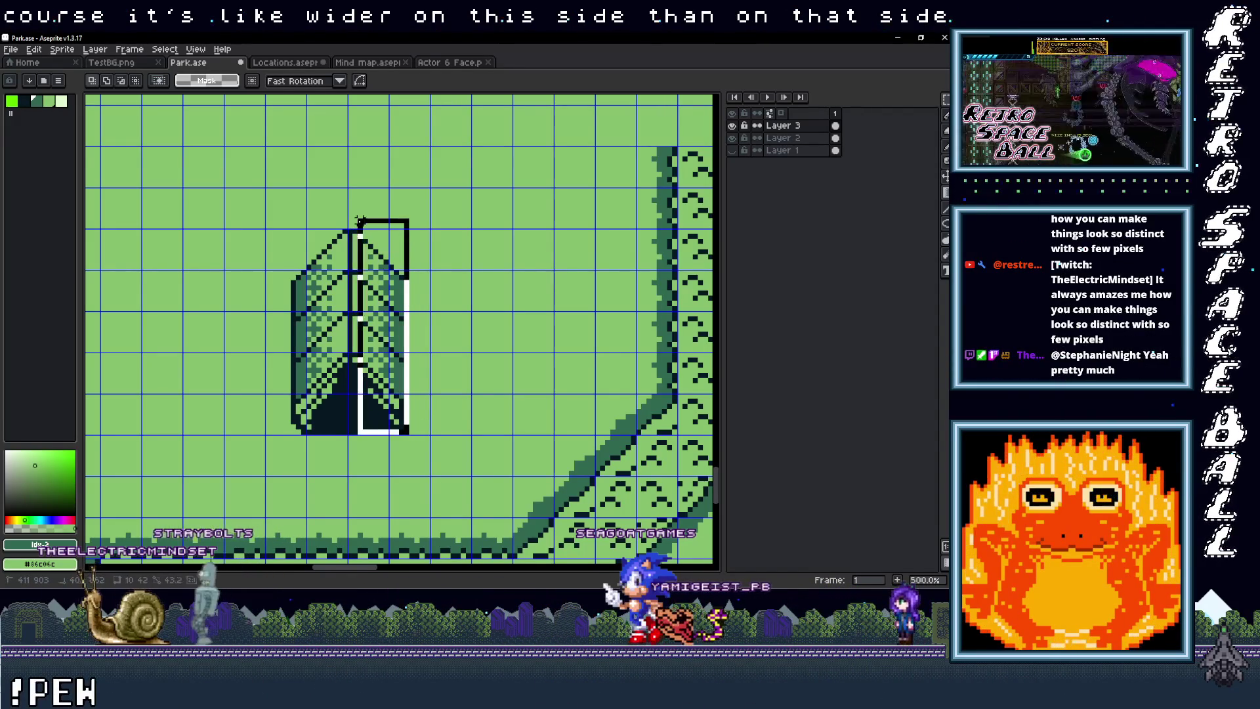
Step: Fine-tune the right half with arrow-key nudges, commit it, and switch to the Pencil
key(Left)
key(Left)
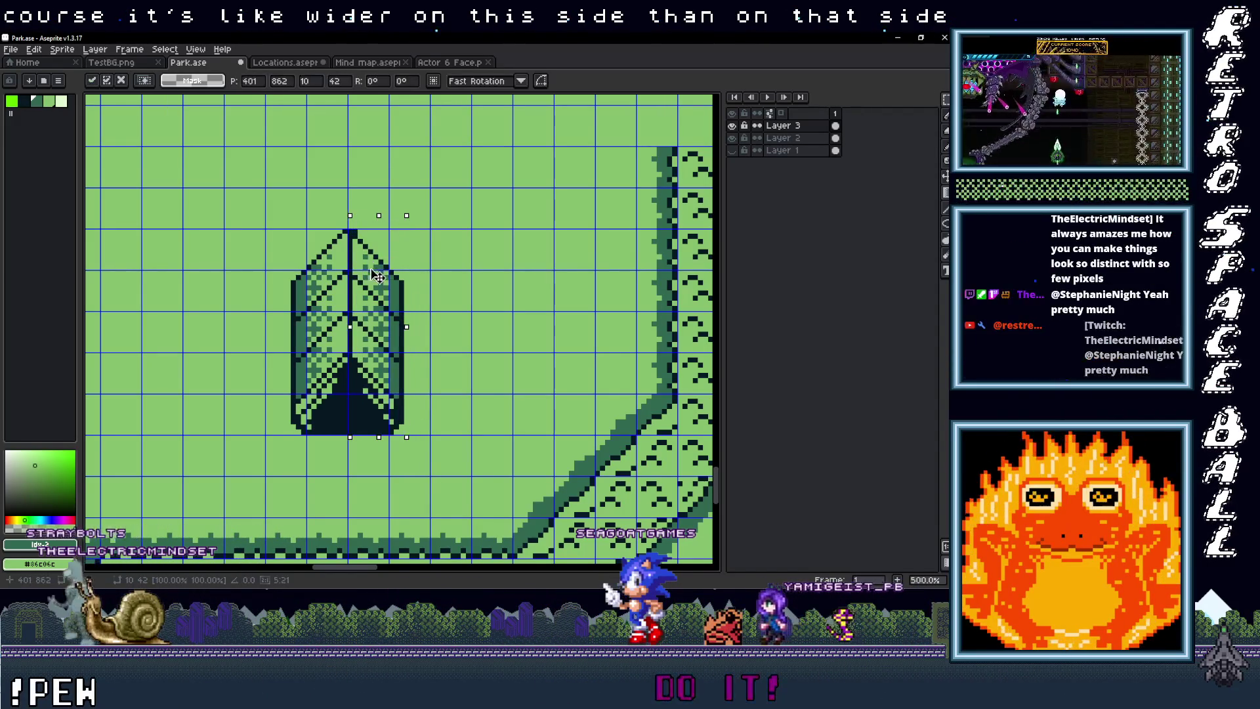
key(Up)
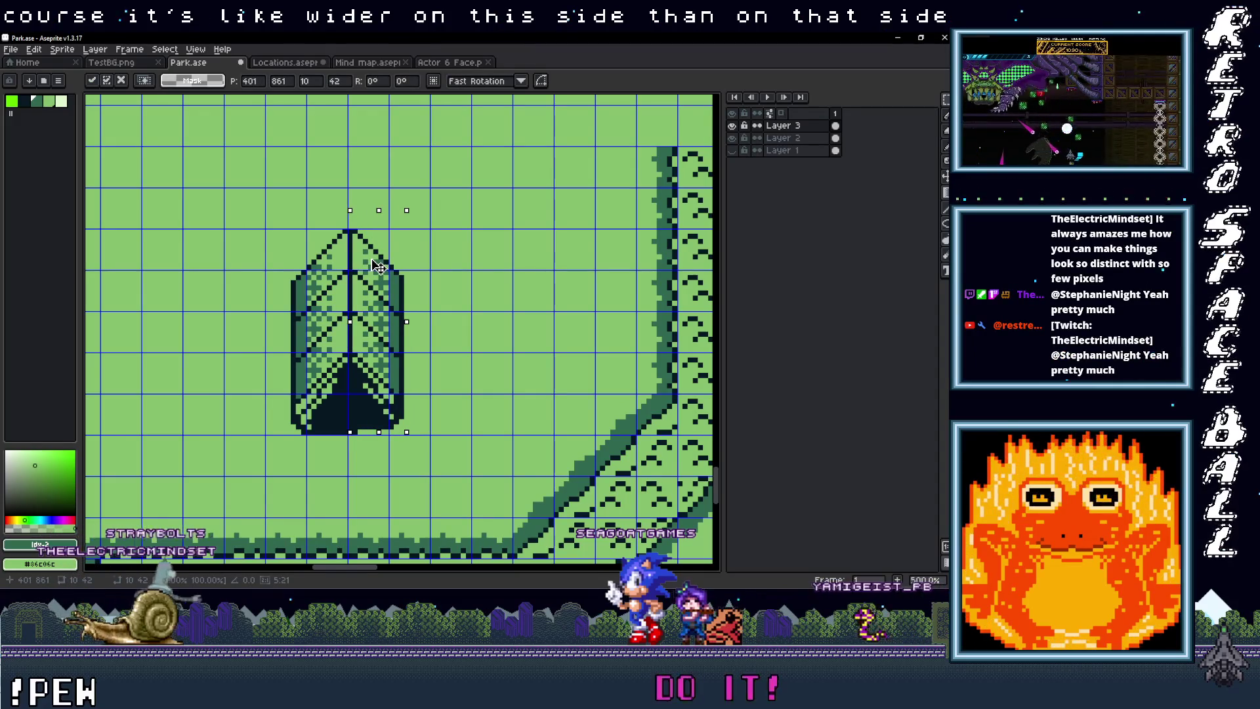
key(Down)
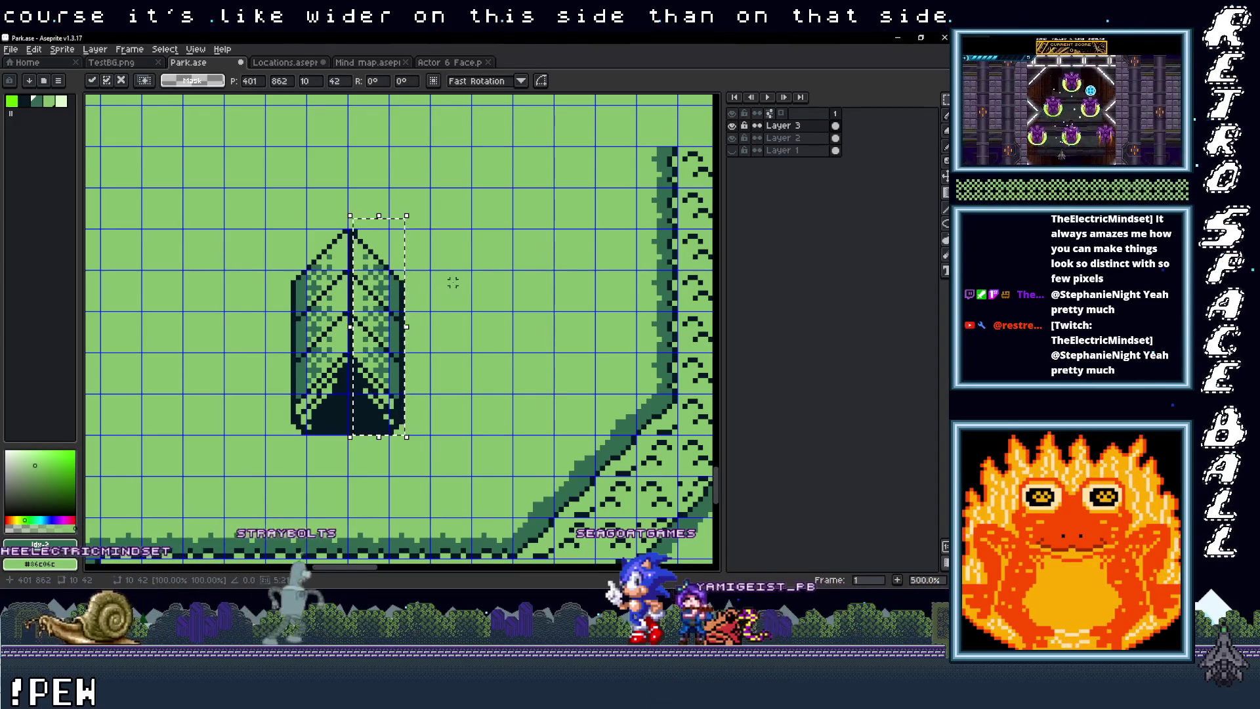
key(ctrl+d)
scroll(444, 301, down, 2)
scroll(403, 353, up, 2)
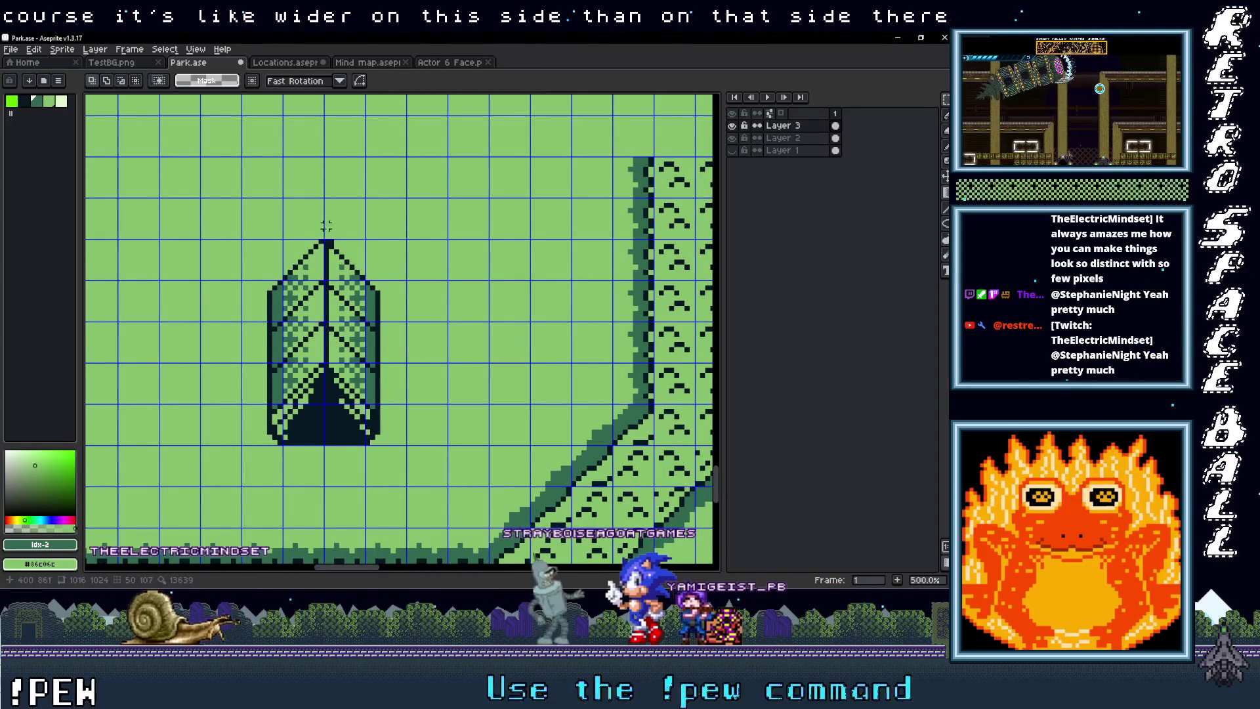
key(b)
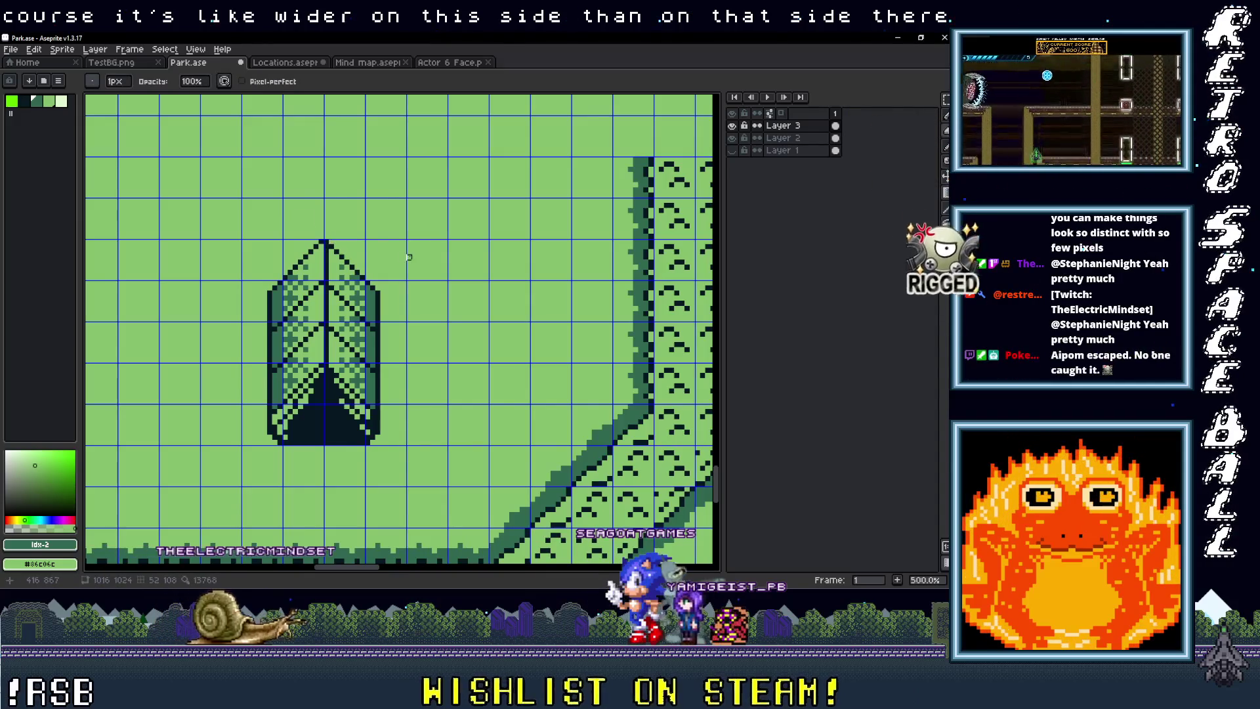
scroll(410, 262, down, 2)
drag(410, 262, 390, 273)
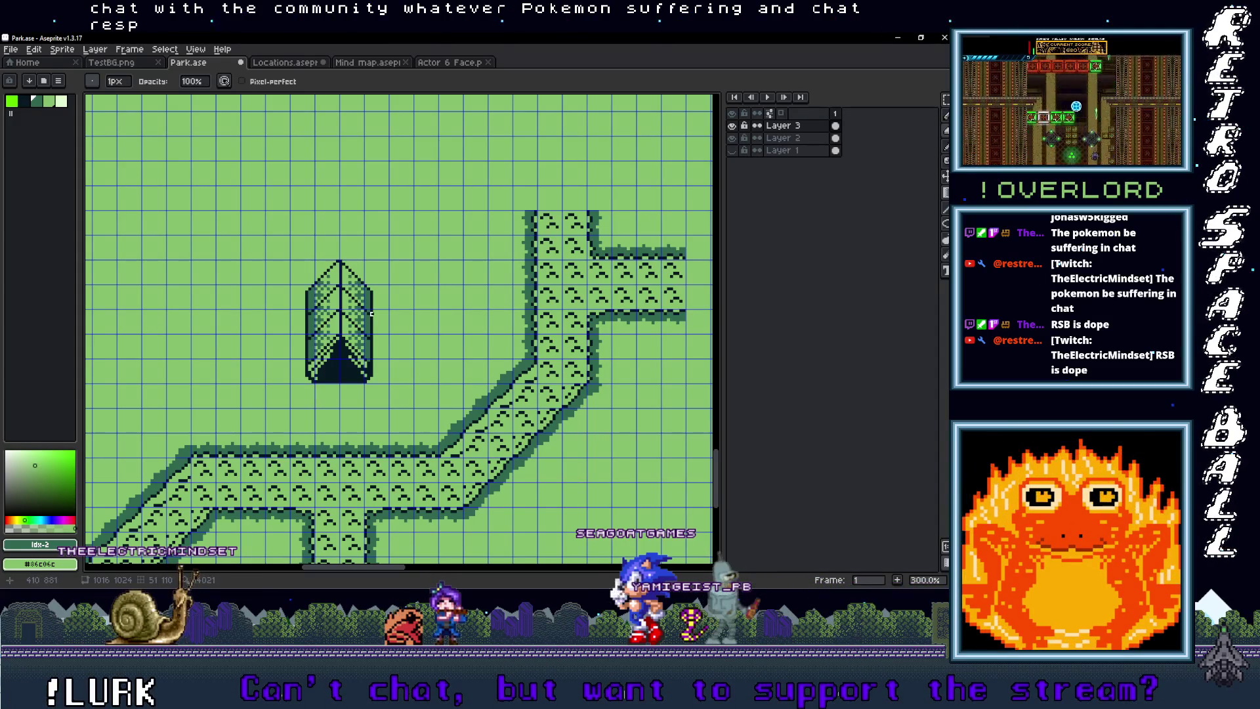
scroll(396, 391, down, 3)
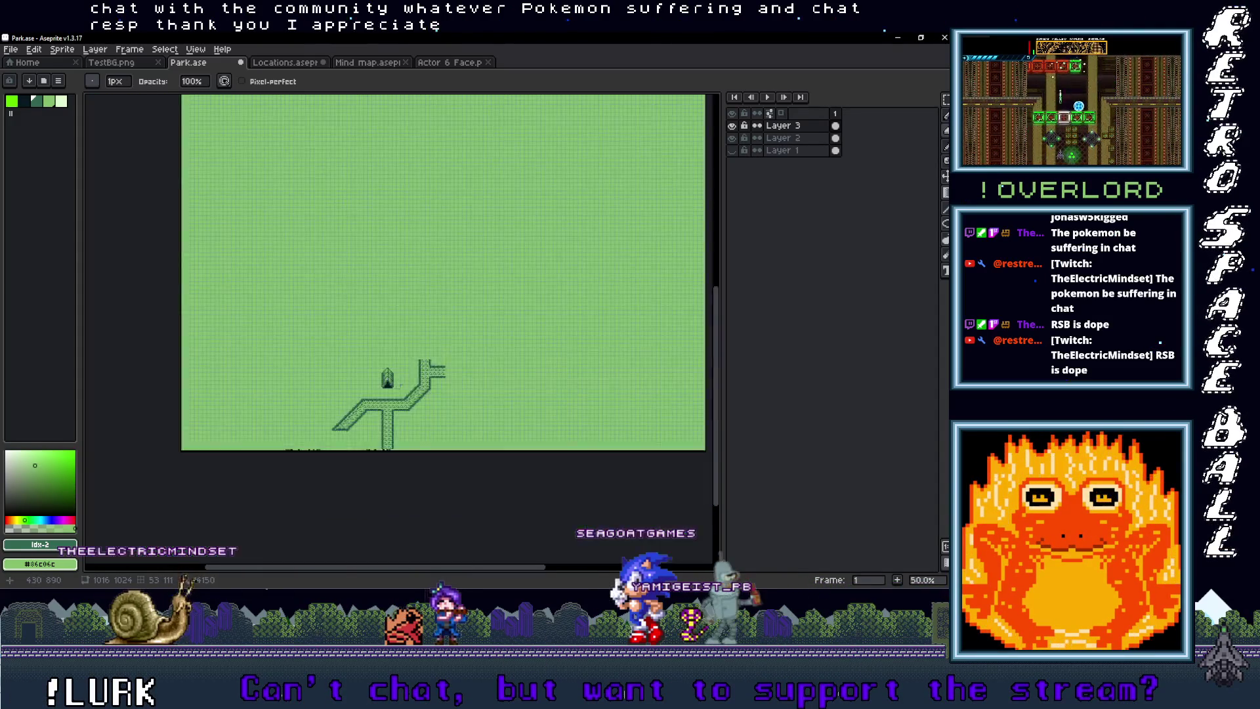
Step: Marquee the whole tent, drag it down toward the path and commit
scroll(401, 388, up, 3)
scroll(401, 323, up, 3)
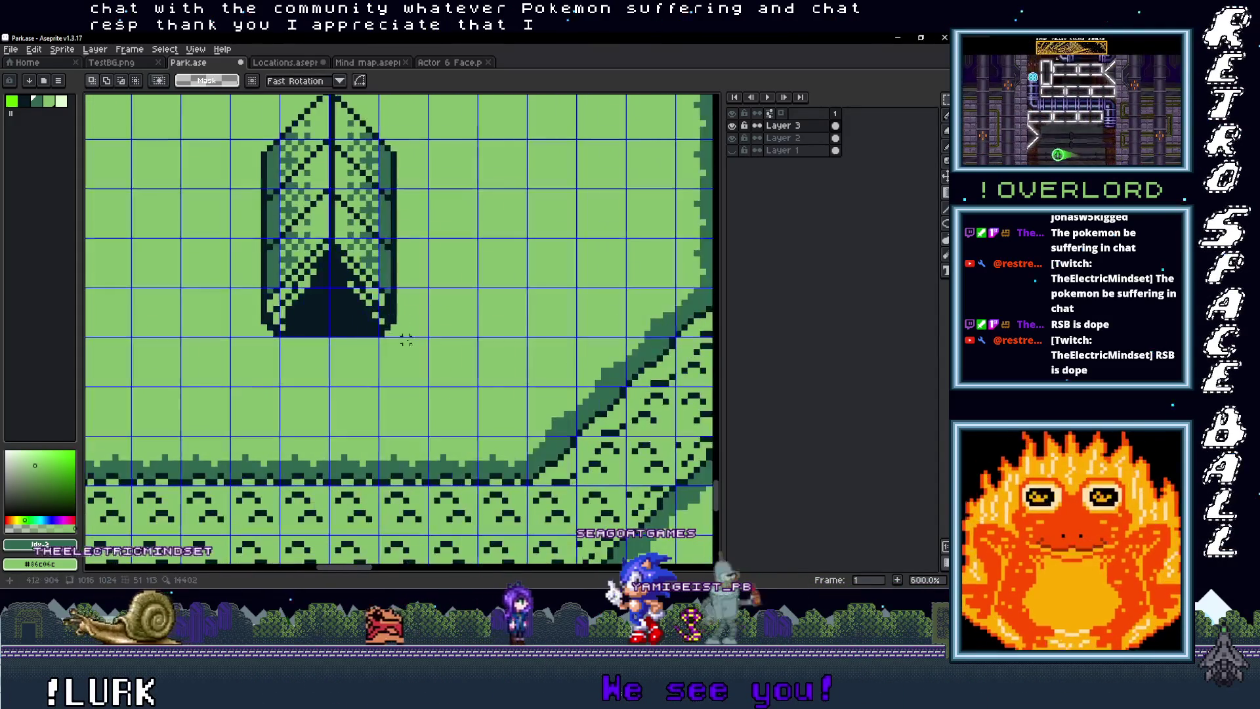
scroll(425, 334, up, 3)
mouse_move(431, 439)
mouse_down()
mouse_move(261, 191)
mouse_move(227, 188)
mouse_up()
scroll(385, 414, down, 2)
scroll(387, 433, down, 2)
drag(370, 311, 372, 342)
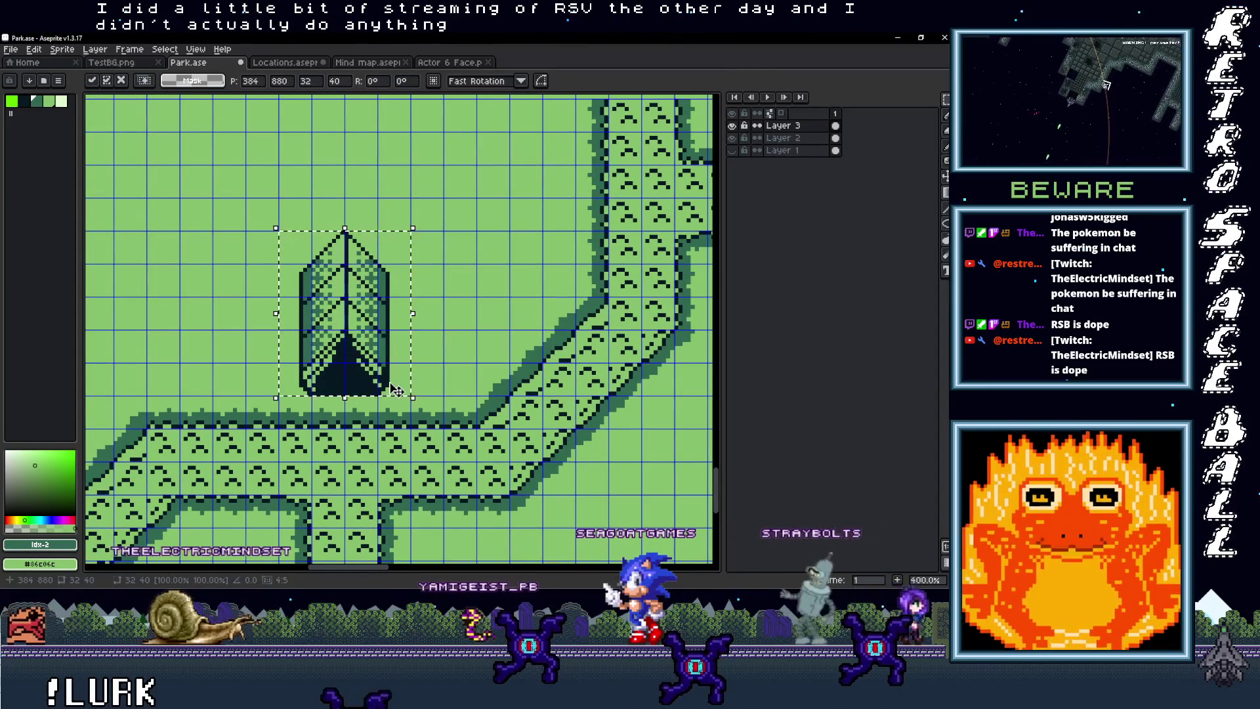
scroll(397, 390, up, 1)
click(472, 392)
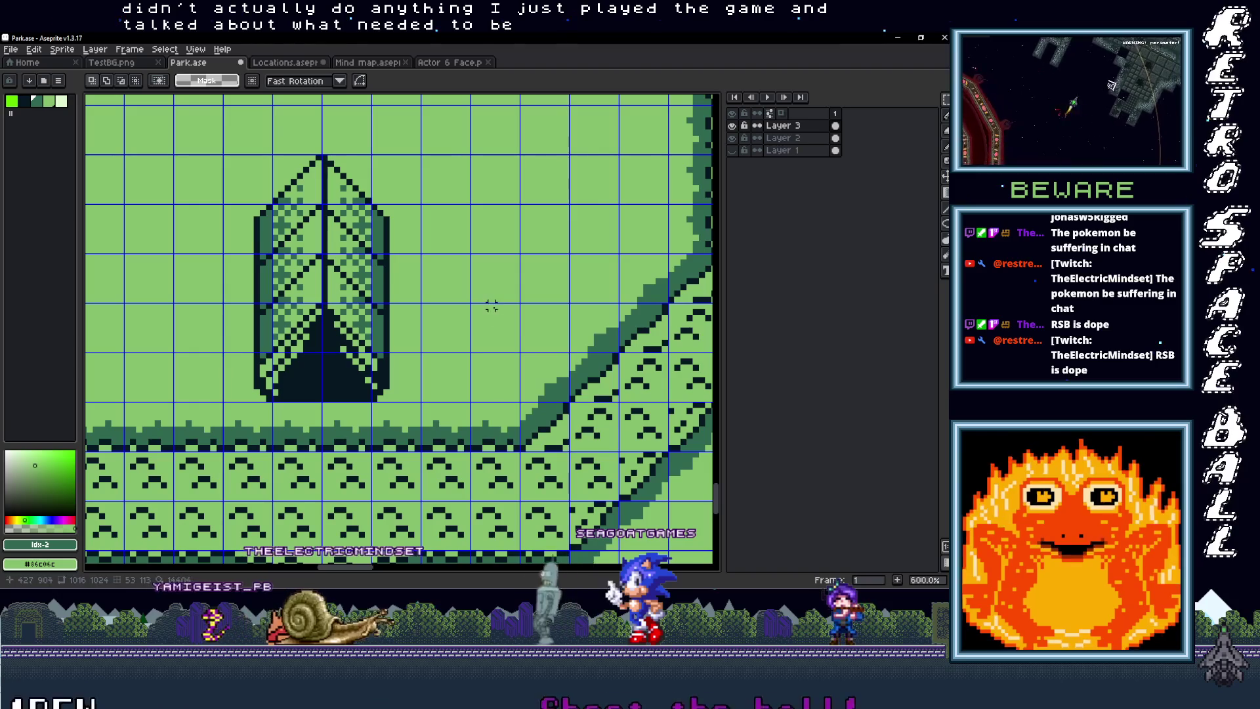
Step: Switch to the Pencil and frame the tent's base together with the path
key(i)
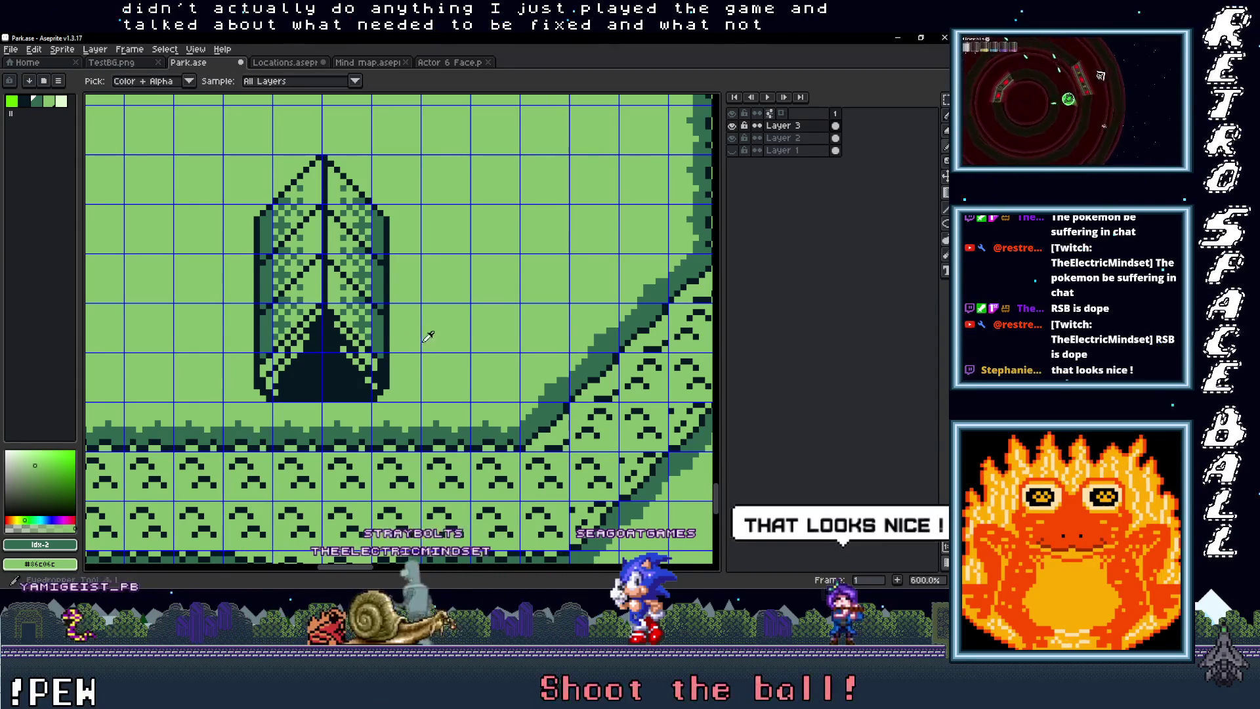
key(b)
scroll(384, 336, up, 3)
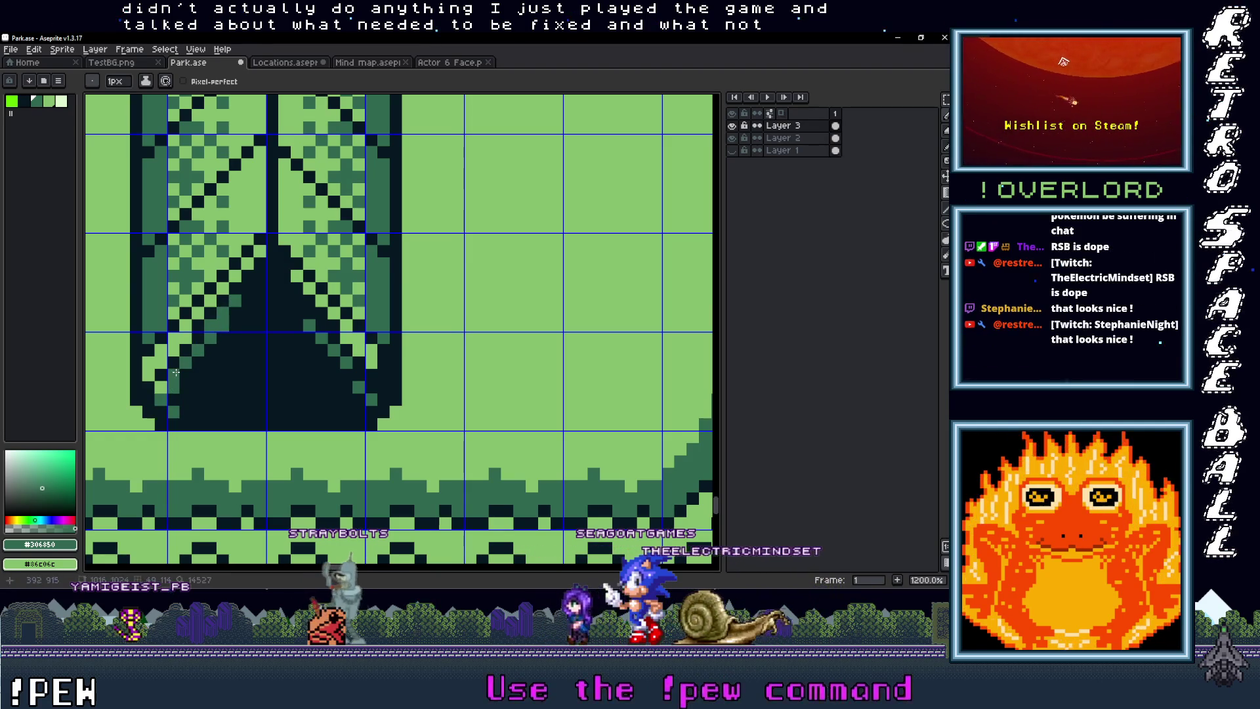
scroll(291, 323, down, 4)
scroll(323, 360, up, 4)
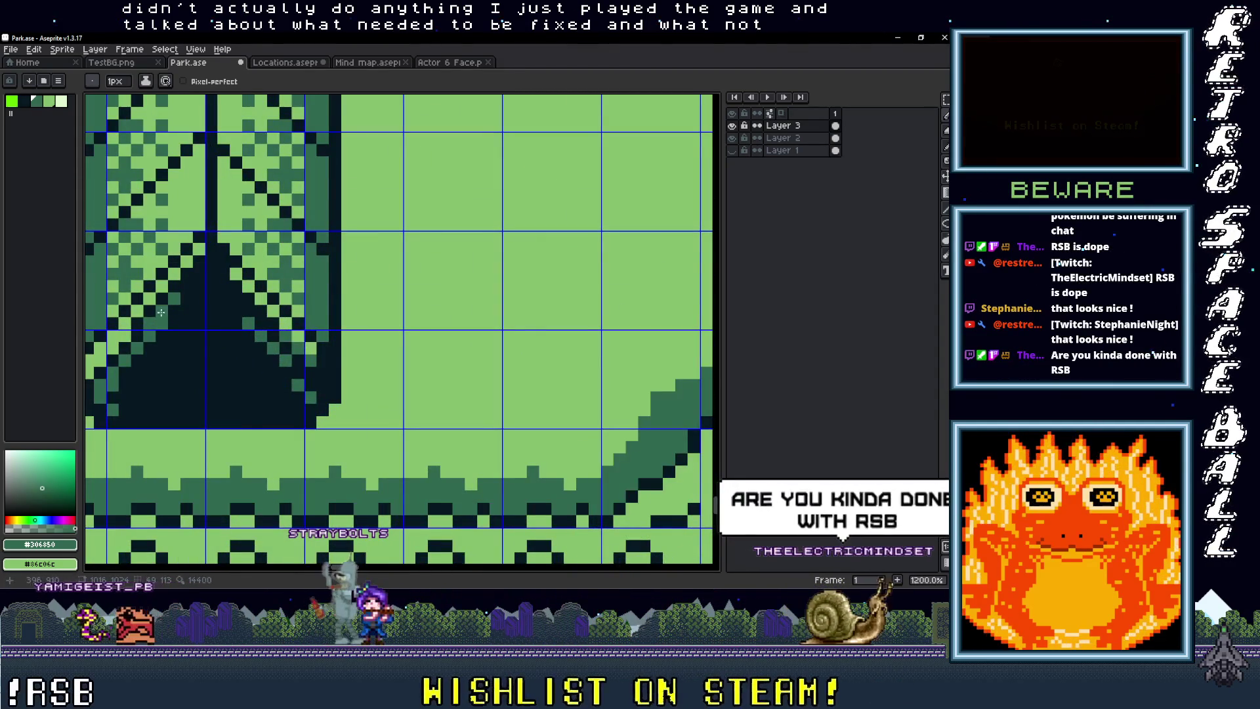
drag(161, 302, 322, 399)
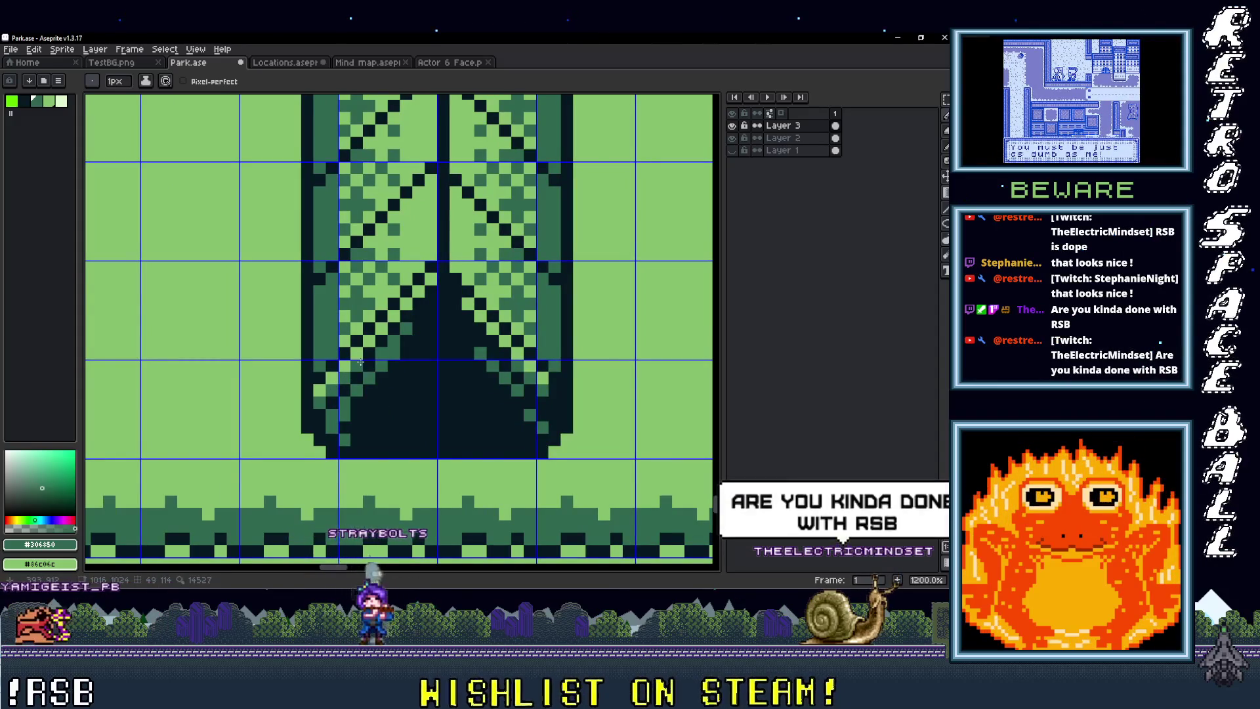
scroll(360, 361, down, 2)
drag(459, 328, 269, 296)
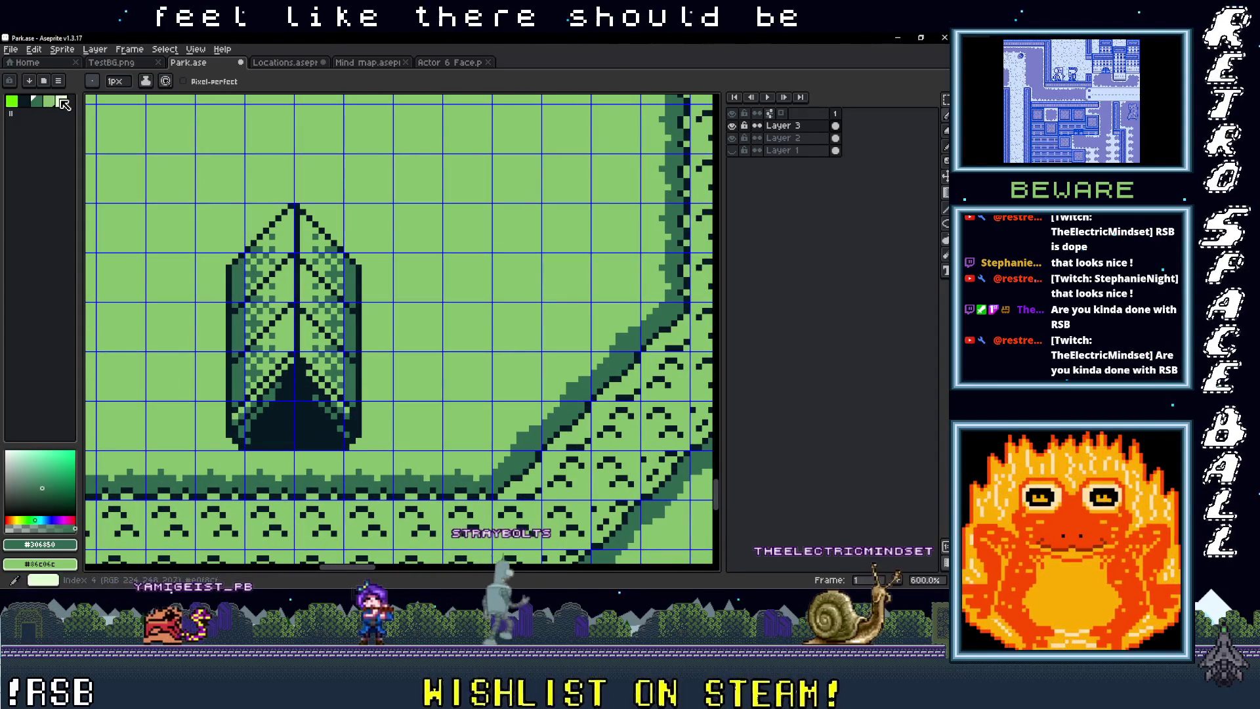
Step: Pick the lightest green and draw the highlight up the tent's centre ridge near the apex
click(62, 102)
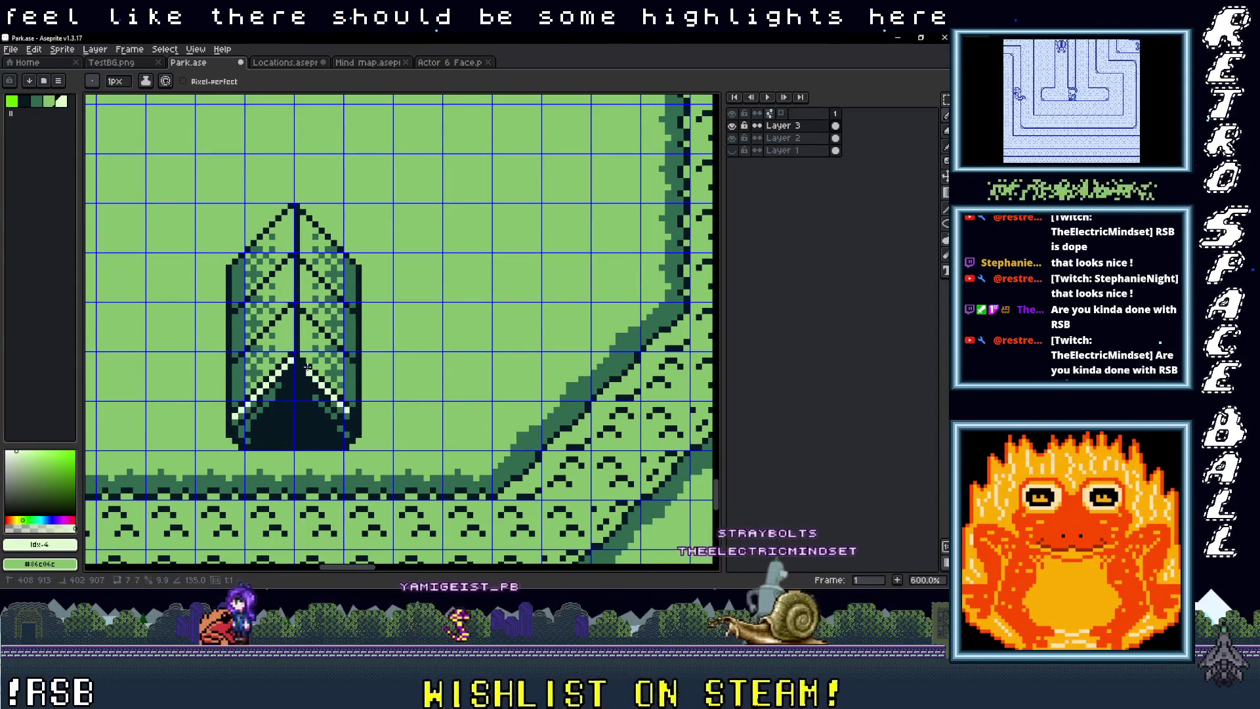
drag(306, 367, 297, 360)
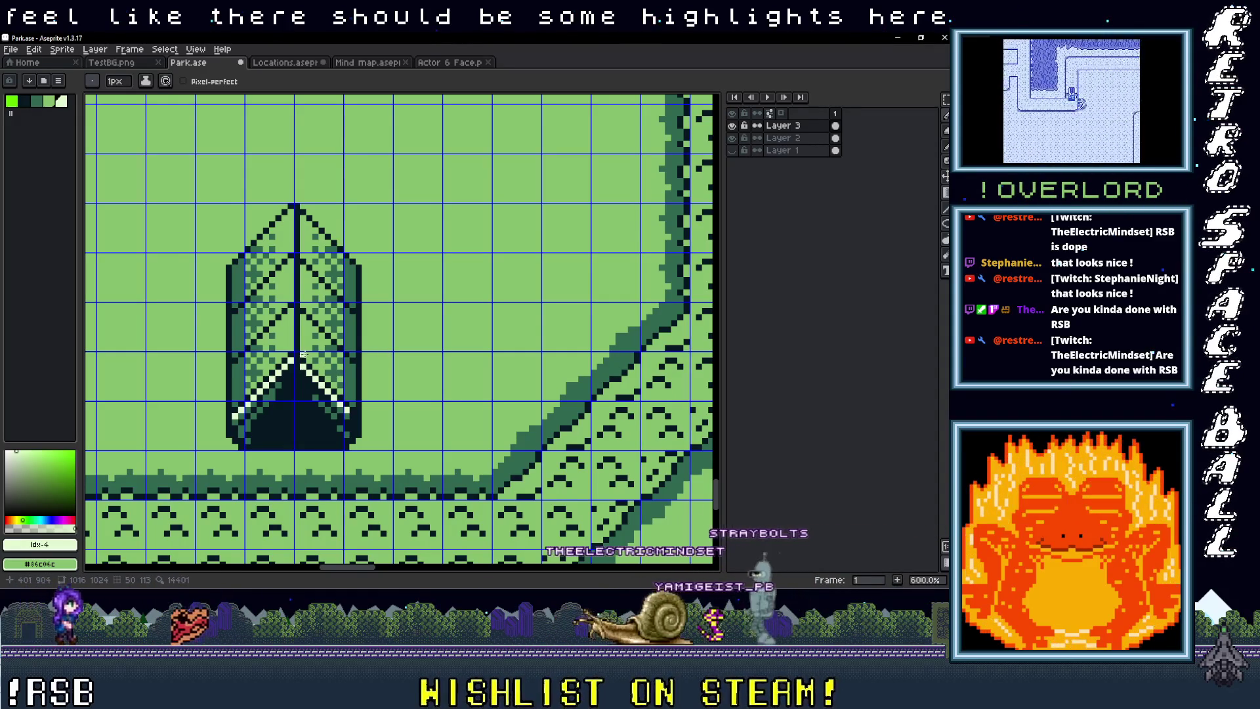
scroll(302, 354, up, 3)
key(ctrl+z)
key(ctrl+z)
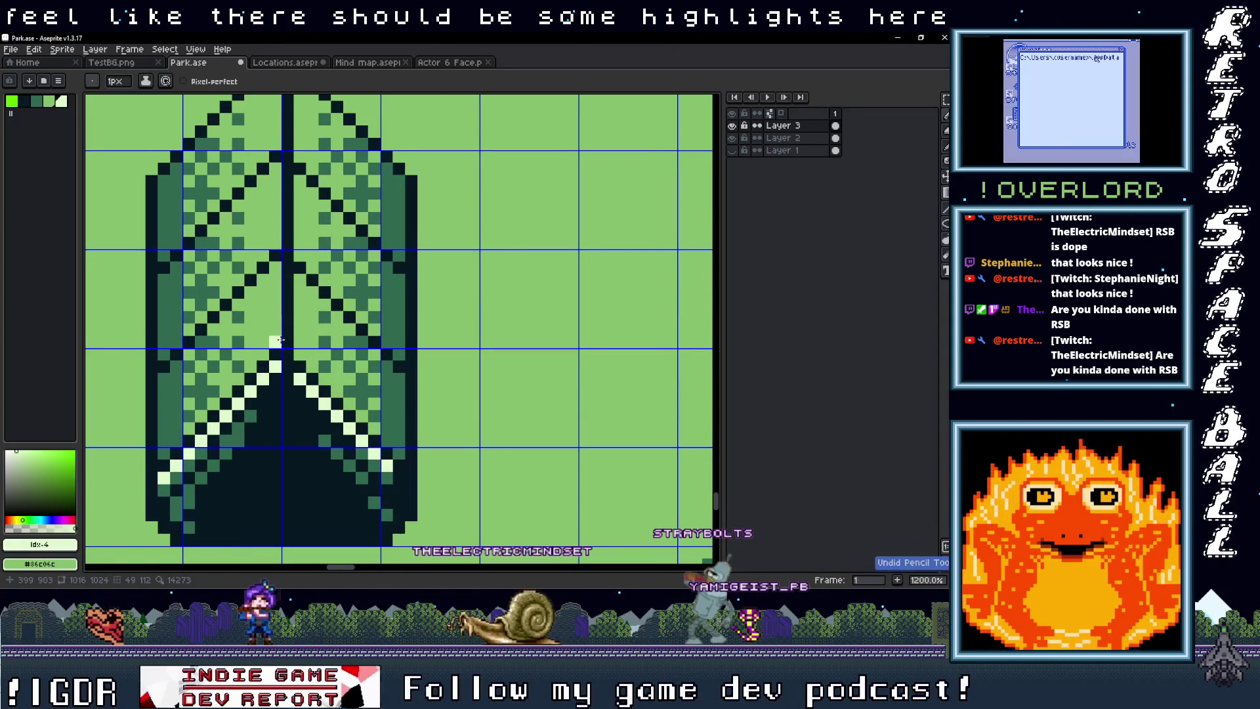
drag(295, 315, 320, 513)
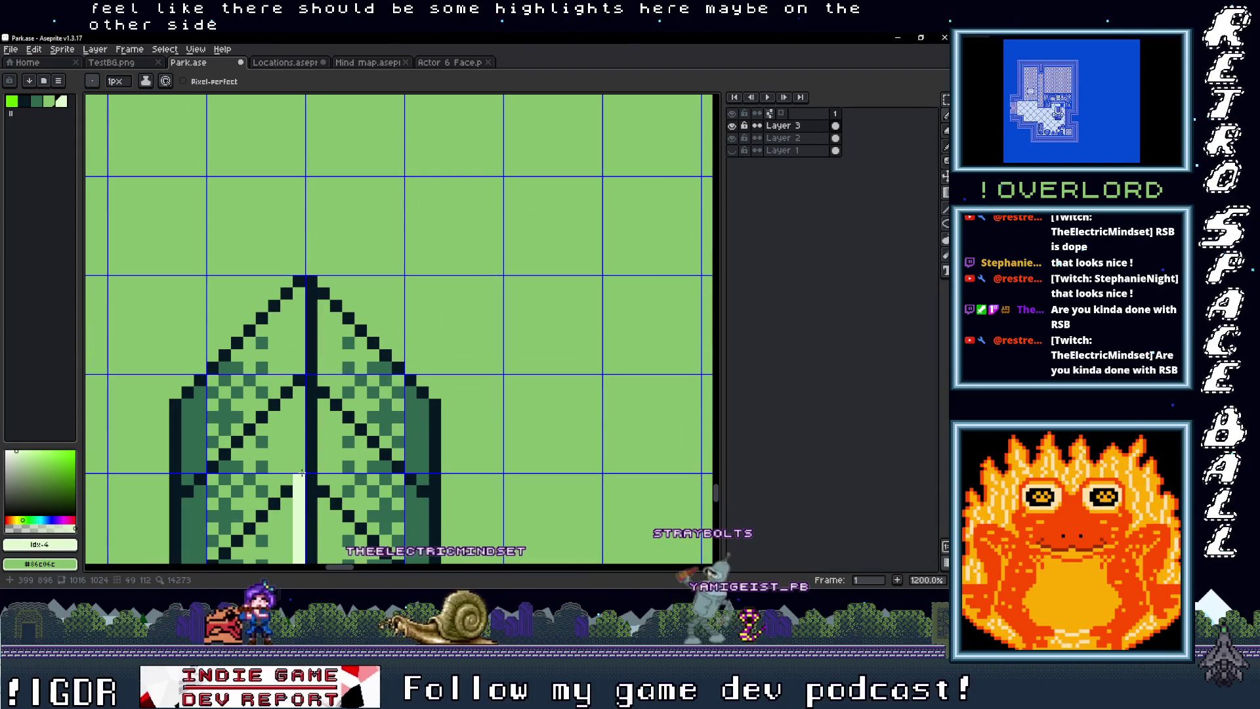
shift+click(302, 299)
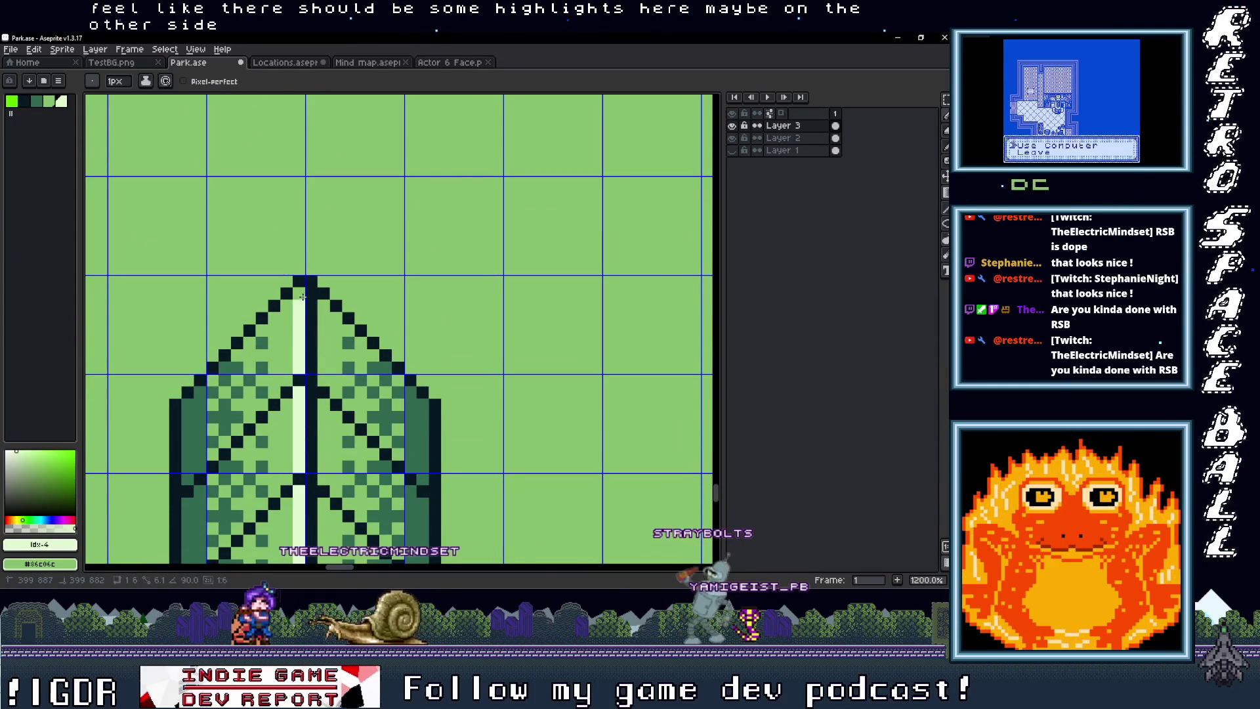
scroll(340, 365, down, 5)
scroll(381, 355, down, 3)
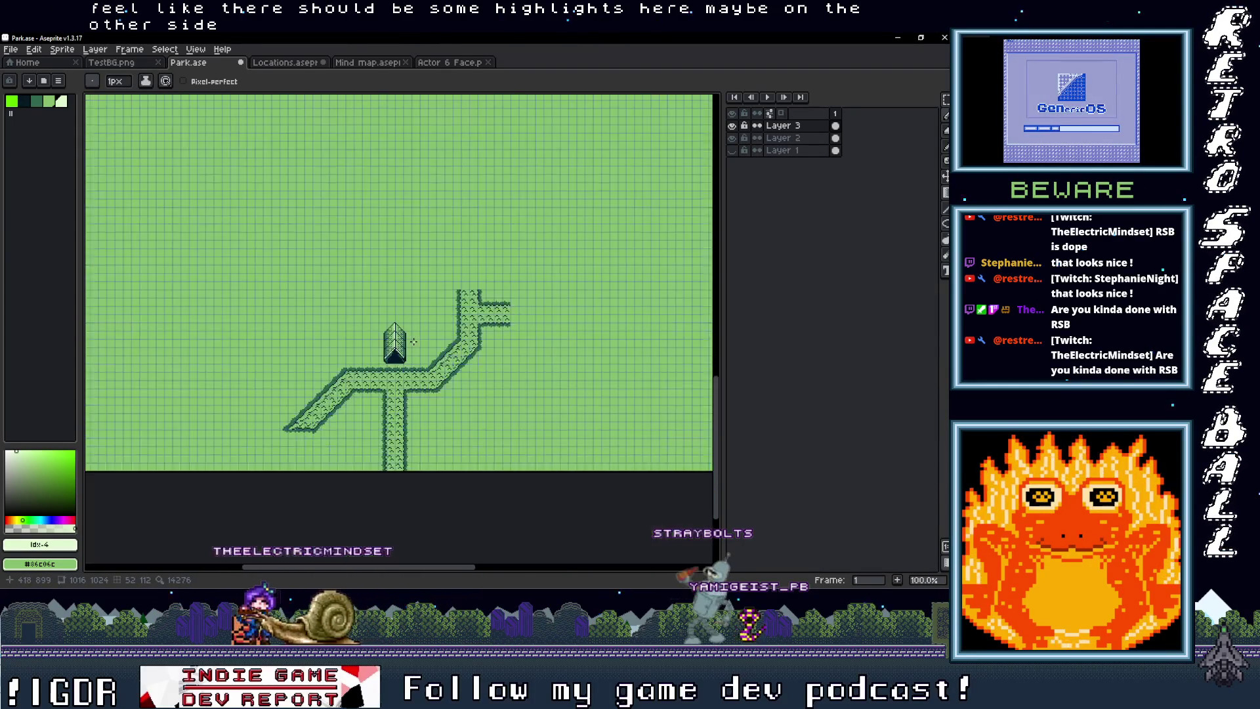
scroll(423, 339, up, 1)
scroll(423, 339, up, 2)
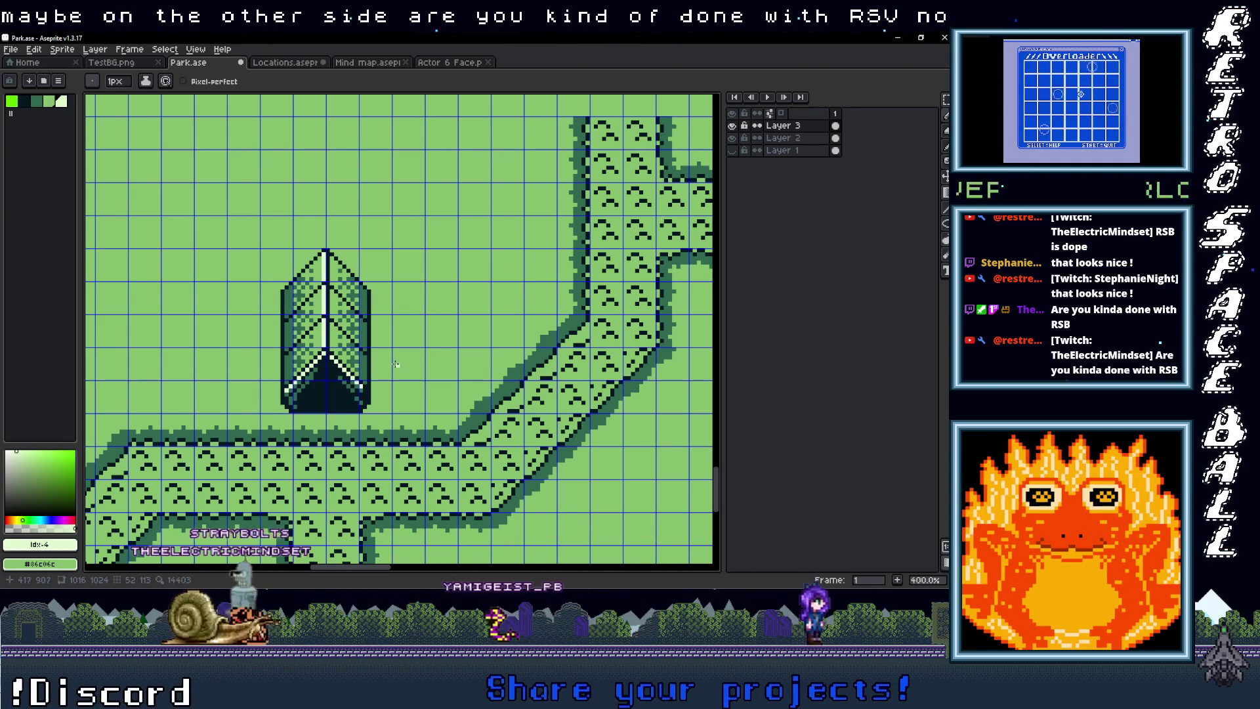
scroll(399, 361, down, 2)
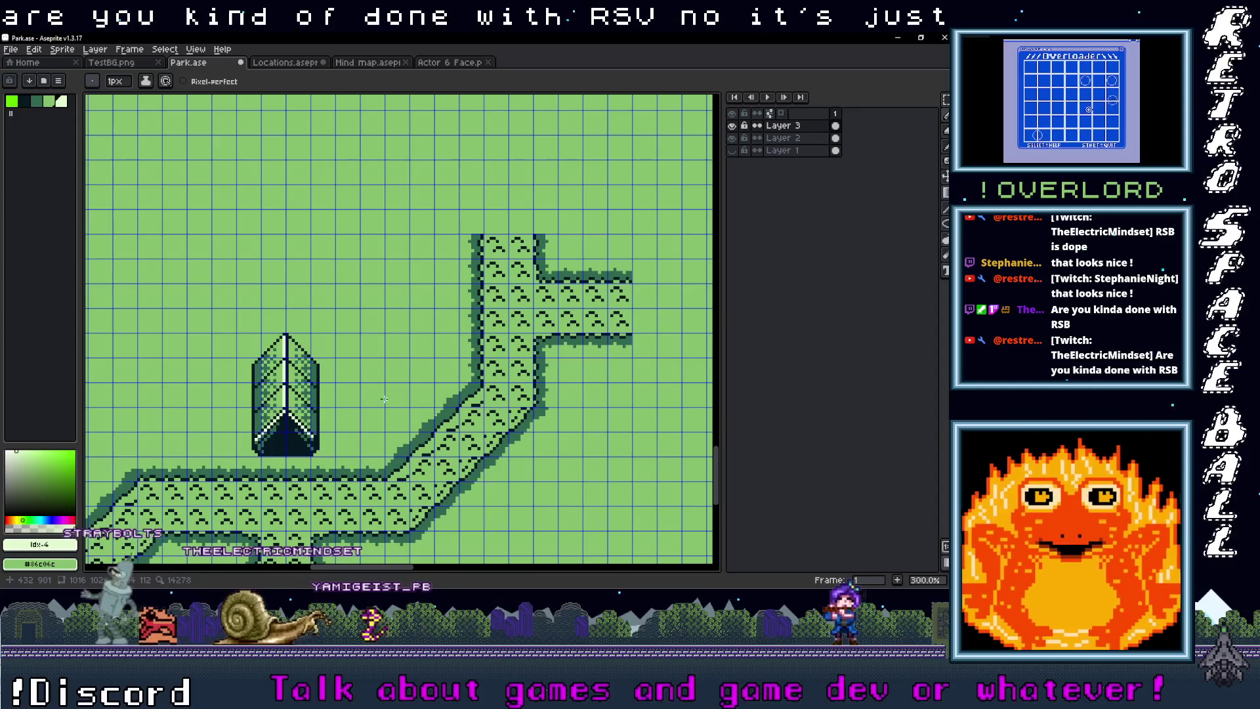
scroll(384, 399, down, 3)
scroll(420, 403, left, 3)
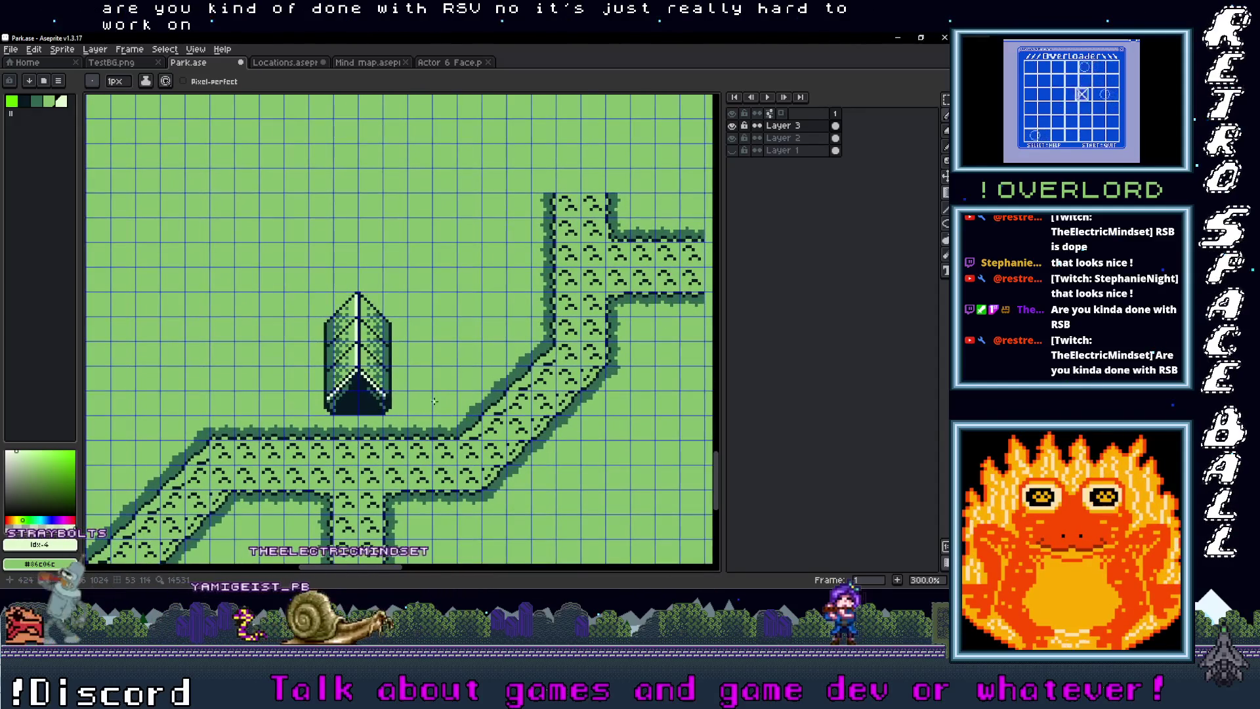
key(ctrl+apostrophe)
key(ctrl+apostrophe)
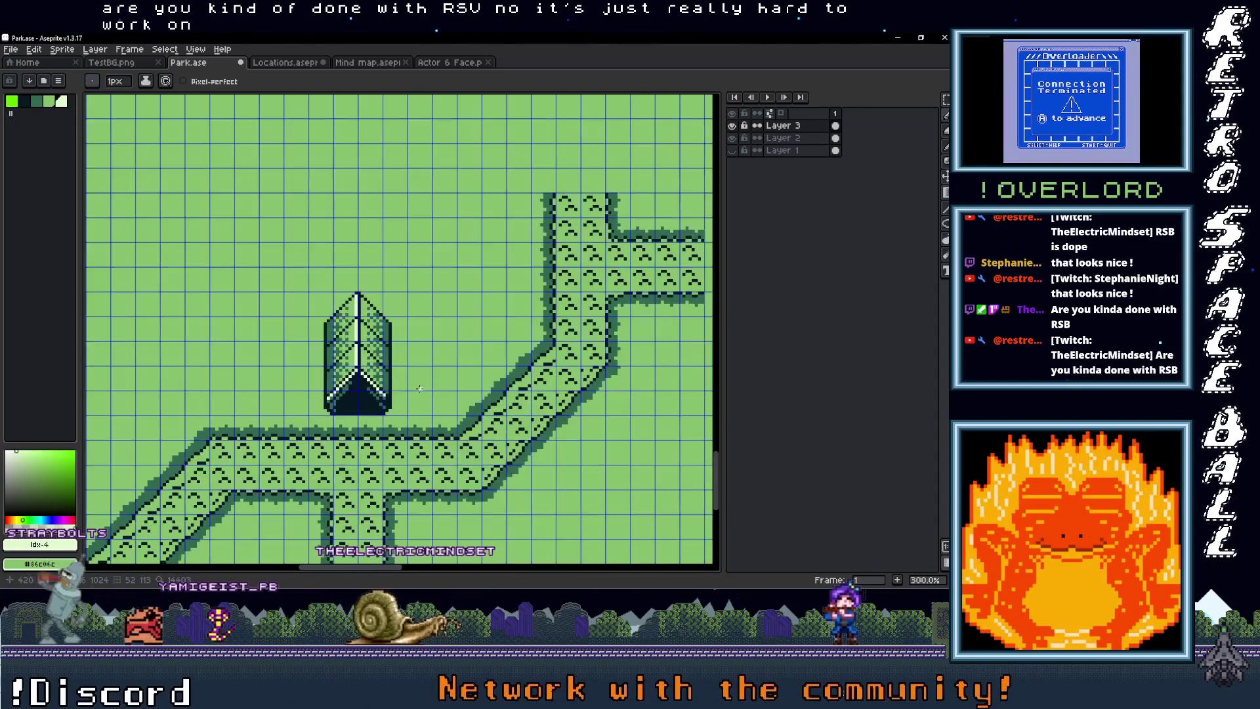
scroll(420, 388, down, 2)
scroll(503, 435, up, 1)
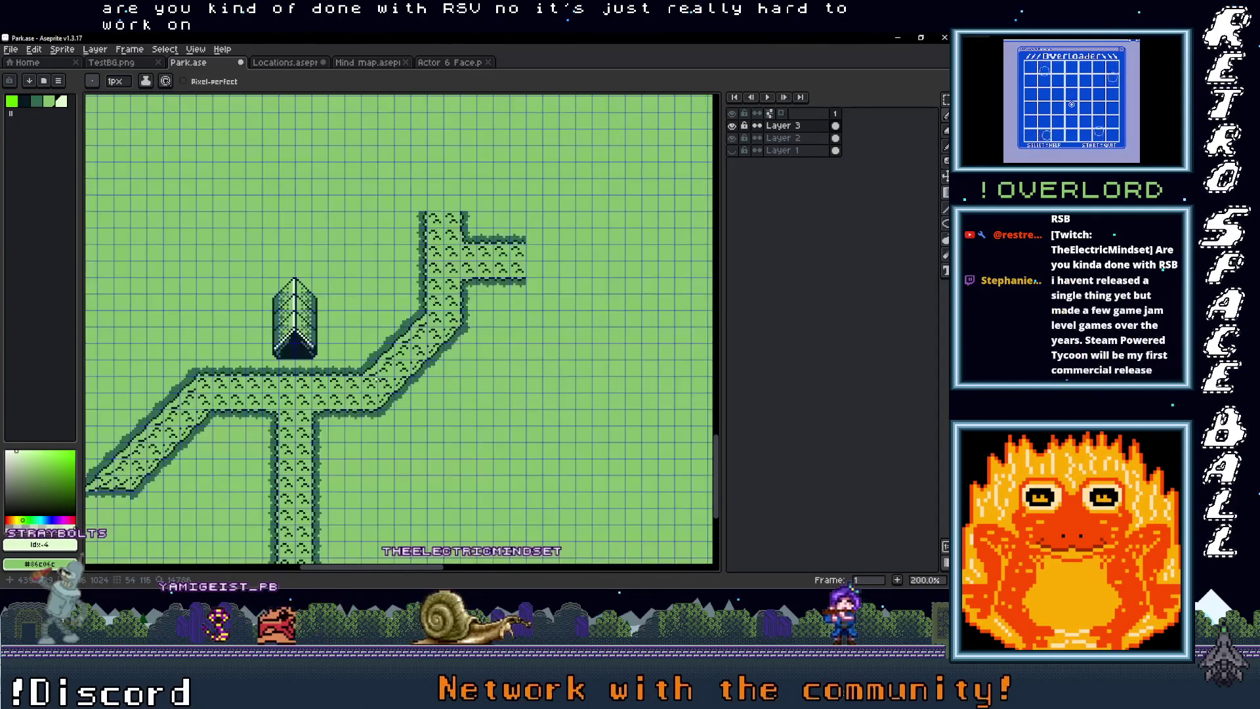
drag(393, 336, 409, 380)
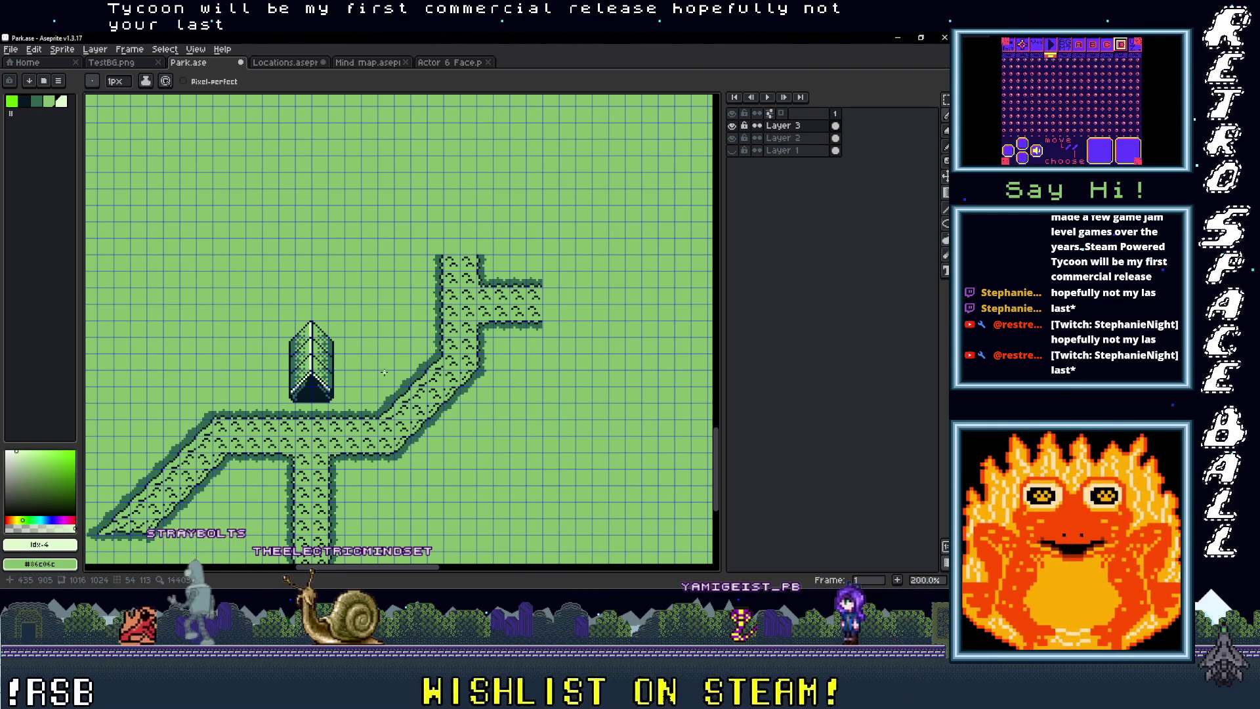
Step: Zoom in on the tent and eyedrop its dark green #306850
scroll(384, 372, down, 2)
scroll(375, 404, up, 2)
scroll(374, 402, up, 1)
scroll(383, 360, down, 1)
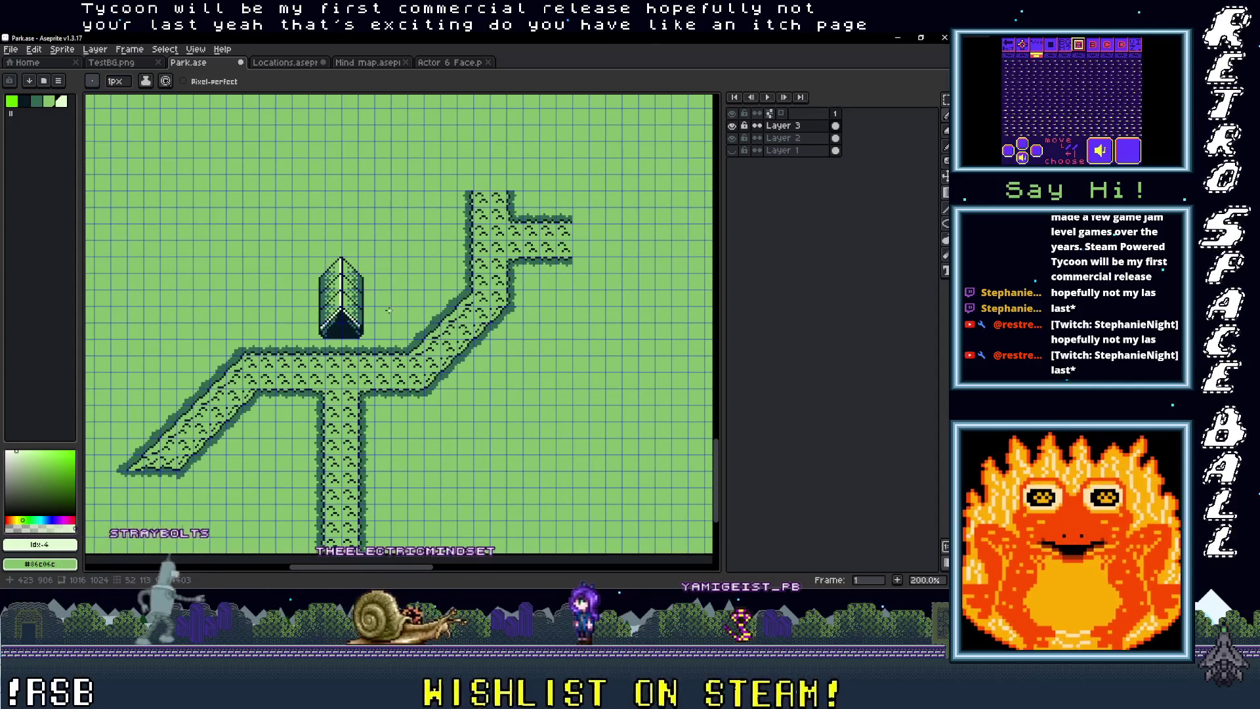
scroll(395, 313, down, 1)
drag(408, 297, 316, 365)
scroll(318, 364, up, 1)
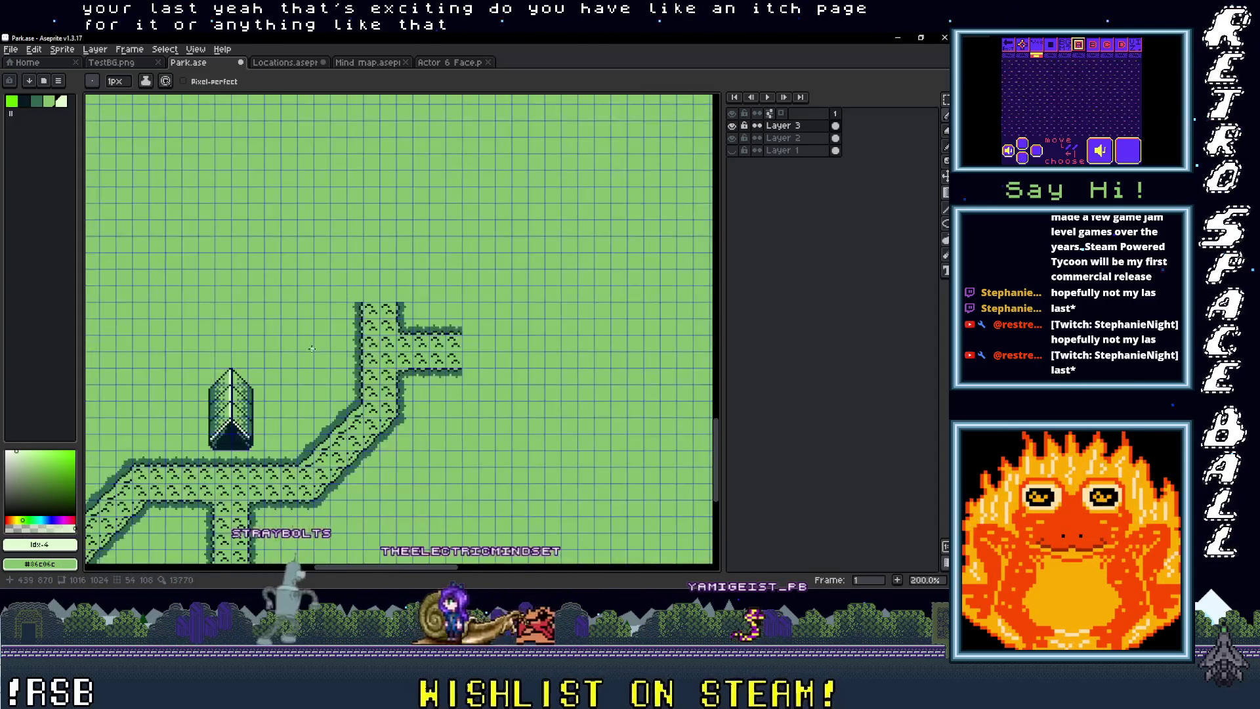
scroll(306, 387, up, 1)
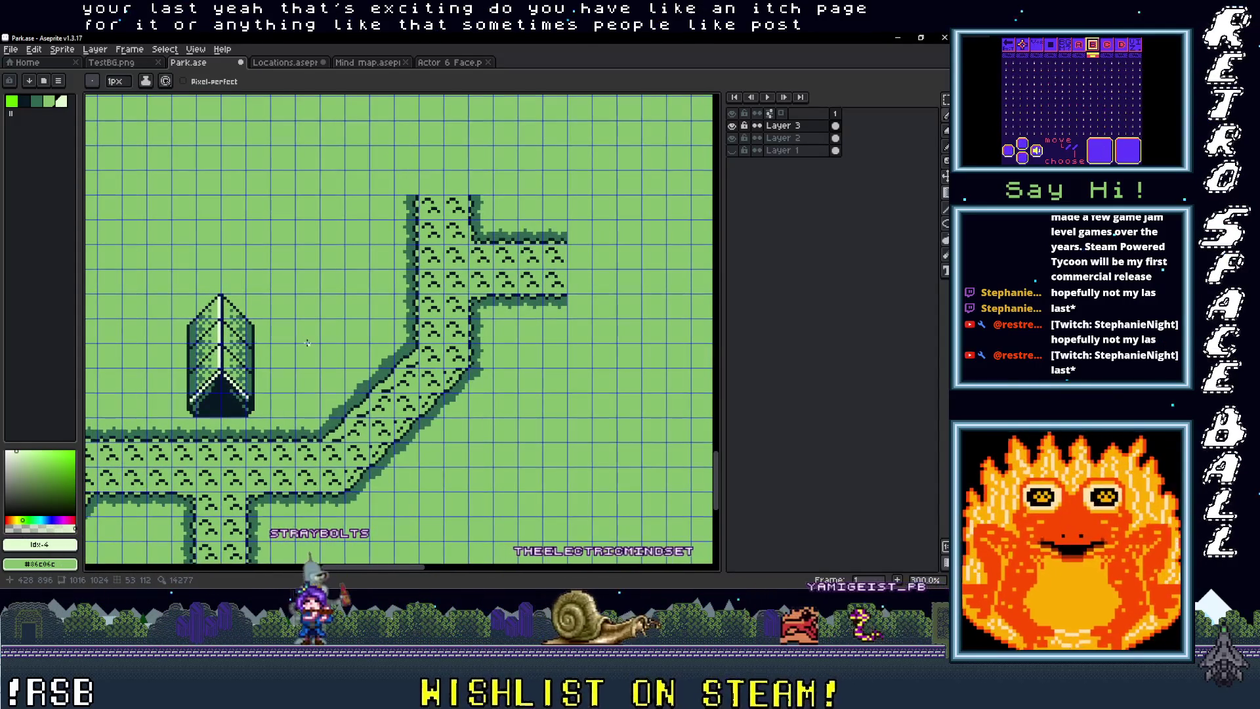
scroll(218, 408, up, 2)
scroll(218, 408, up, 2)
key(i)
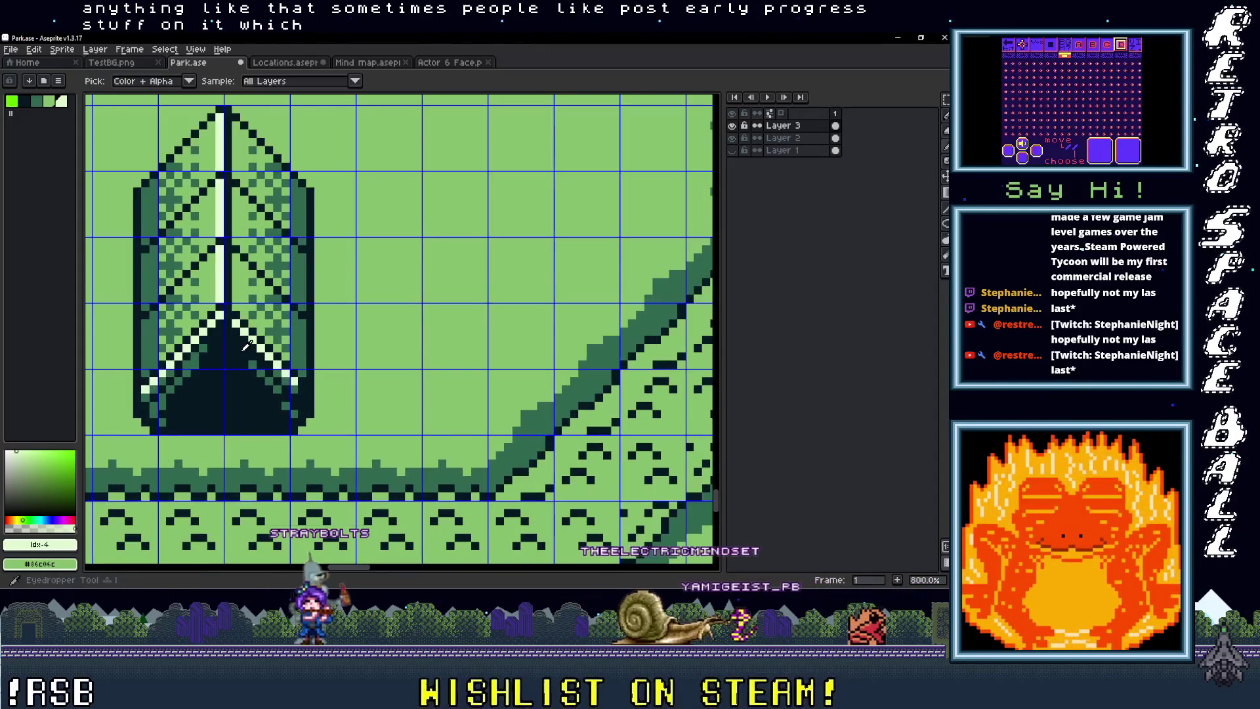
alt+click(258, 360)
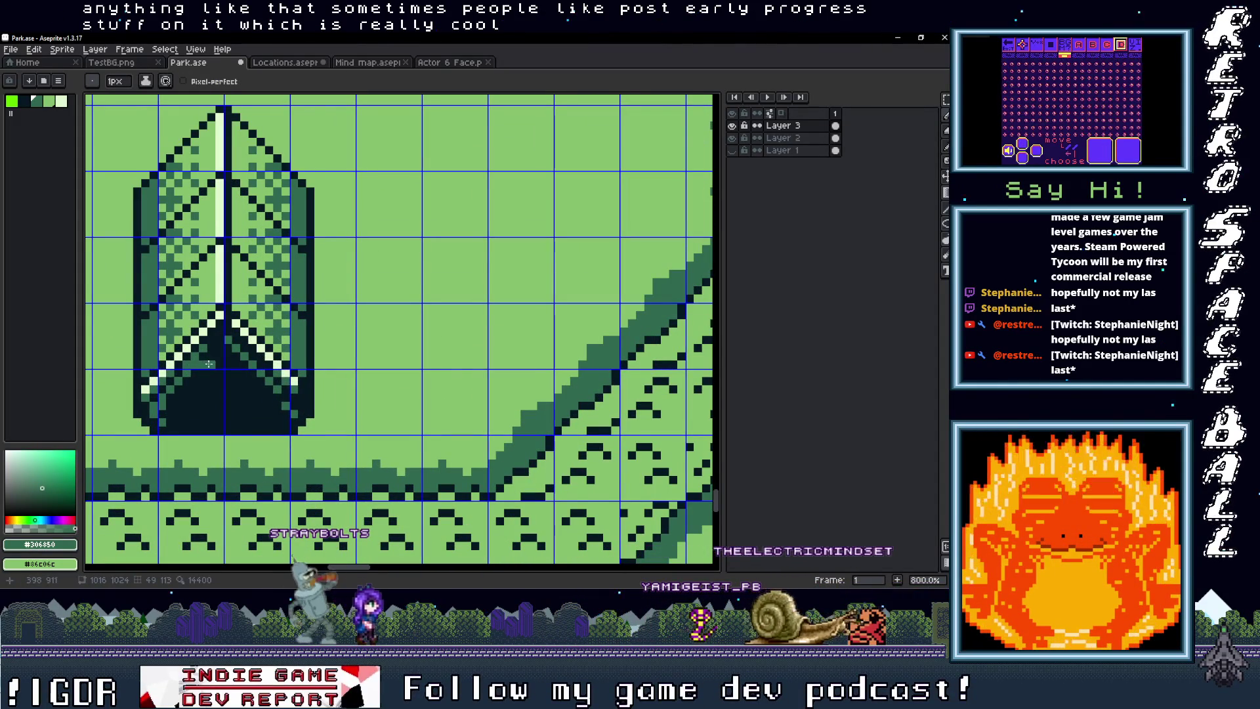
Step: Try a short dark green stroke near the tent's bottom corner, then undo it
scroll(317, 361, down, 4)
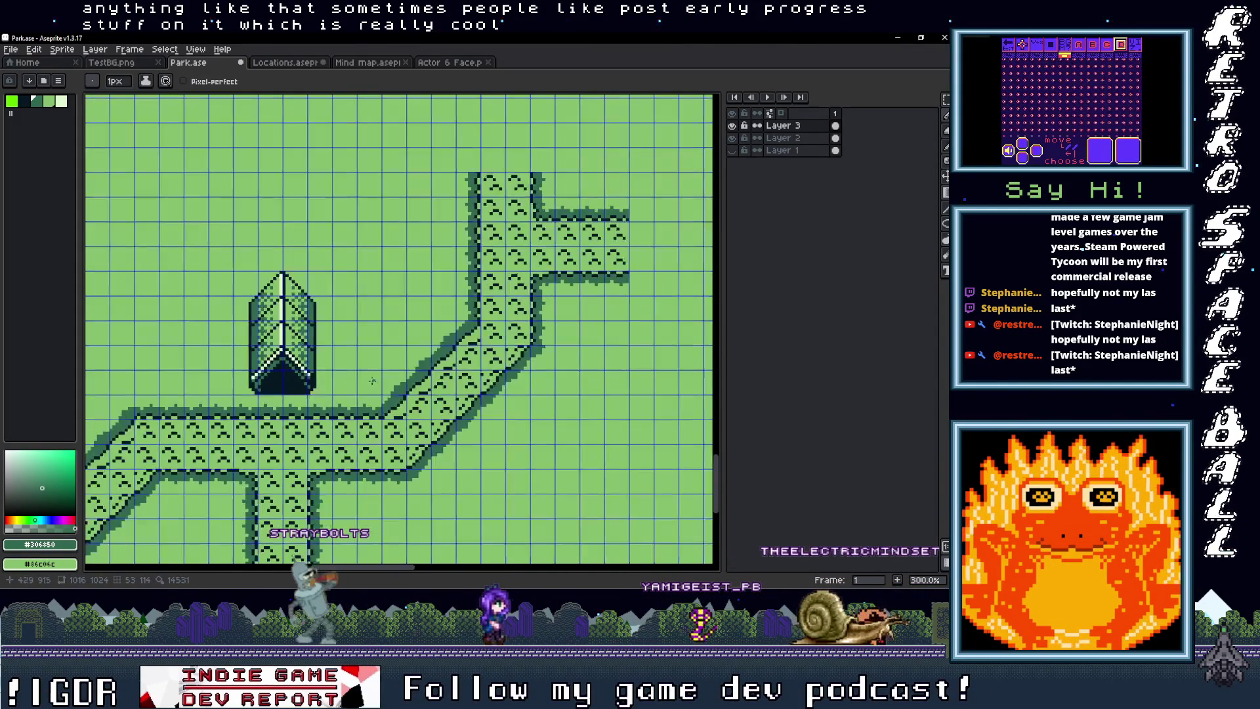
scroll(319, 382, up, 3)
scroll(274, 389, up, 1)
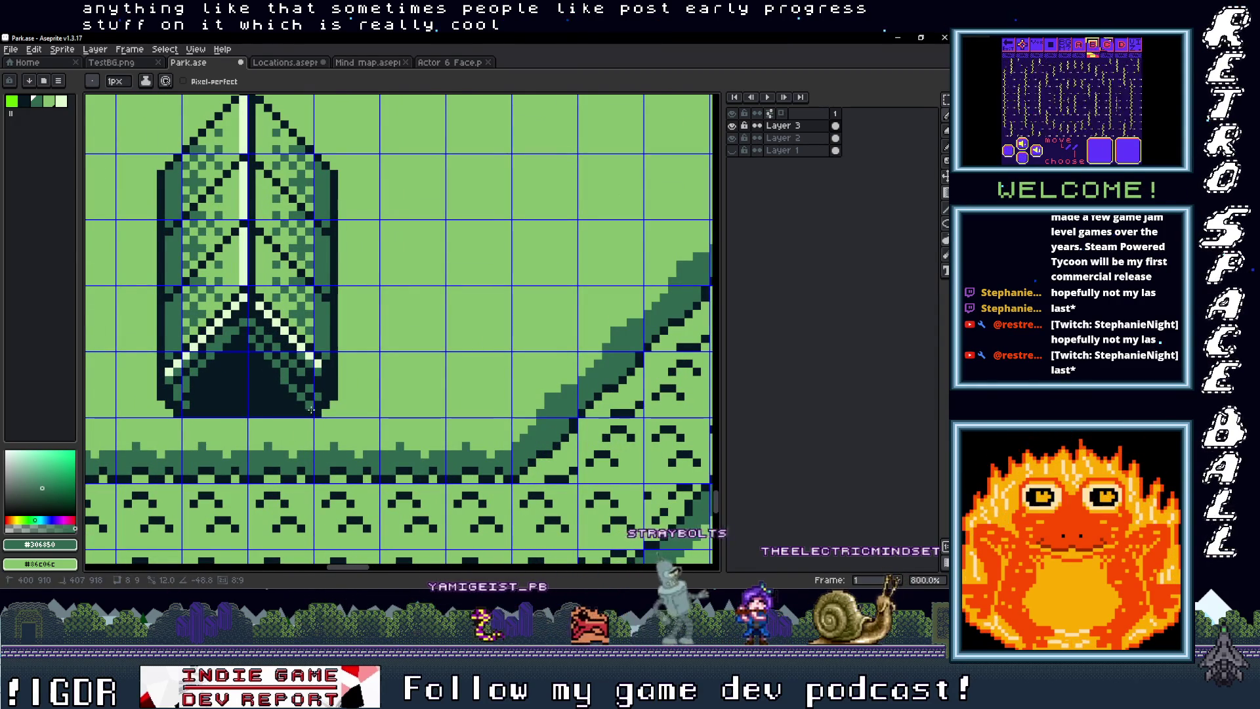
scroll(383, 413, down, 4)
scroll(321, 336, up, 4)
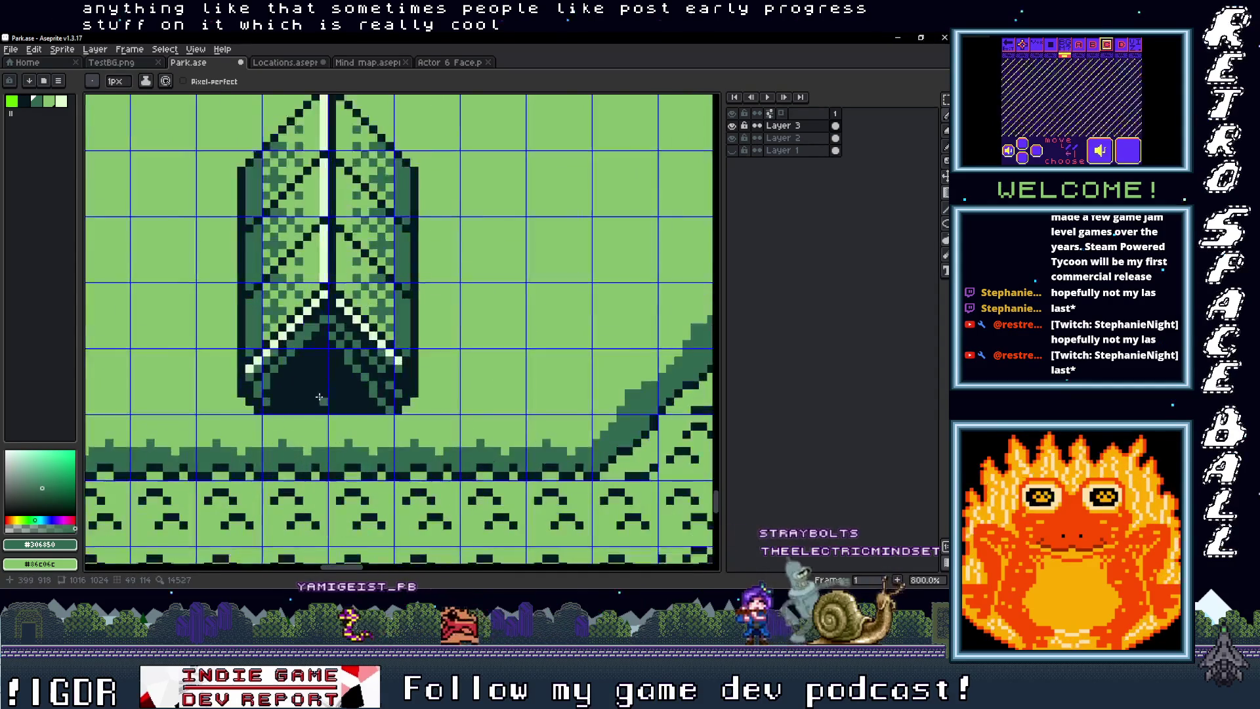
drag(321, 335, 271, 394)
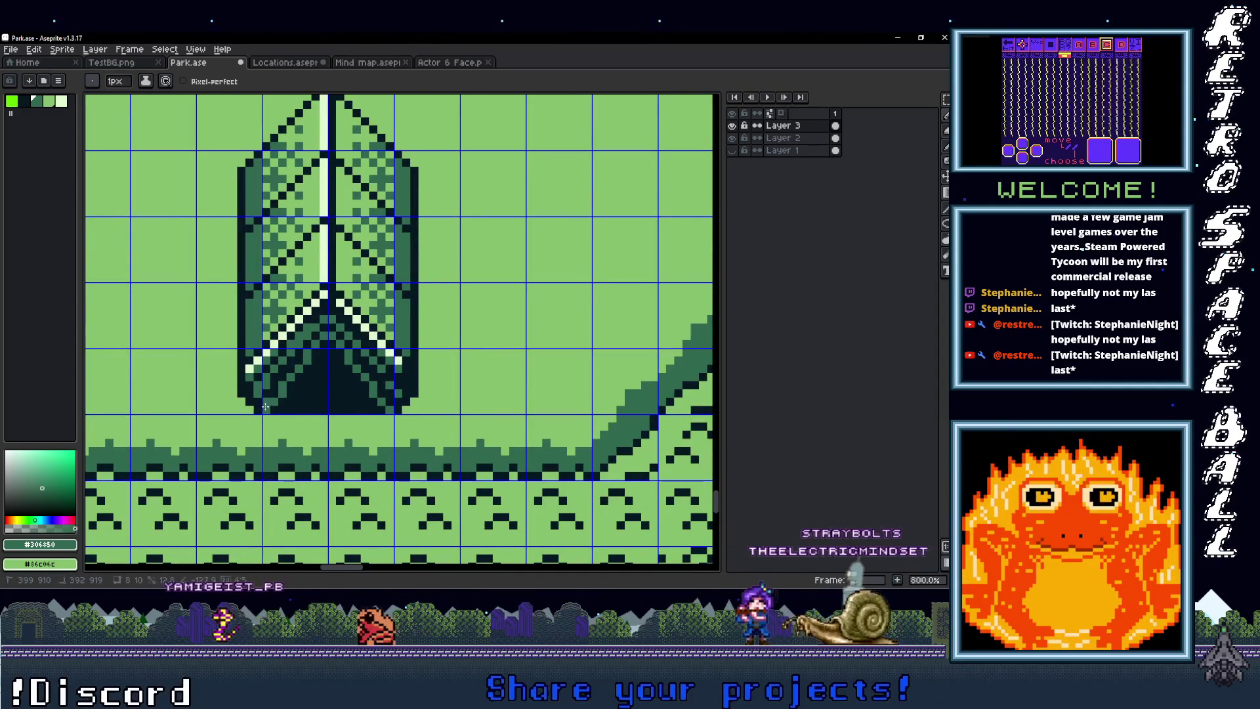
scroll(425, 398, down, 4)
key(ctrl+z)
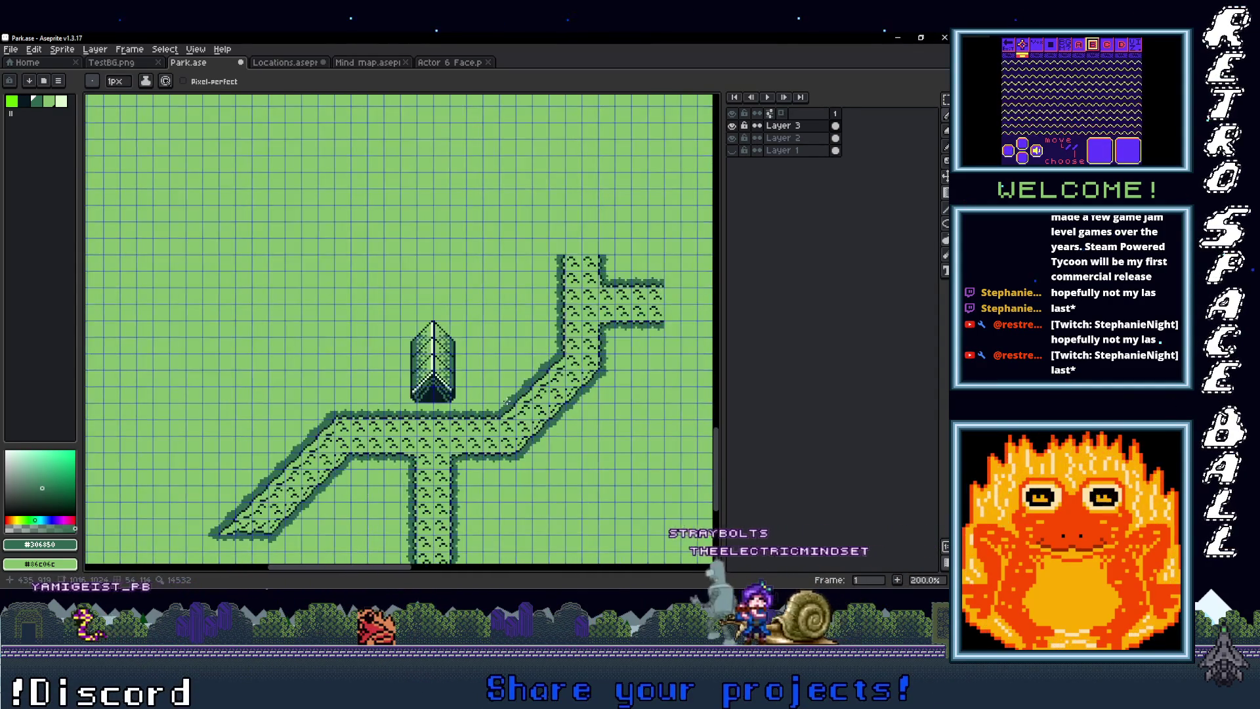
Step: Reframe the view to centre the tent above the path layout
scroll(468, 401, up, 1)
key(v)
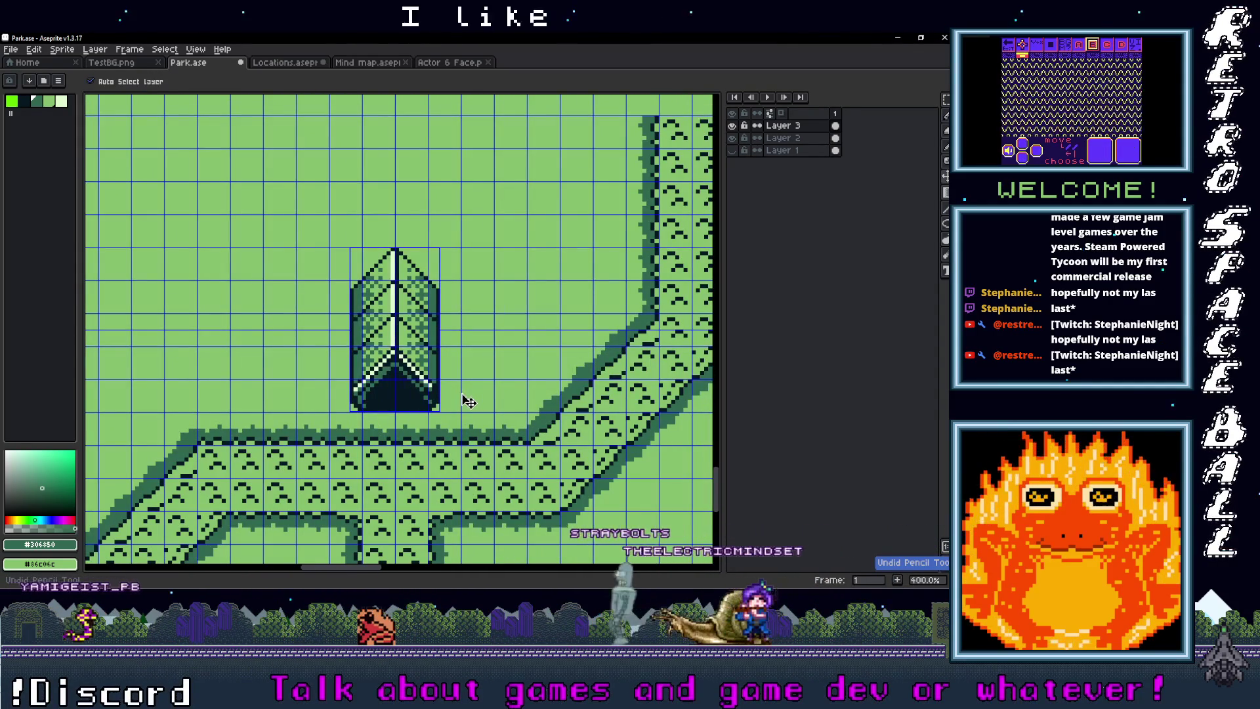
scroll(475, 394, down, 3)
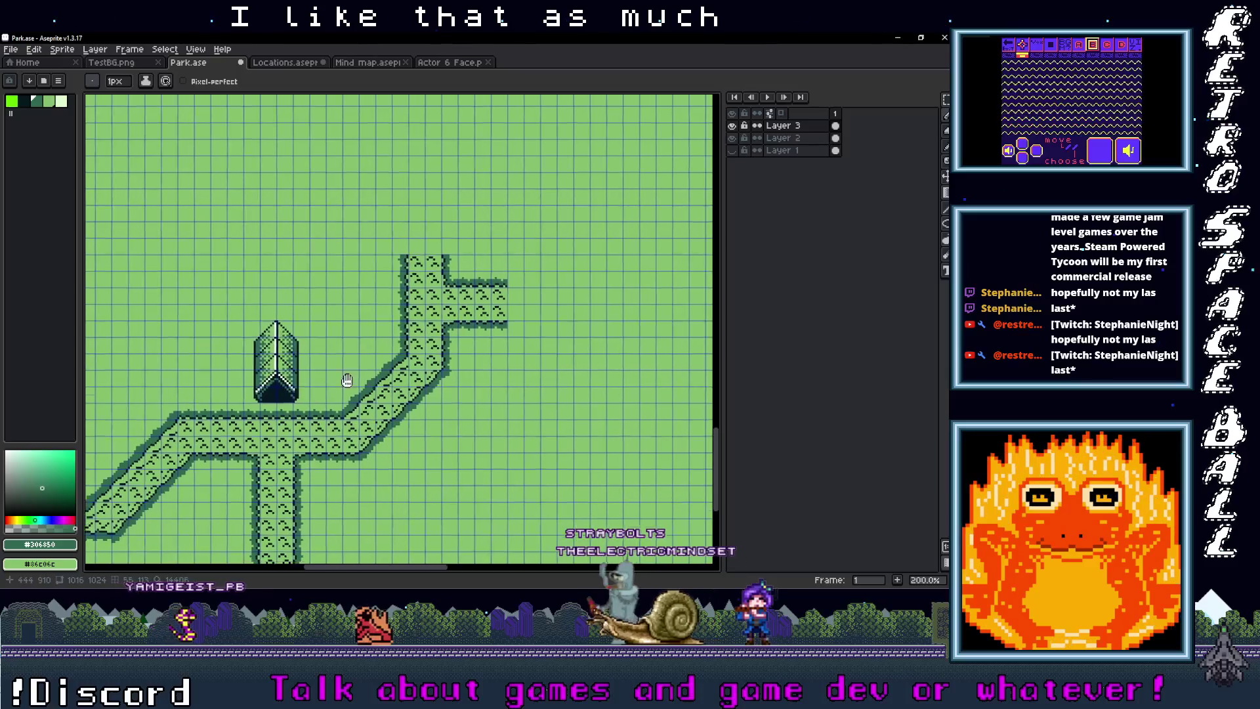
drag(264, 360, 333, 360)
scroll(328, 363, up, 3)
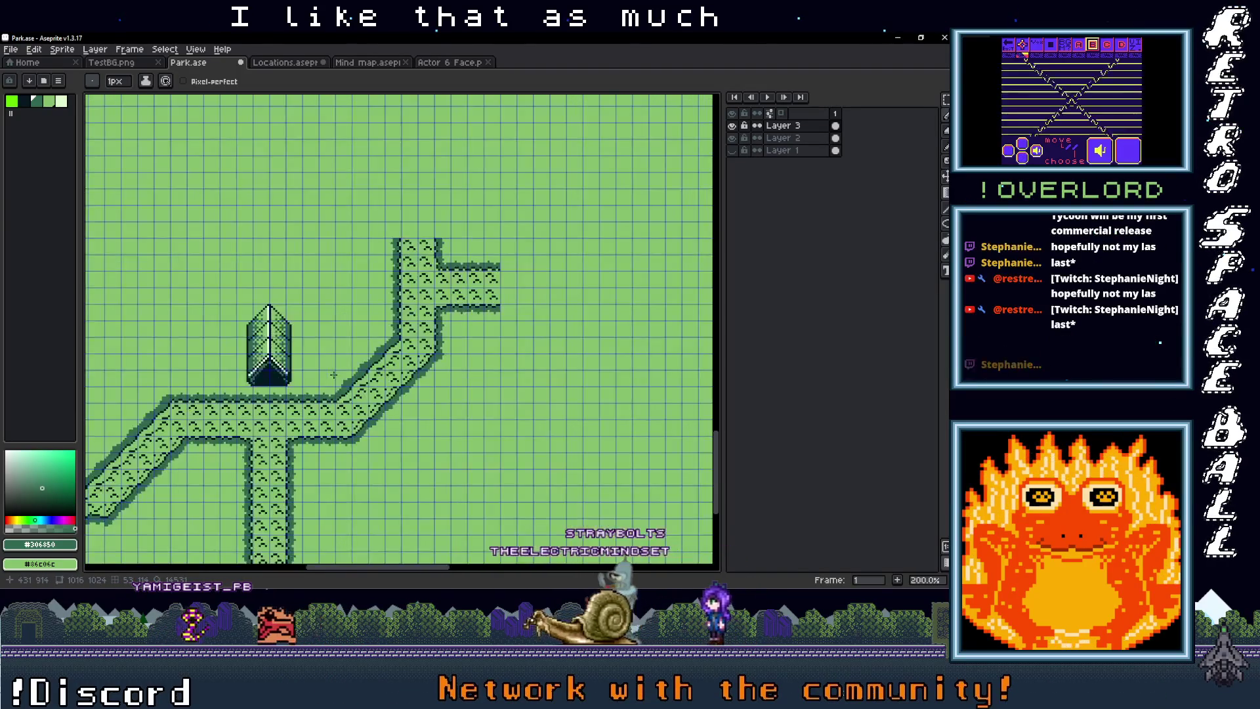
drag(316, 369, 346, 375)
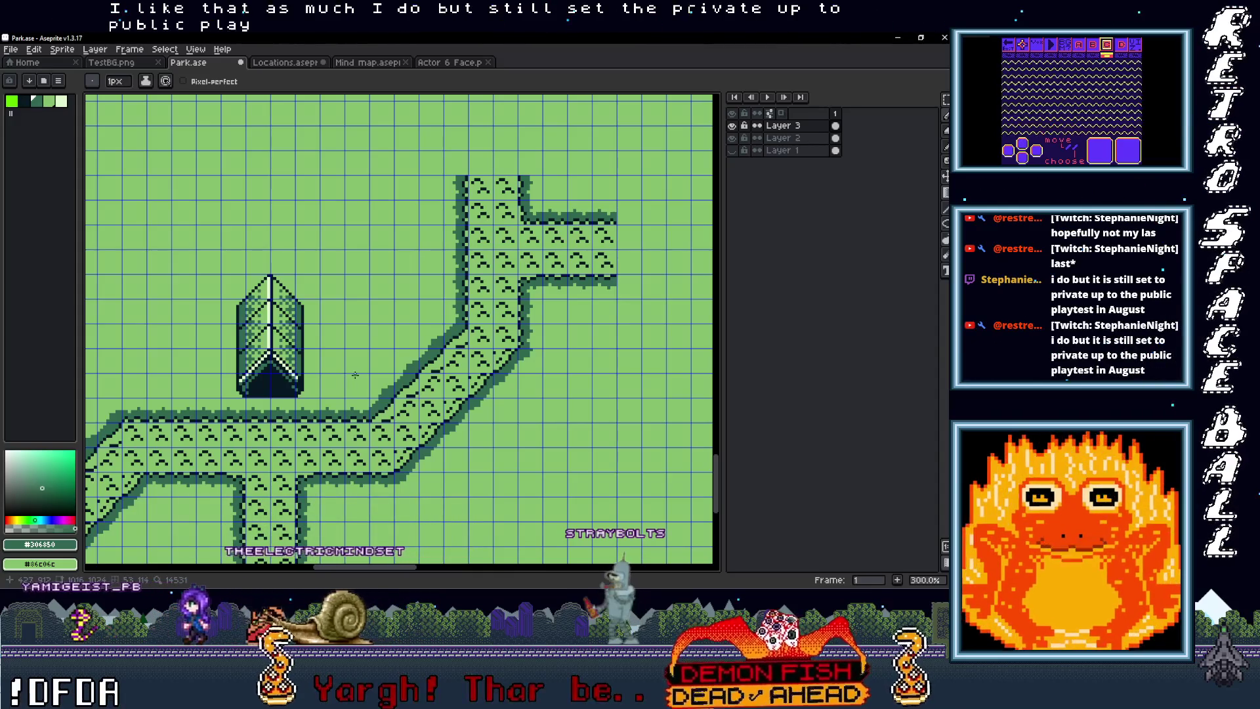
scroll(355, 375, down, 2)
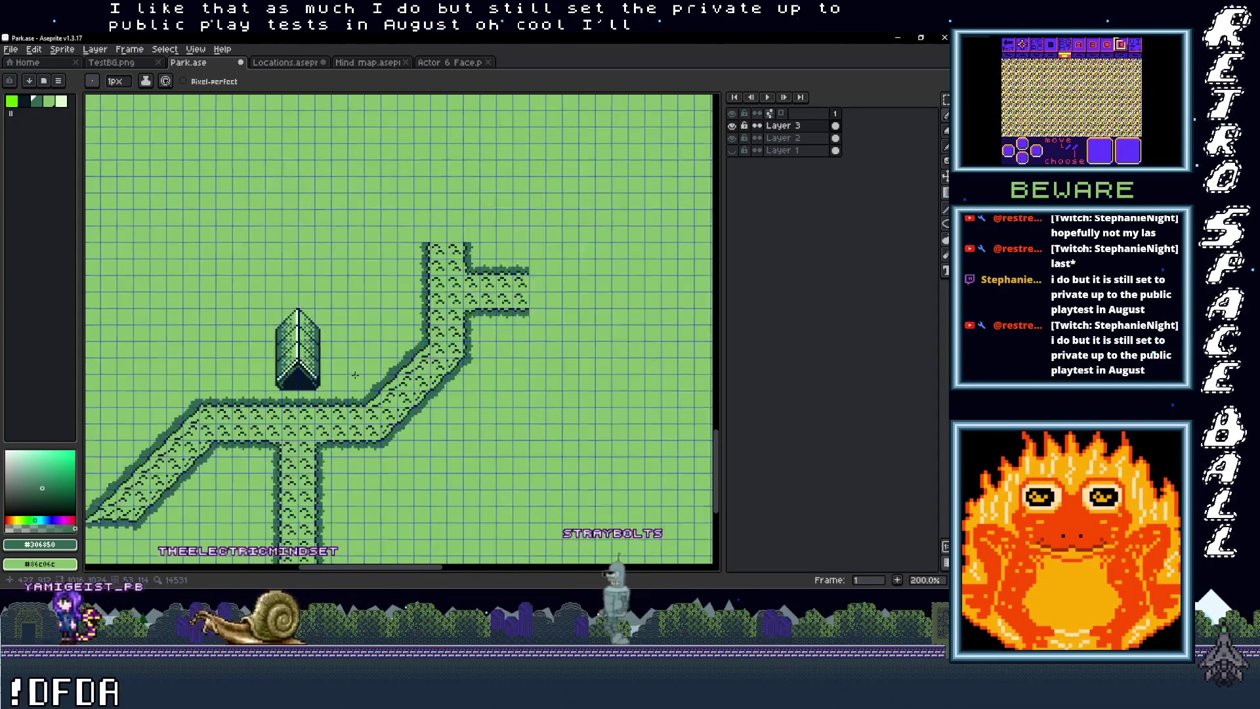
scroll(355, 375, up, 1)
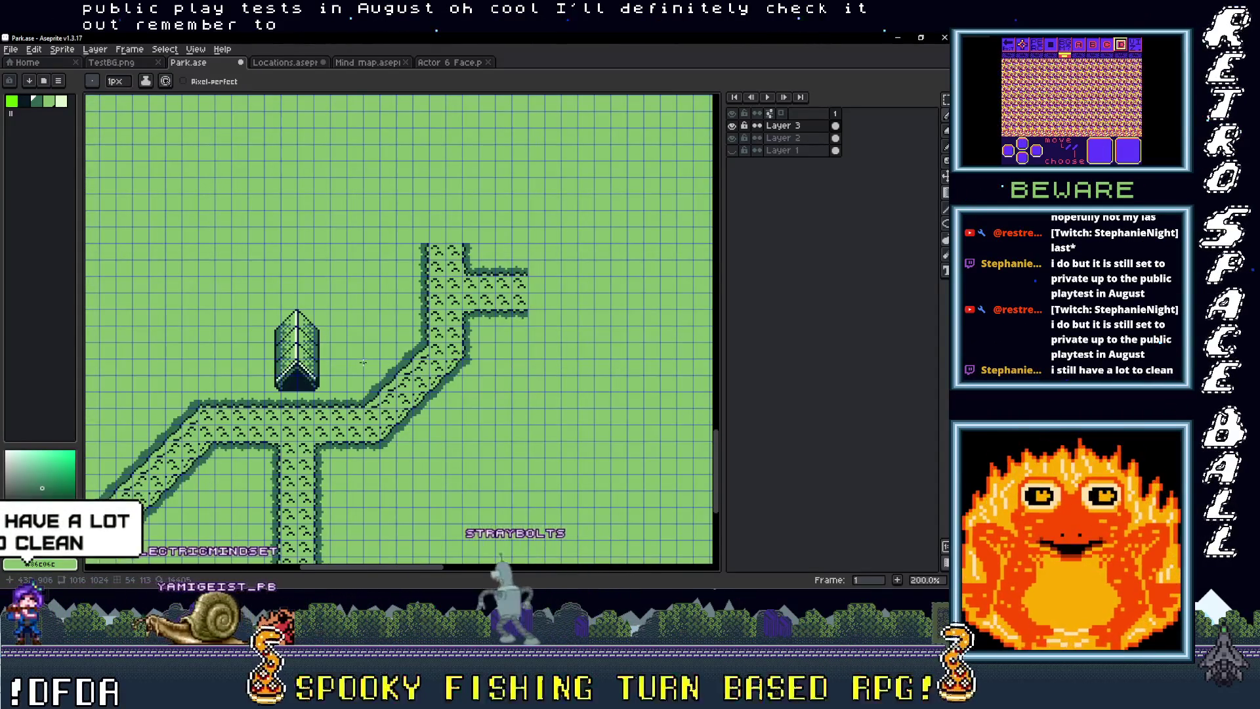
scroll(393, 342, down, 2)
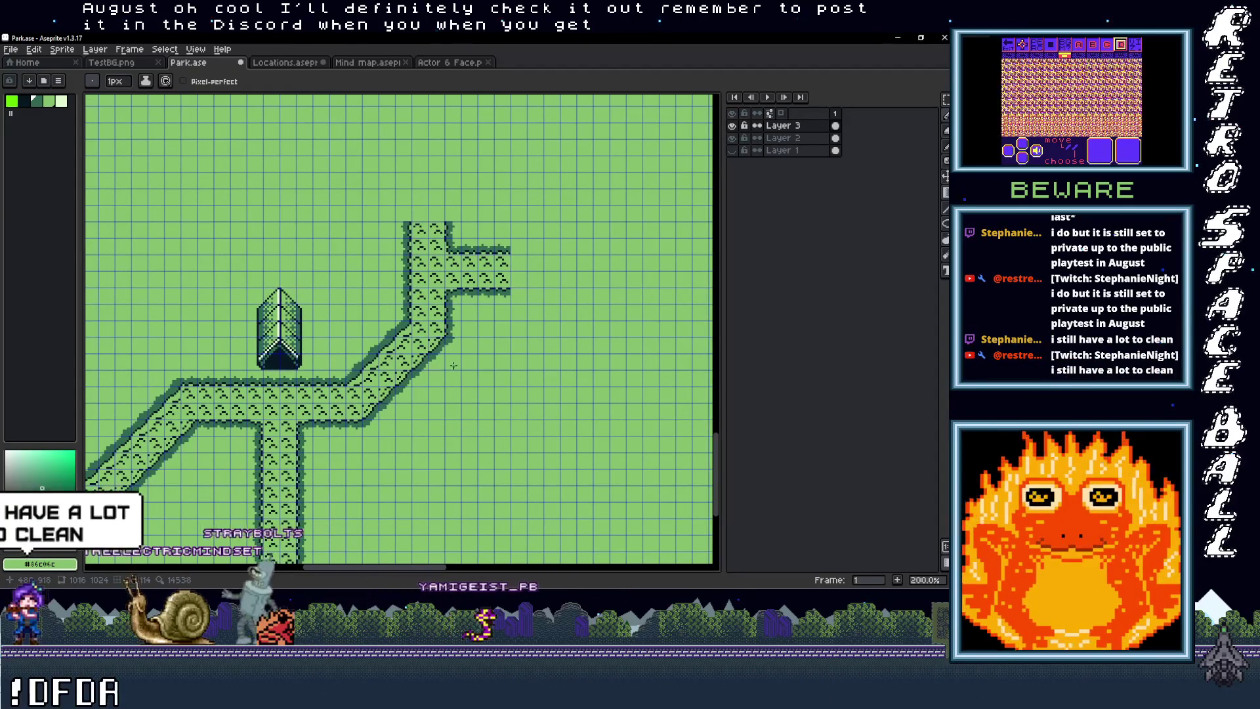
scroll(450, 367, up, 4)
scroll(450, 367, right, 3)
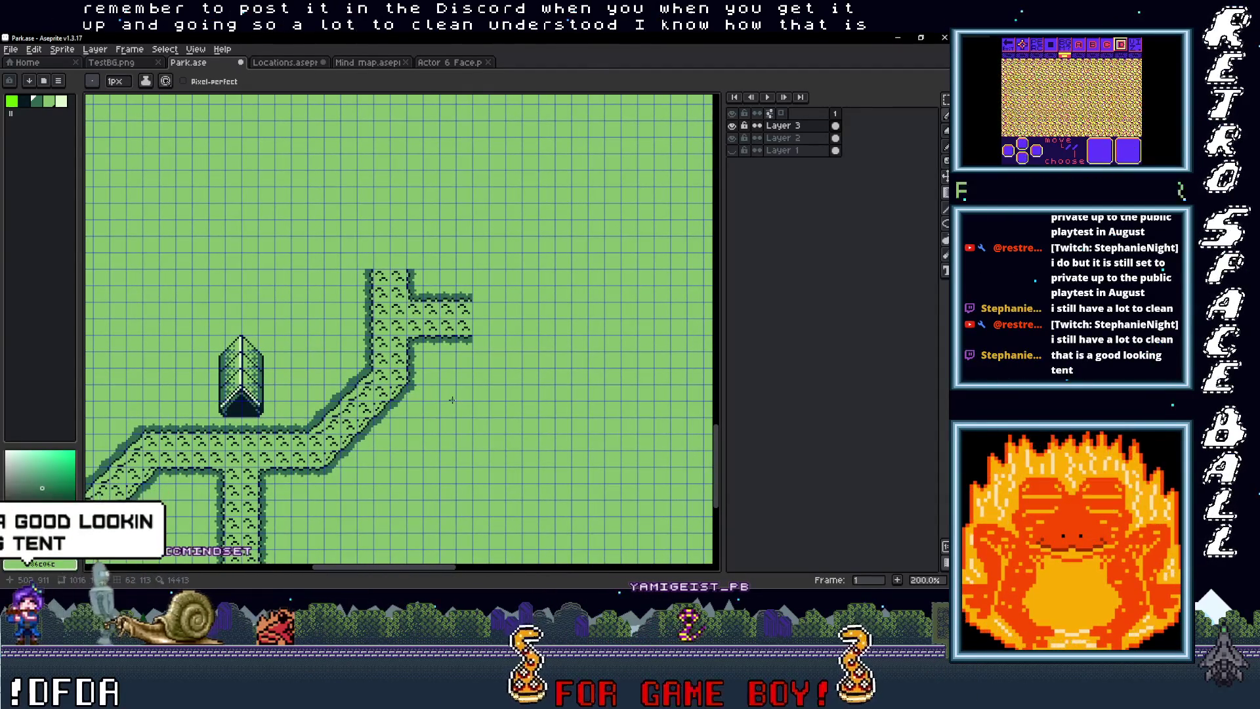
scroll(441, 399, up, 1)
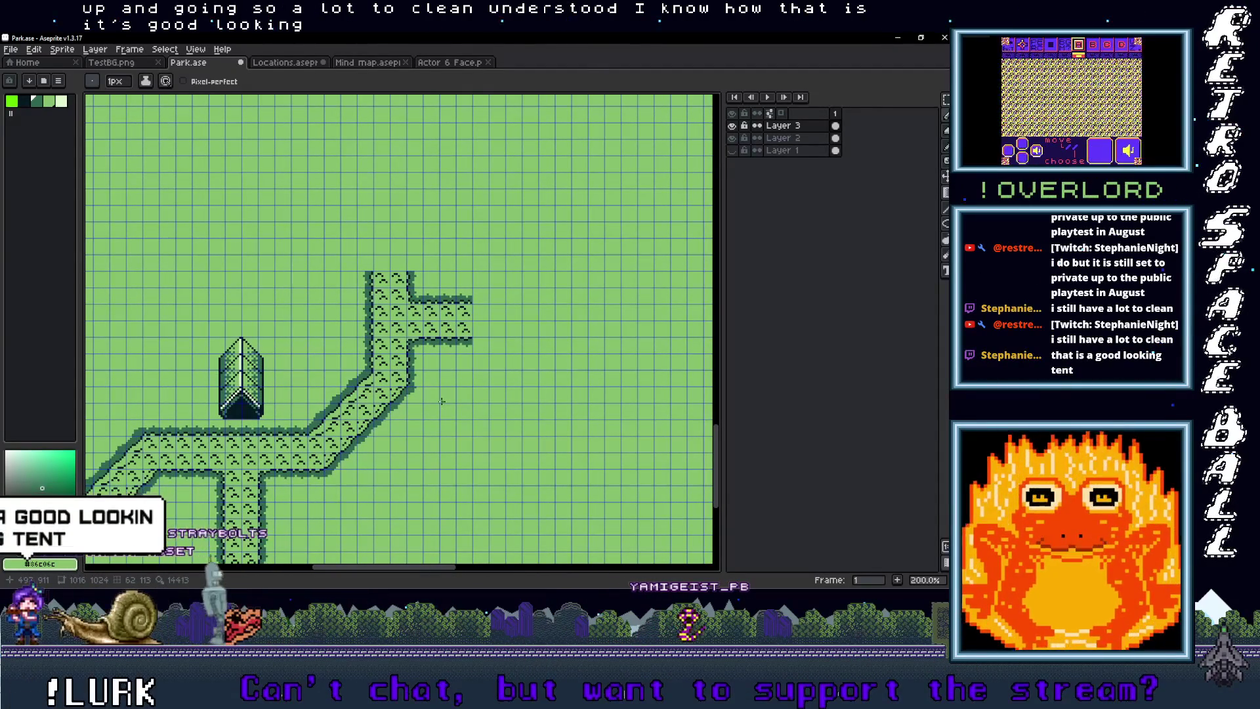
Step: Hide the grid to review the tent on the zoomed-out map, then restore the grid
key(ctrl+apostrophe)
mouse_move(432, 436)
mouse_down()
mouse_move(449, 346)
mouse_move(459, 416)
mouse_up()
scroll(459, 416, down, 2)
scroll(459, 417, up, 2)
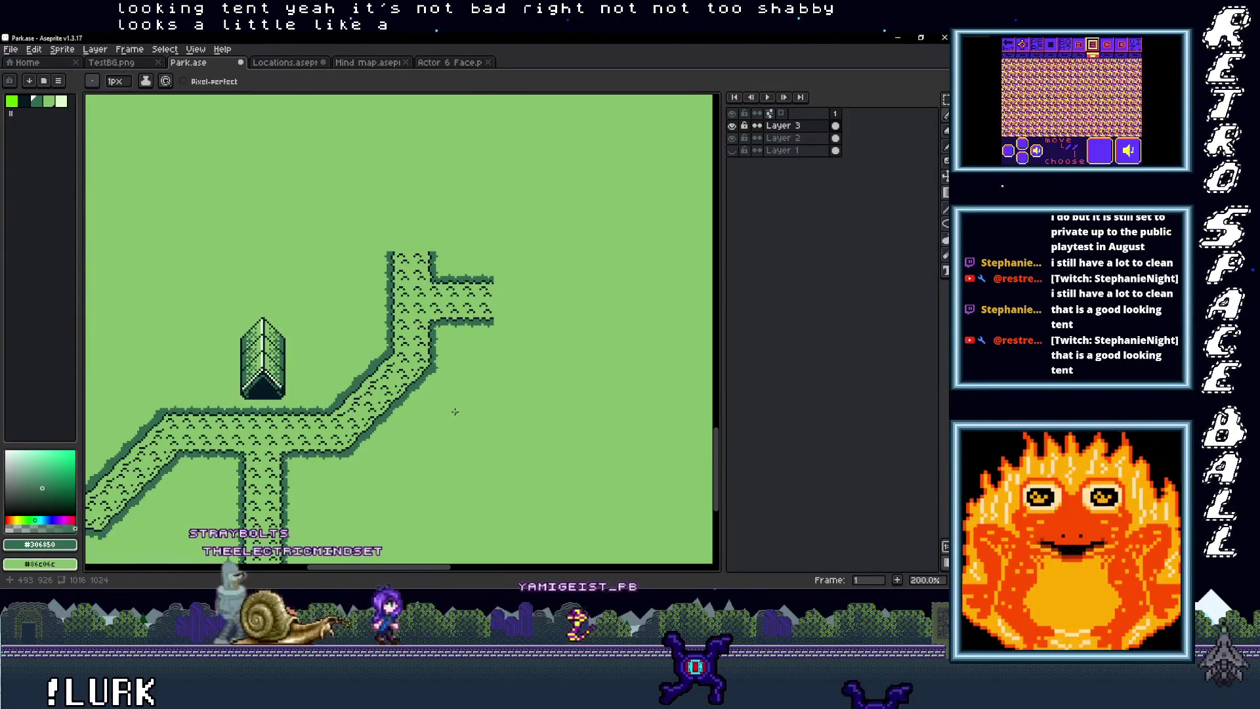
scroll(455, 412, down, 2)
drag(464, 408, 406, 420)
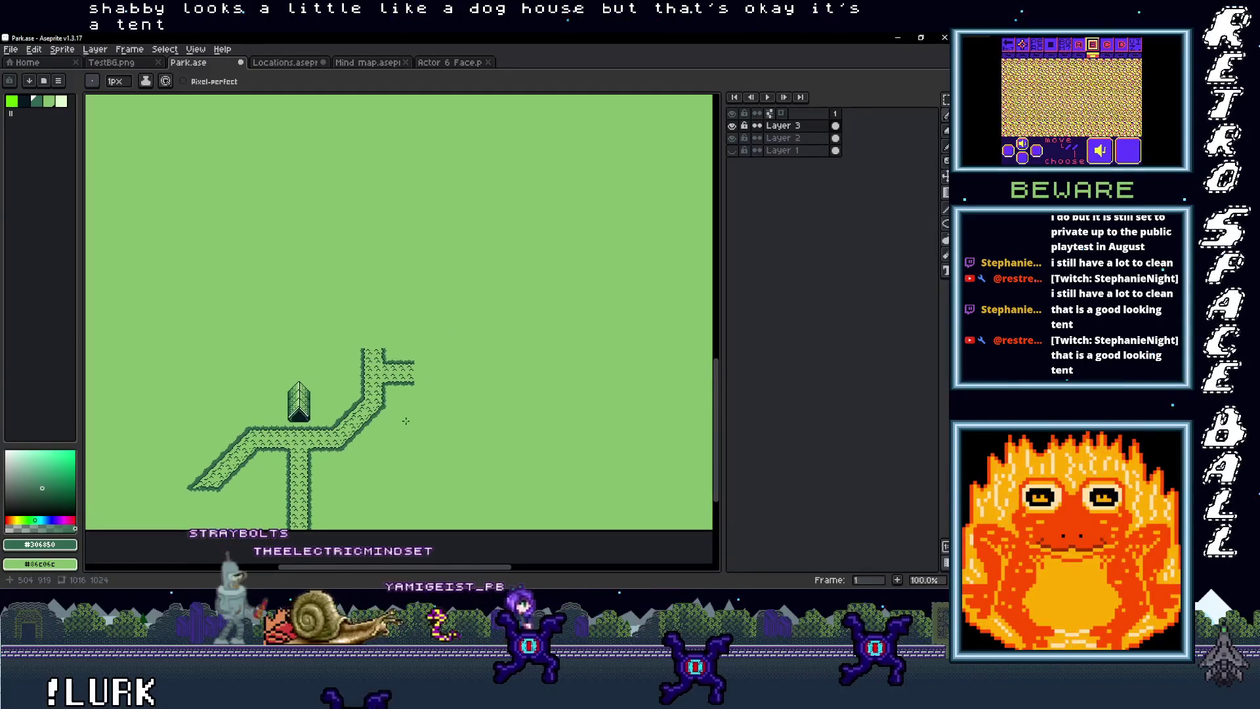
key(ctrl+apostrophe)
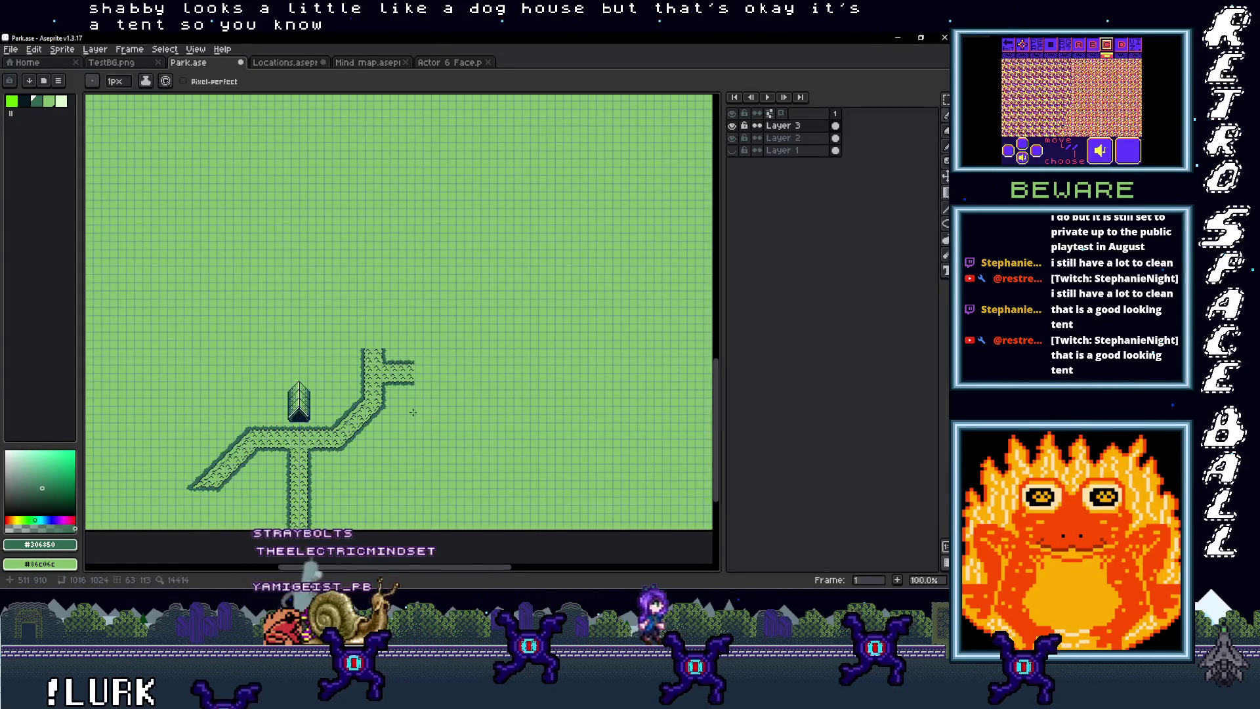
mouse_move(396, 427)
mouse_down()
mouse_move(445, 394)
mouse_move(405, 428)
mouse_up()
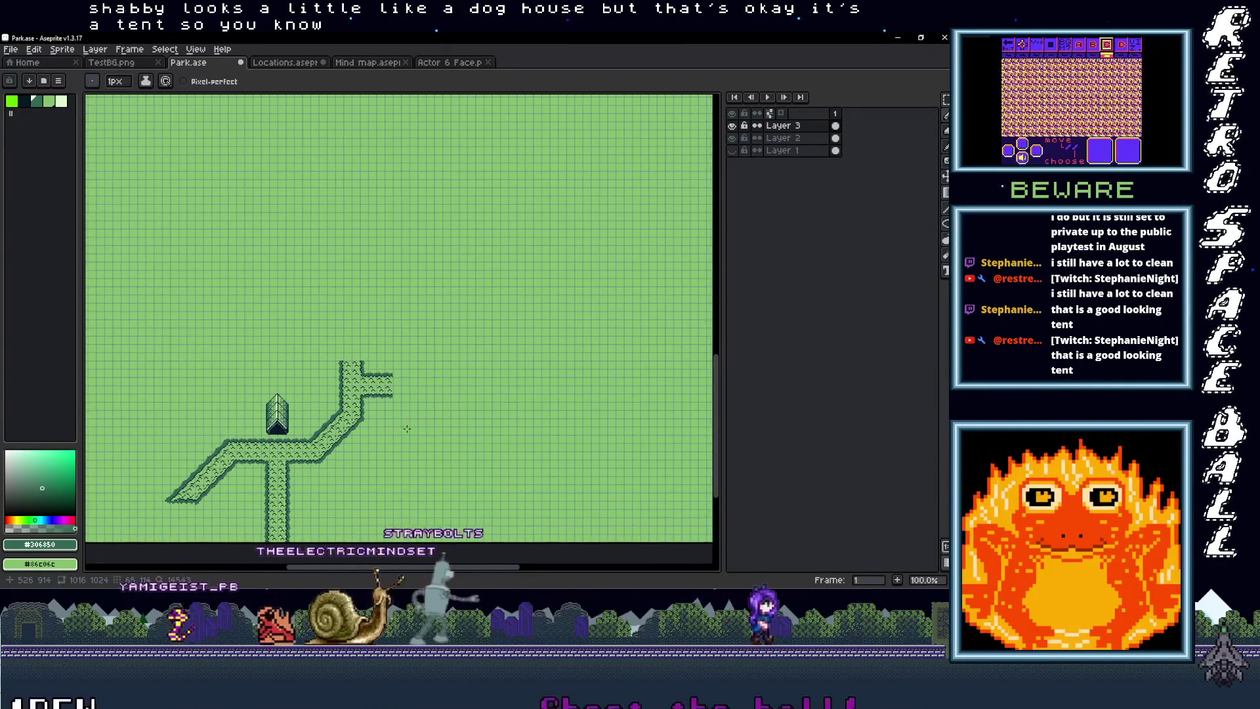
scroll(325, 413, up, 1)
scroll(325, 414, down, 1)
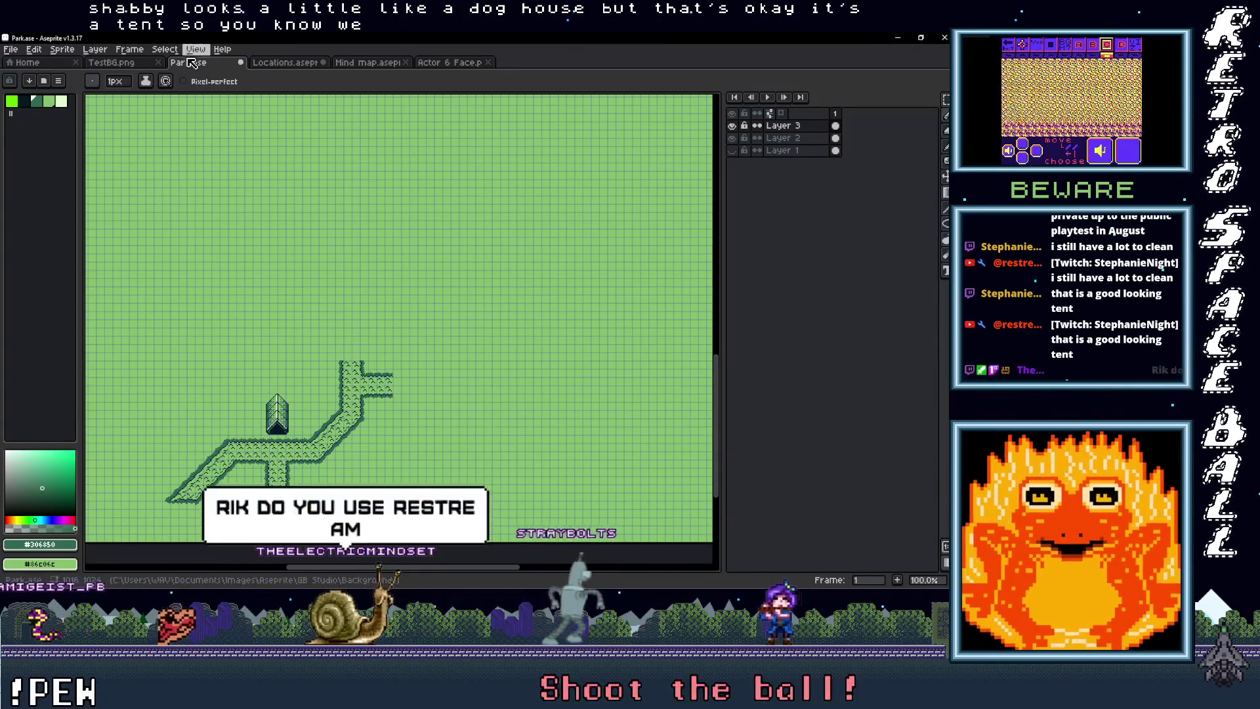
Step: Bring up the TestBG.png image with its trees and show the tile grid
key(ctrl+Tab)
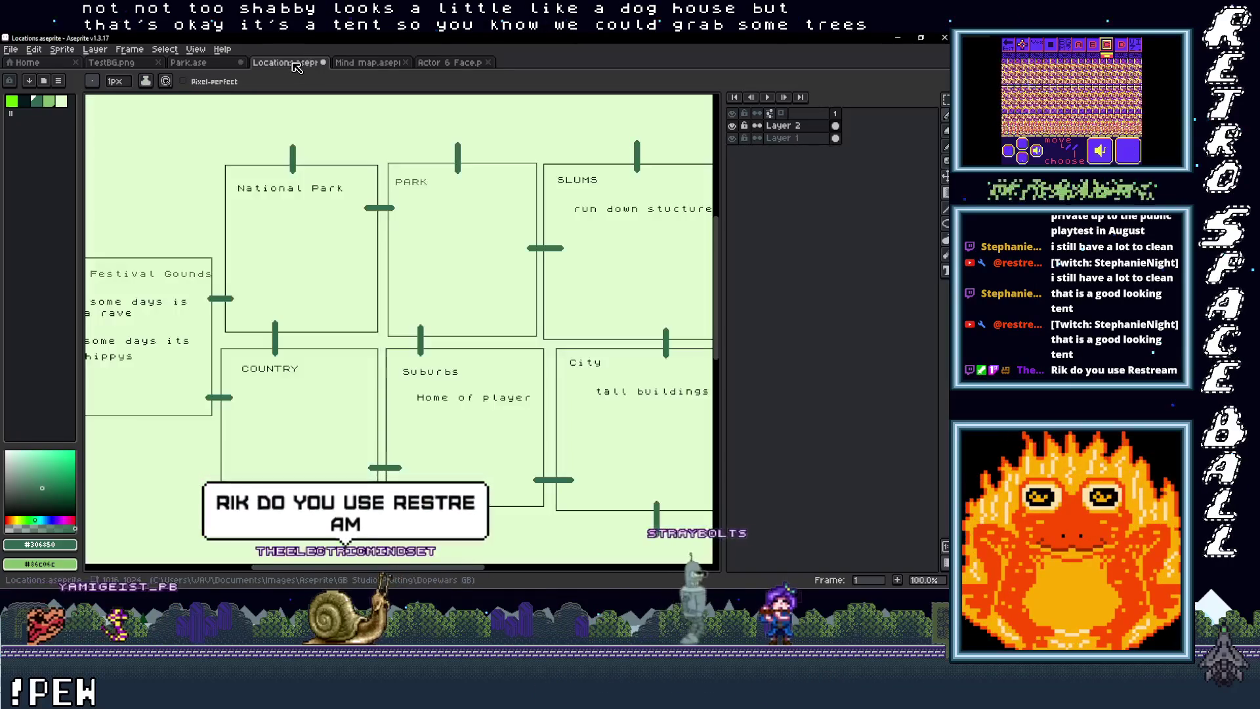
click(146, 69)
scroll(267, 266, up, 2)
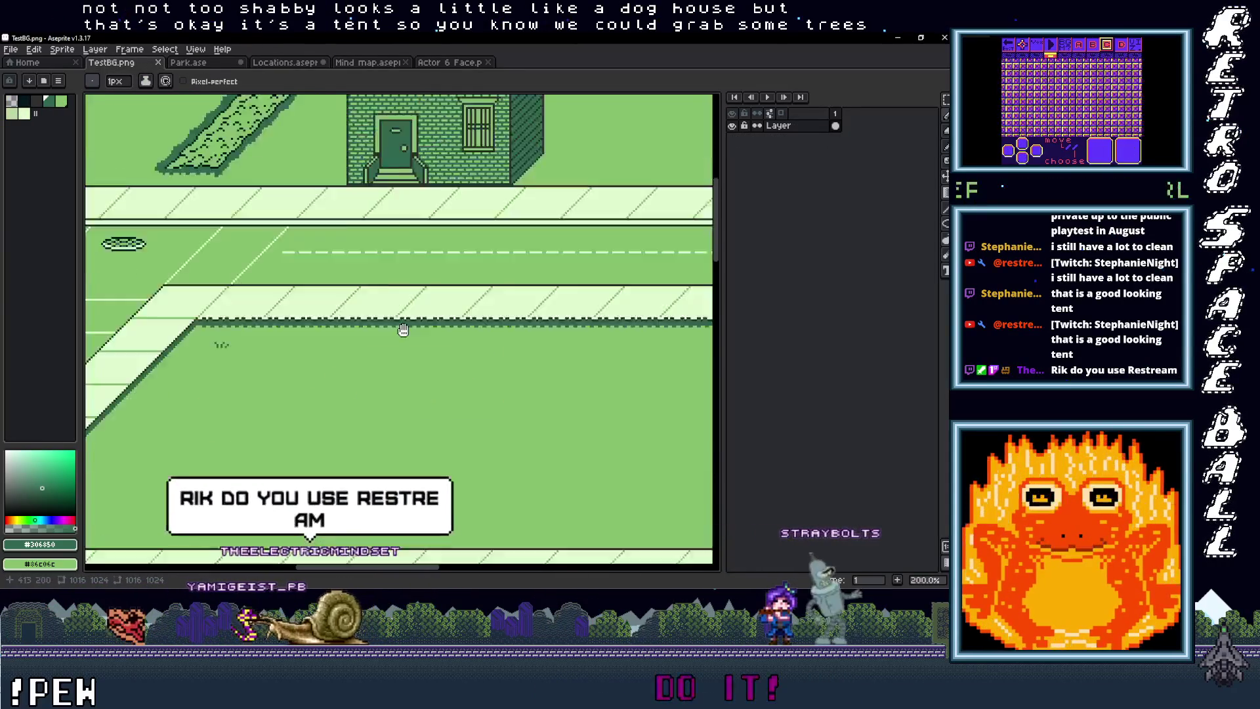
scroll(267, 266, down, 1)
mouse_move(268, 267)
mouse_down()
mouse_move(604, 343)
mouse_move(670, 230)
mouse_up()
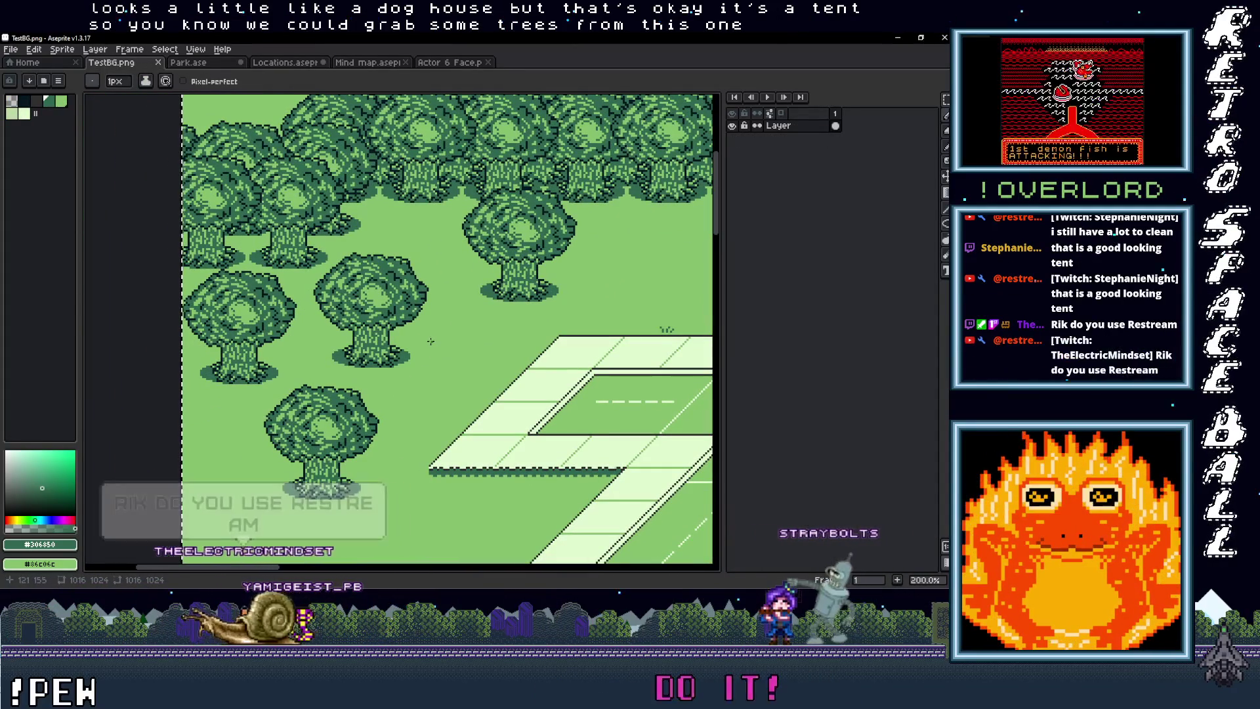
key(ctrl+apostrophe)
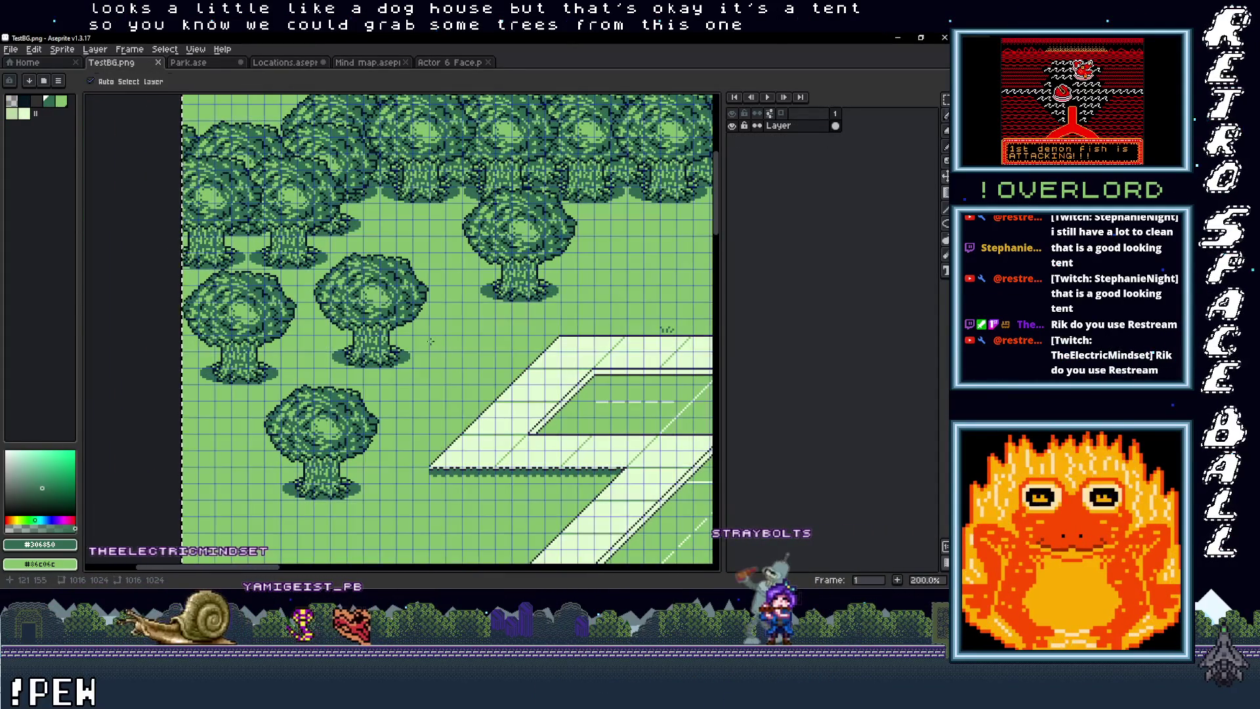
Step: Marquee the lower tree, copy it, and return to Park.ase
scroll(419, 391, up, 1)
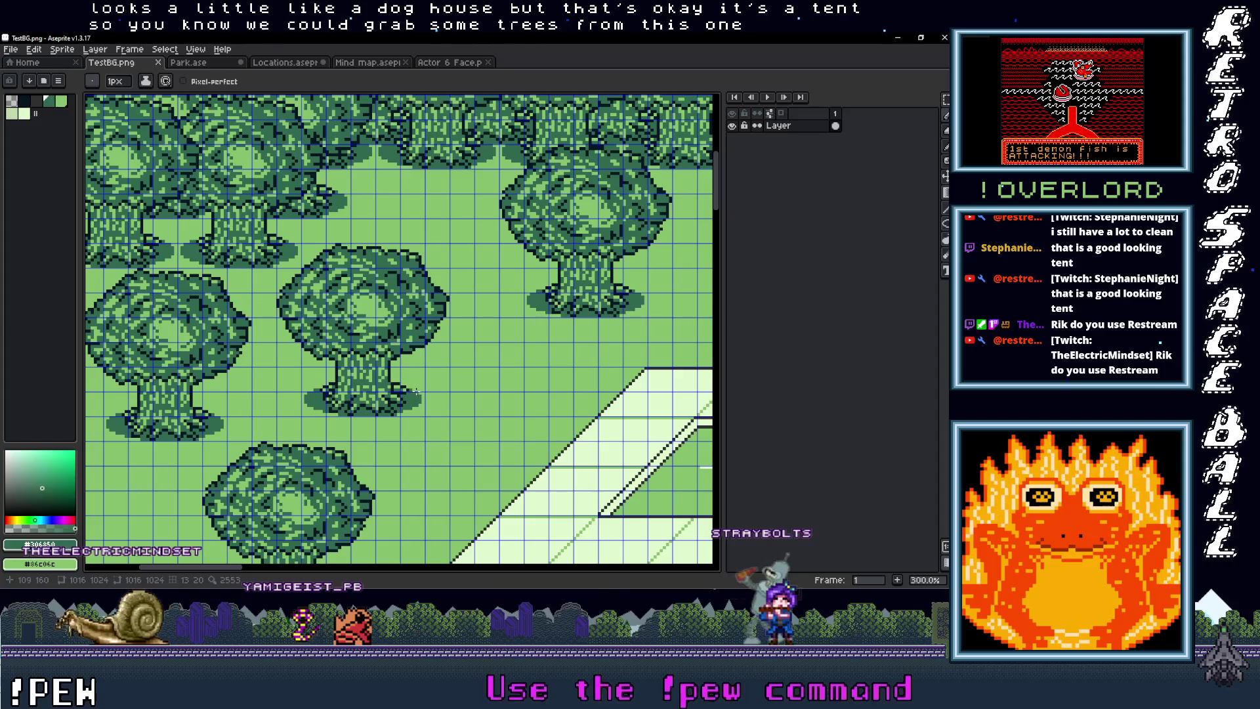
mouse_move(321, 444)
mouse_down()
mouse_move(328, 367)
mouse_move(362, 299)
mouse_up()
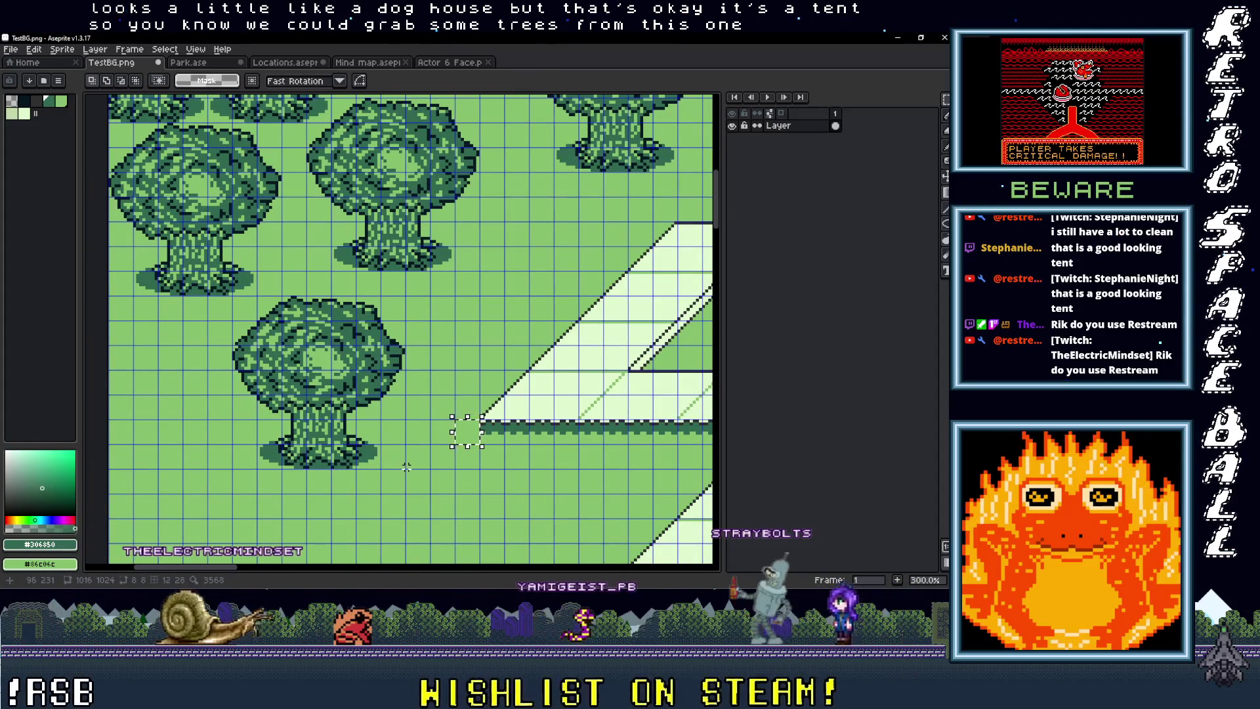
drag(403, 467, 341, 380)
click(320, 358)
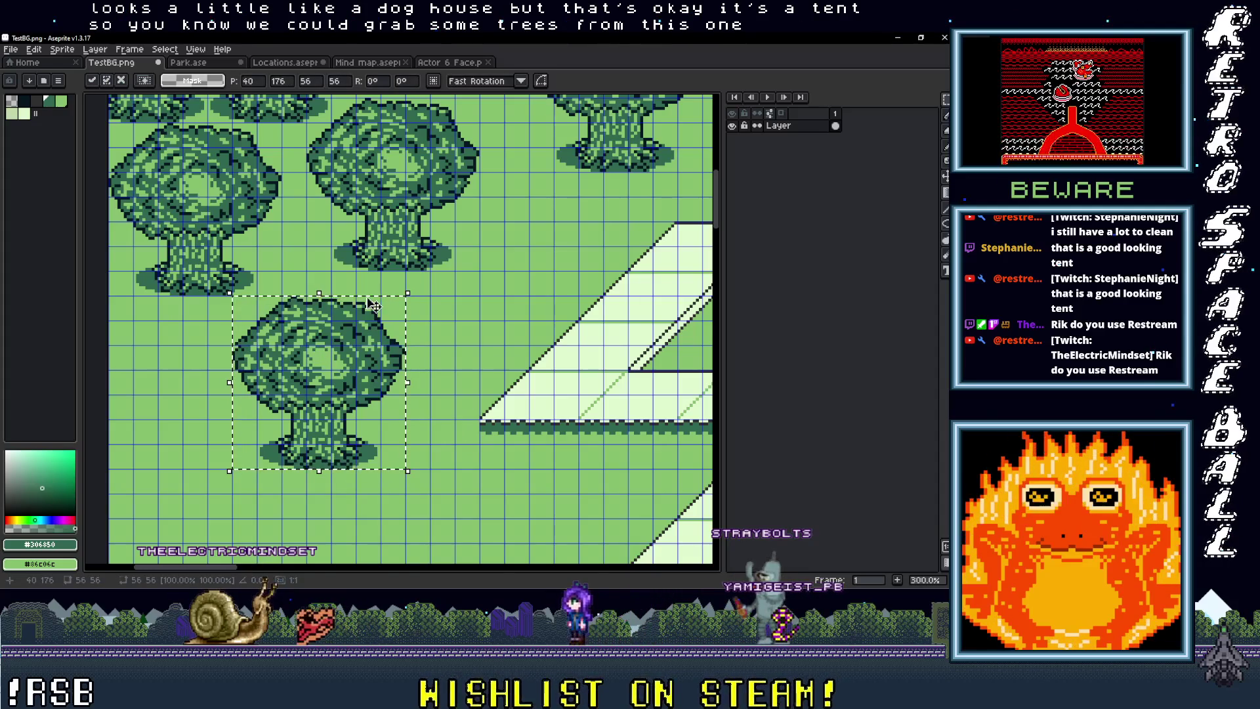
key(ctrl+Tab)
drag(310, 418, 441, 326)
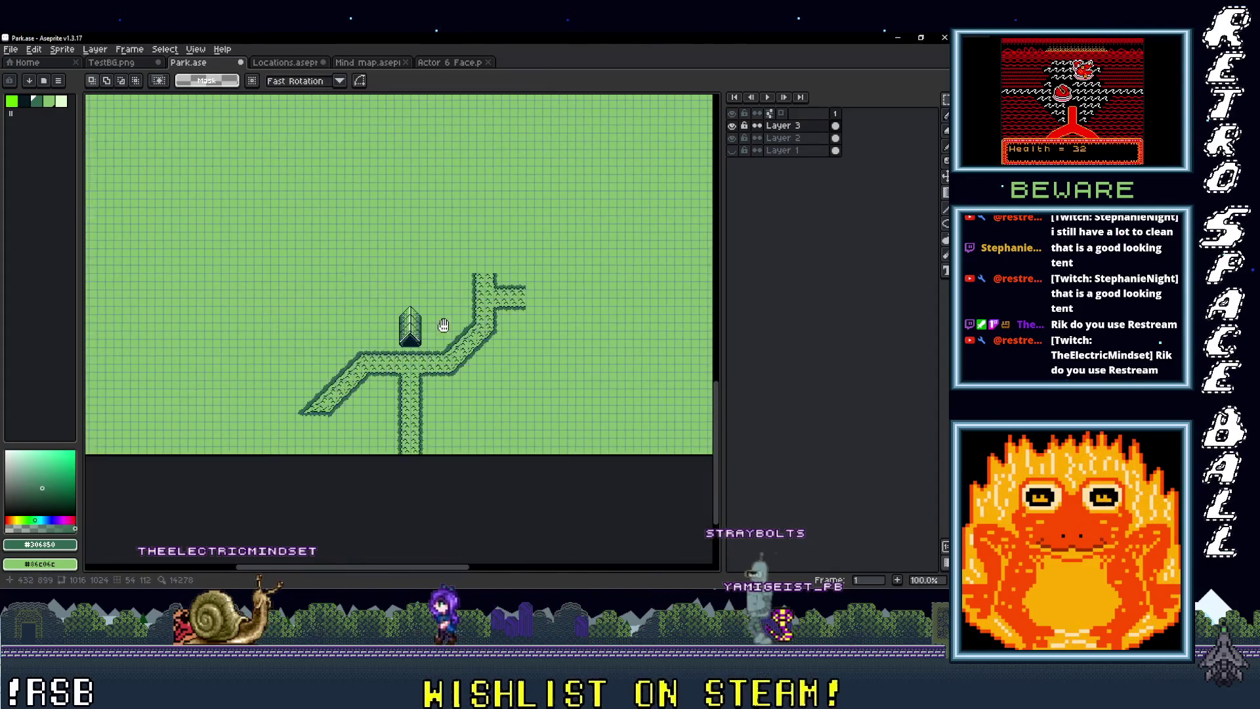
Step: Add a new layer above Layer 3 and paste the tree onto it
scroll(382, 324, up, 1)
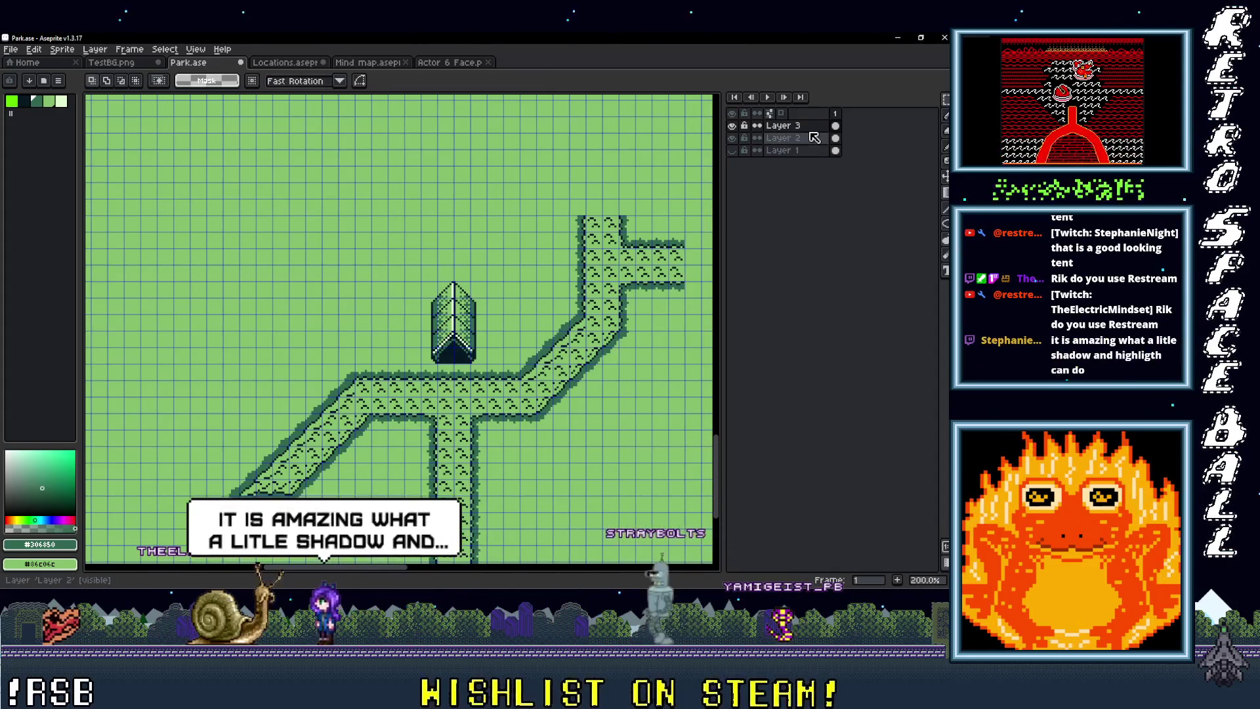
right_click(805, 128)
mouse_move(820, 149)
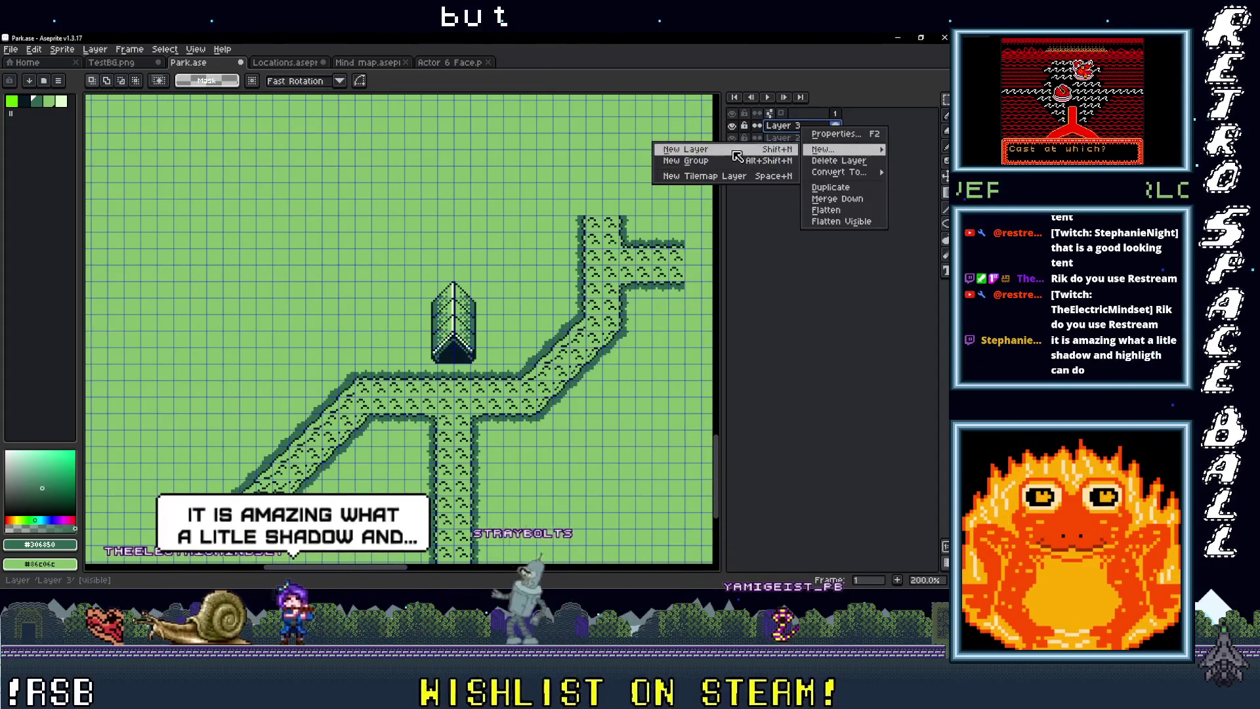
click(689, 147)
key(ctrl+v)
mouse_move(383, 337)
mouse_down()
mouse_move(434, 342)
mouse_move(310, 334)
mouse_up()
scroll(389, 329, up, 3)
click(468, 394)
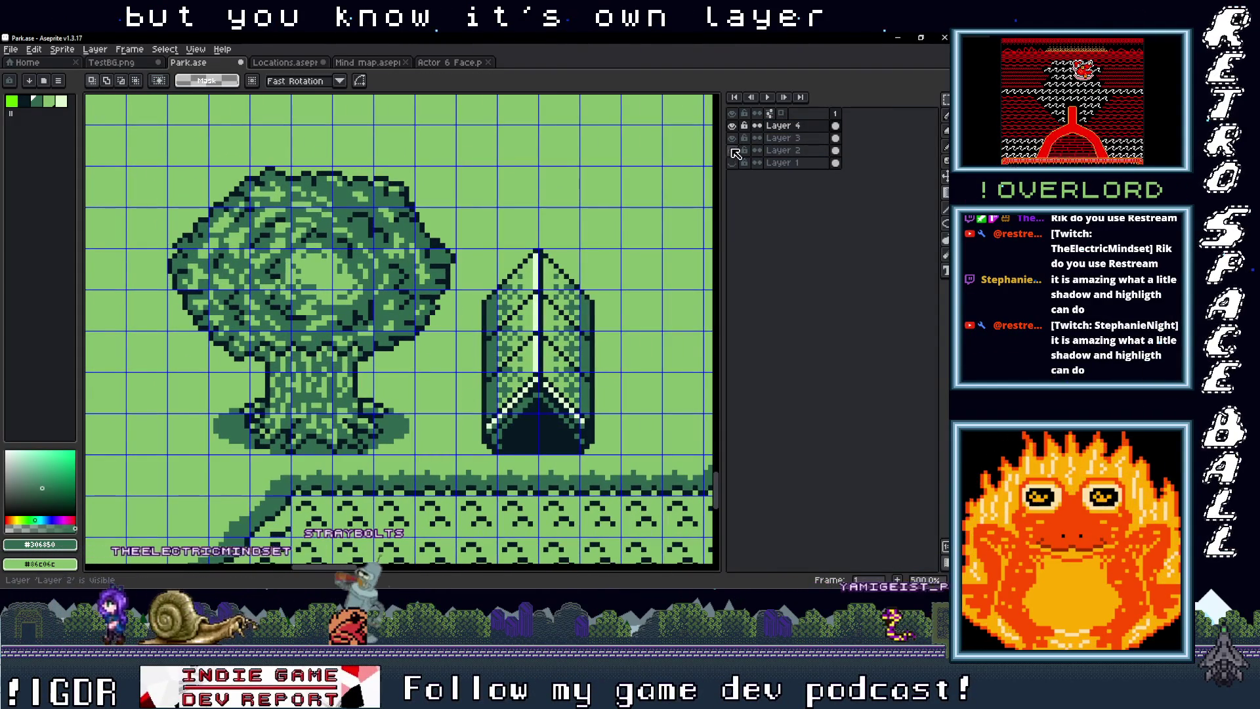
Step: Hide the other layers and delete the grass cells beside the trunk and at the top corners
drag(736, 151, 739, 140)
mouse_move(418, 416)
mouse_down()
mouse_move(444, 442)
mouse_move(433, 384)
mouse_up()
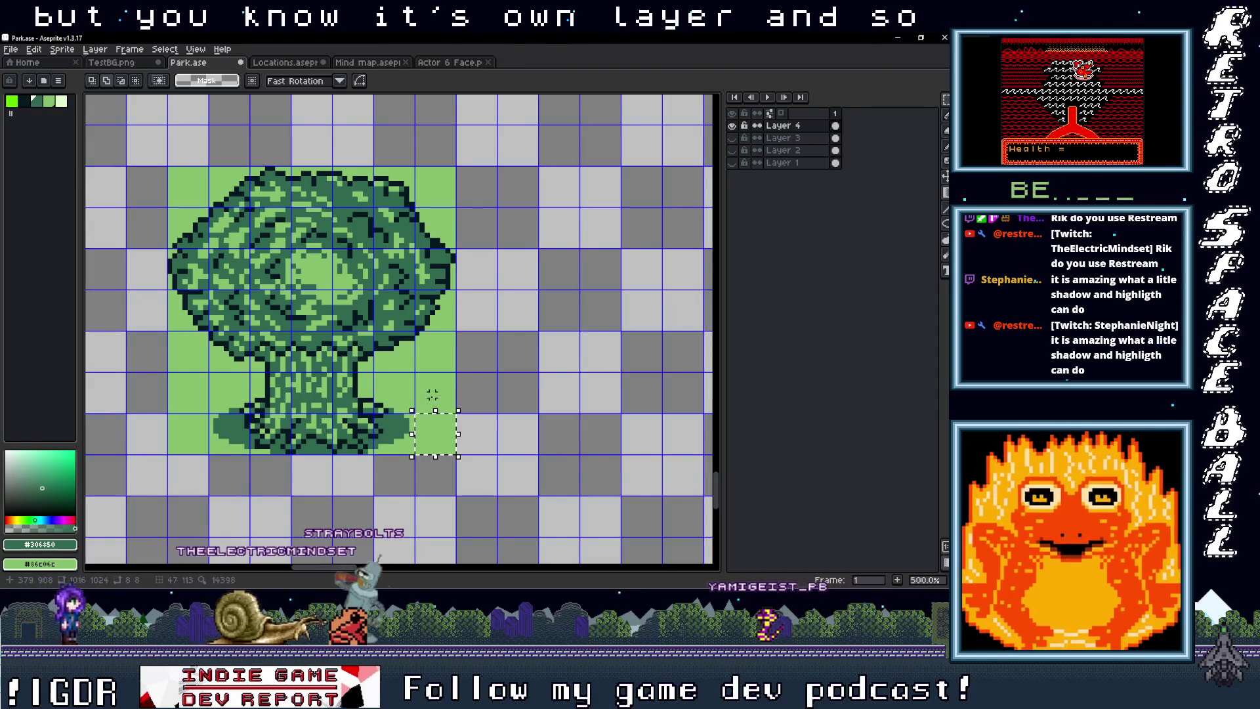
drag(187, 447, 188, 357)
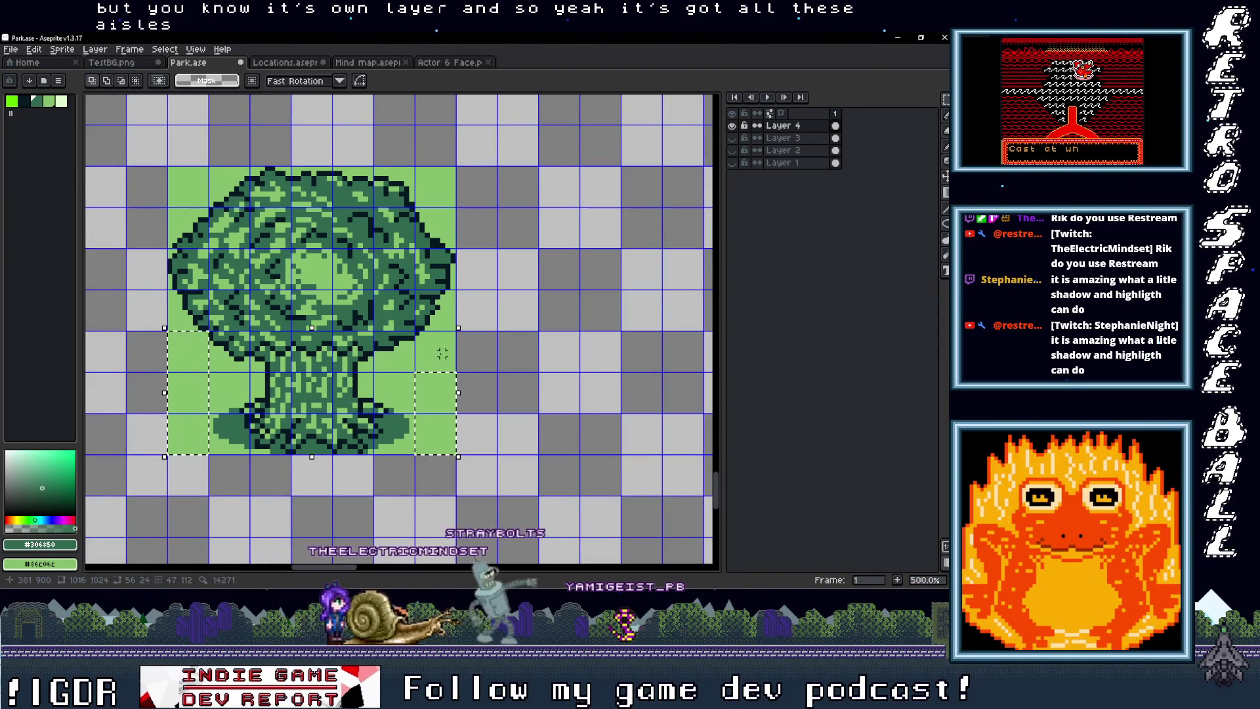
drag(456, 168, 401, 190)
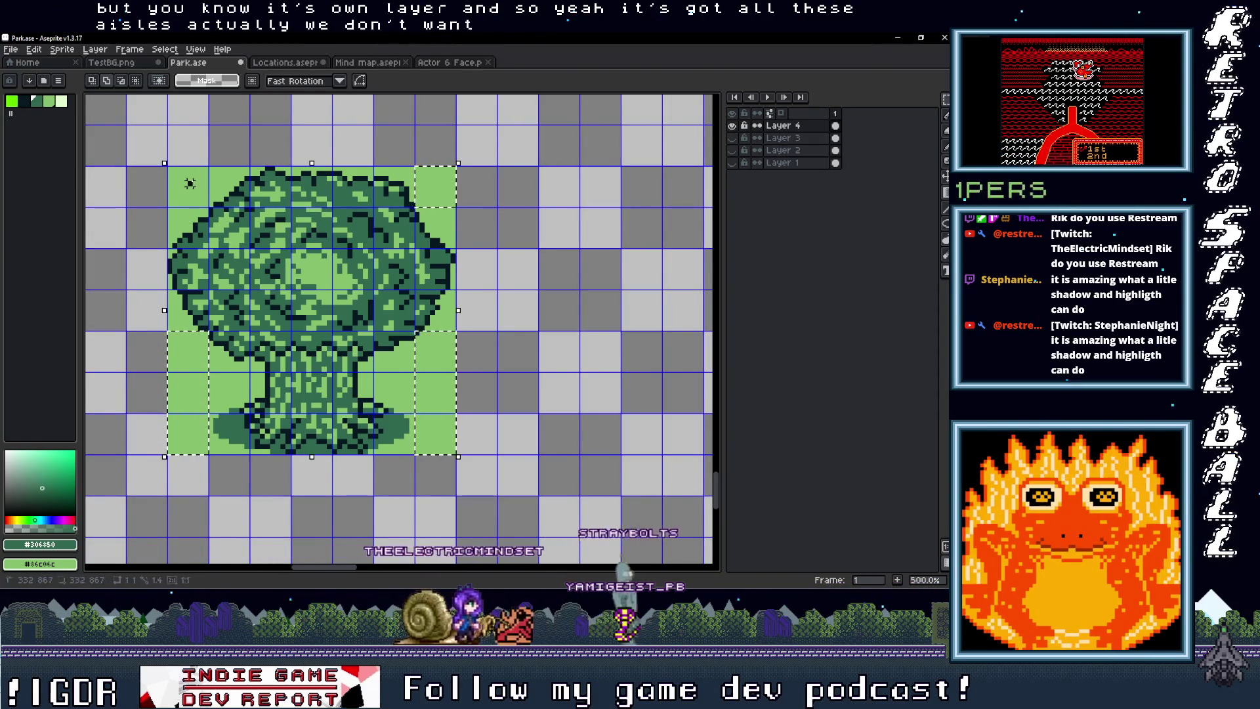
drag(172, 170, 205, 204)
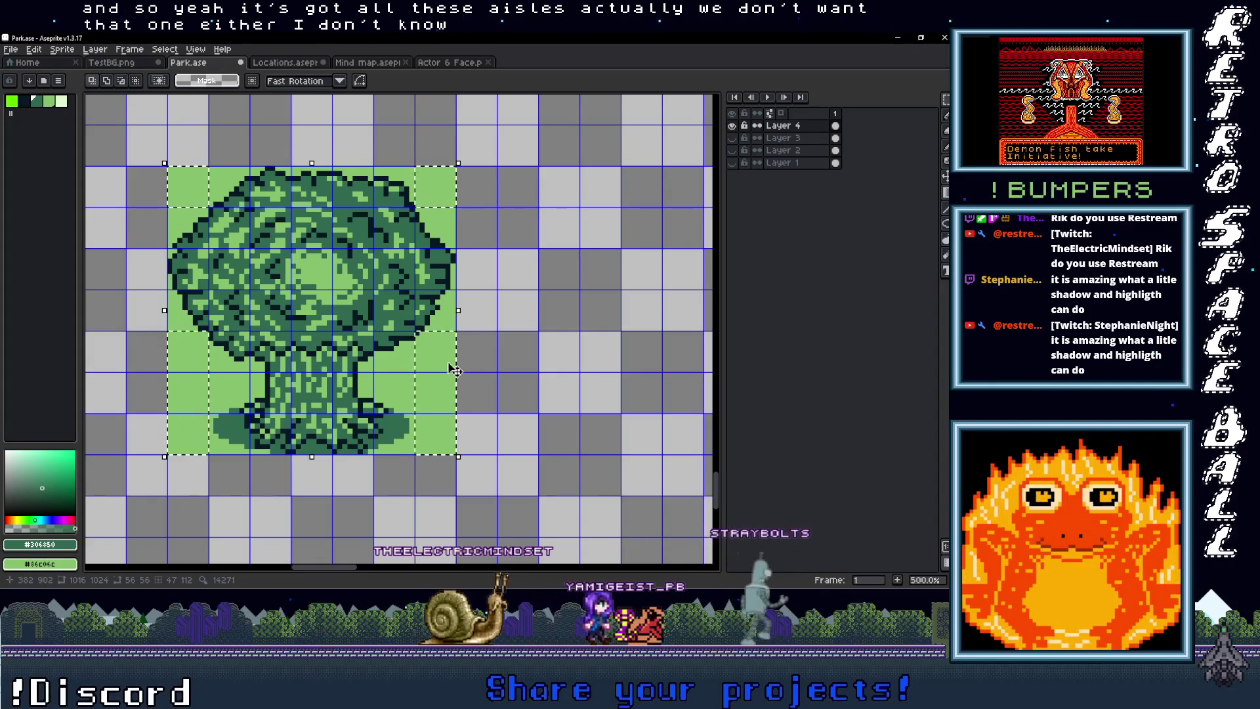
key(Delete)
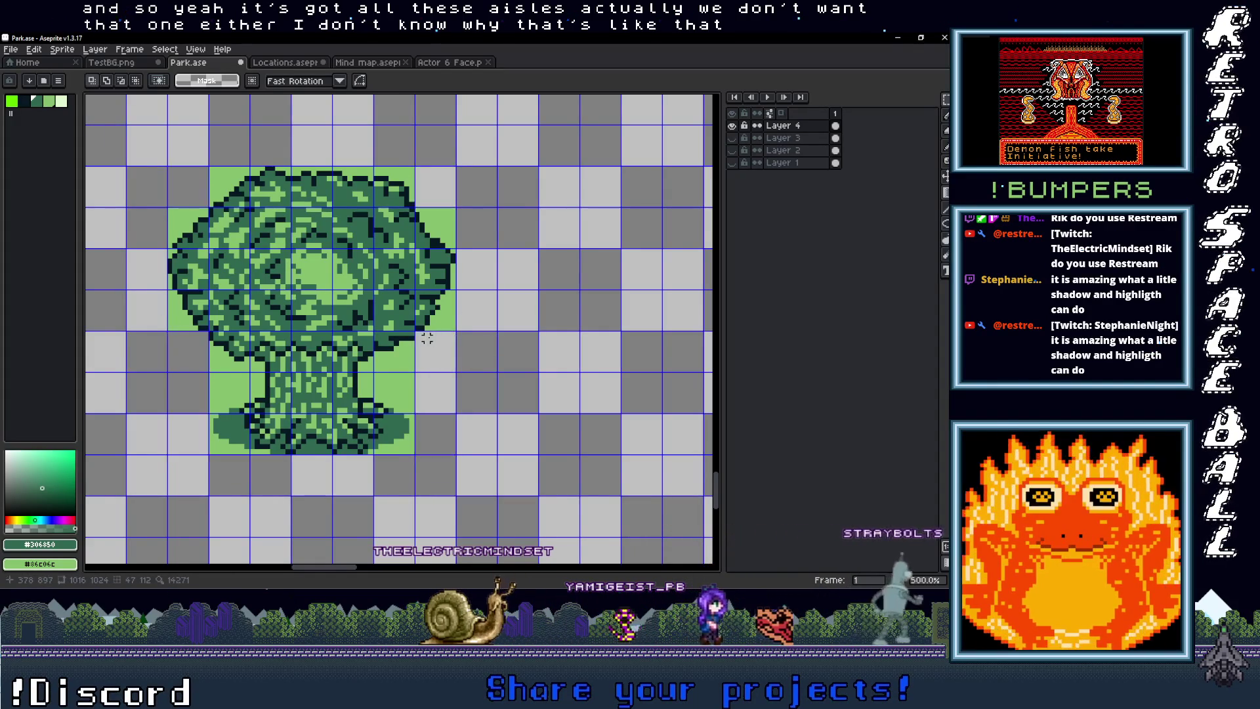
Step: Switch to the eyedropper, centre the tree in view, and go back to TestBG.png
scroll(427, 338, up, 3)
key(i)
scroll(422, 338, down, 4)
scroll(411, 340, up, 2)
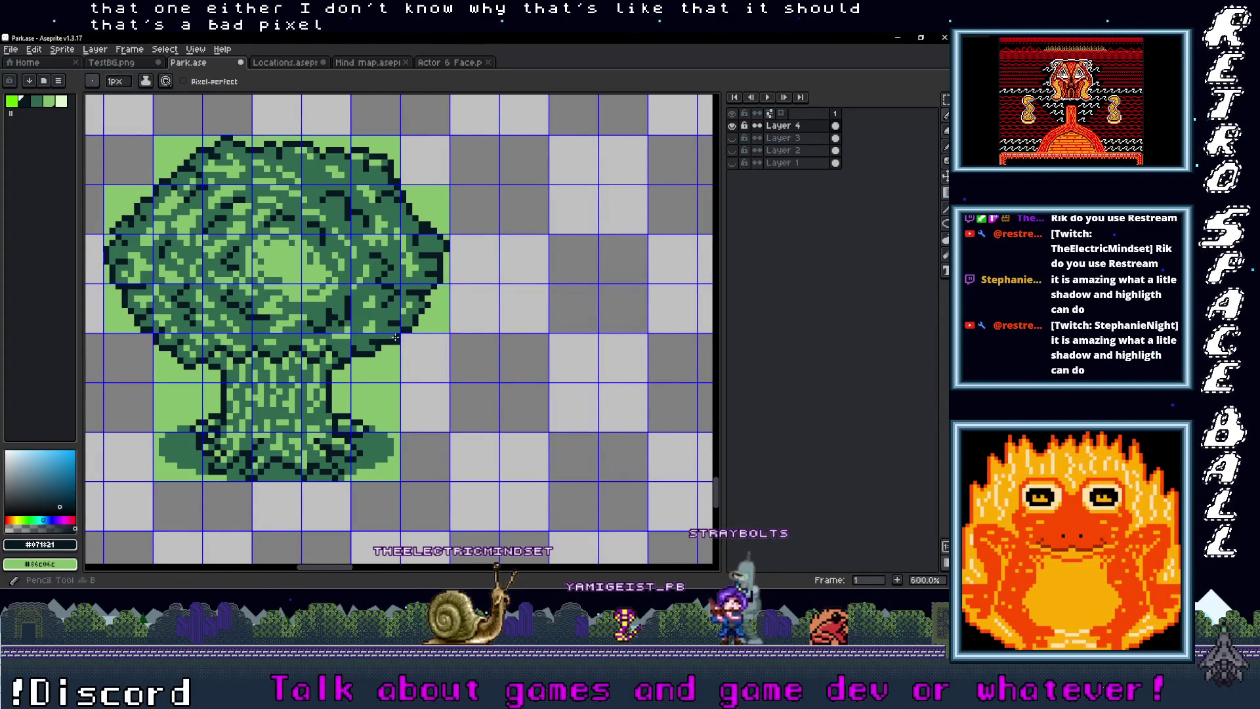
scroll(439, 359, down, 2)
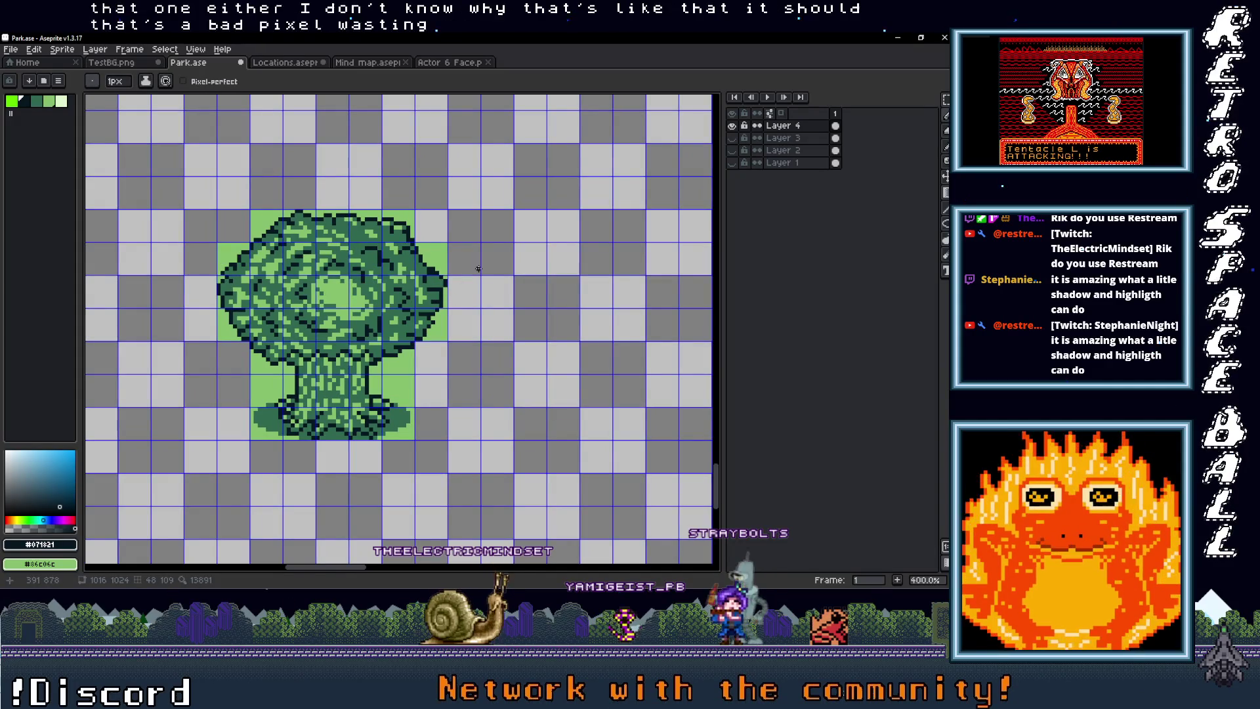
drag(460, 346, 481, 296)
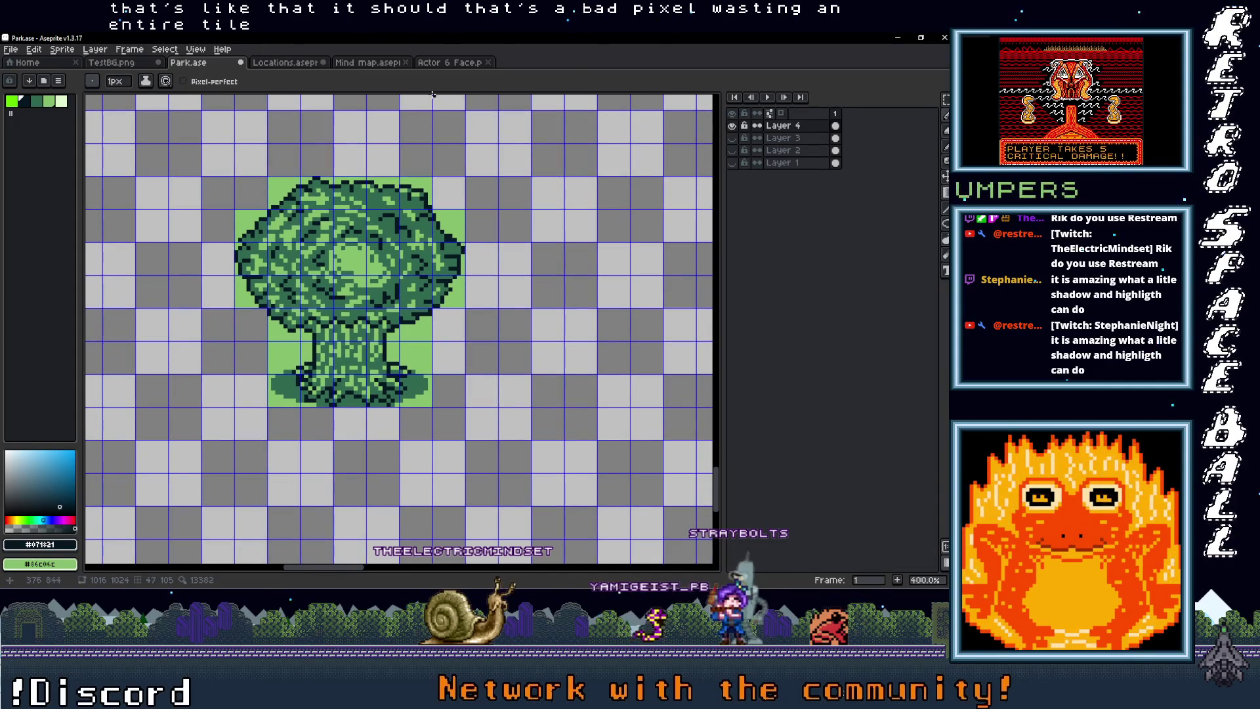
click(124, 63)
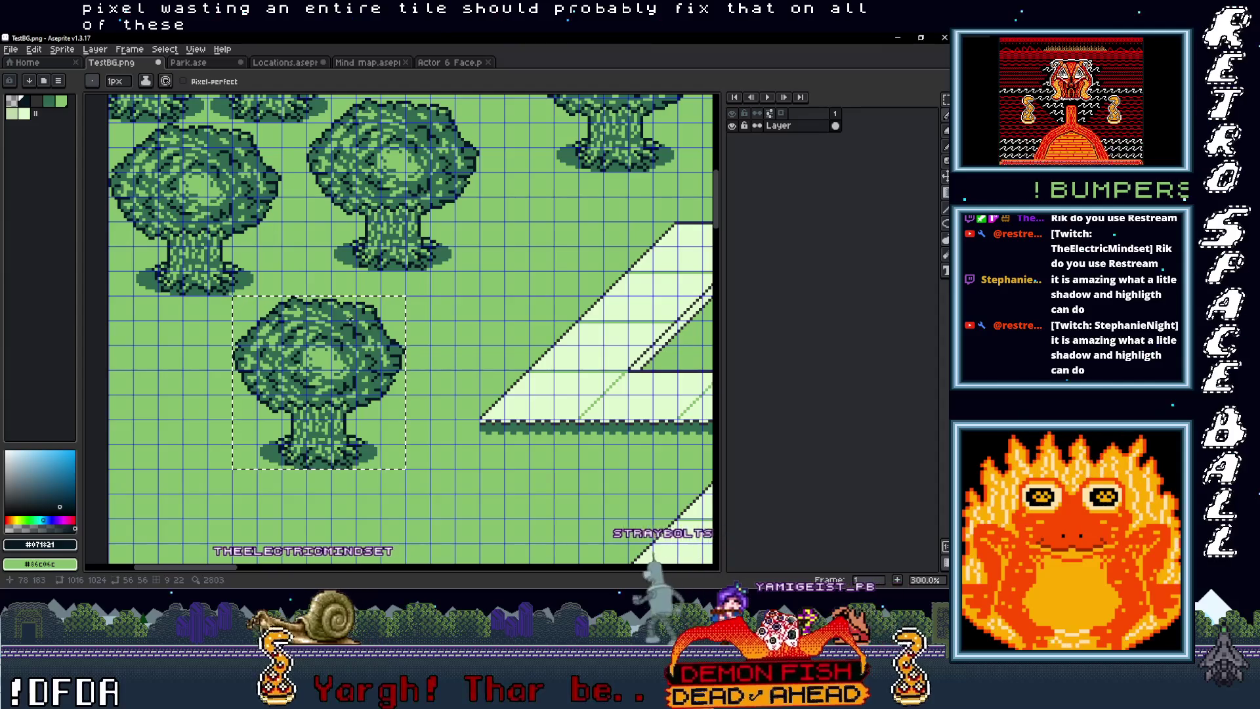
Step: Deselect the trees and sample the grass green, readying the eyedropper and pencil for the stray pixel
scroll(315, 368, up, 1)
scroll(340, 390, up, 2)
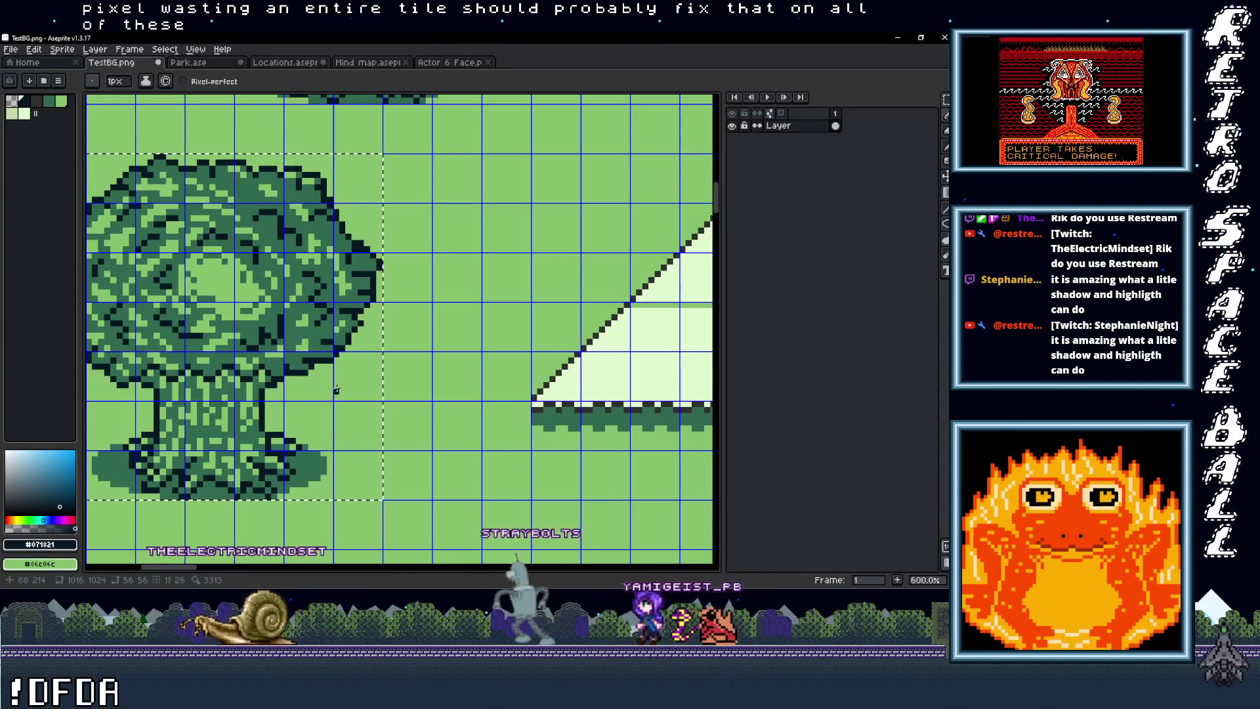
key(ctrl+d)
alt+click(348, 386)
key(i)
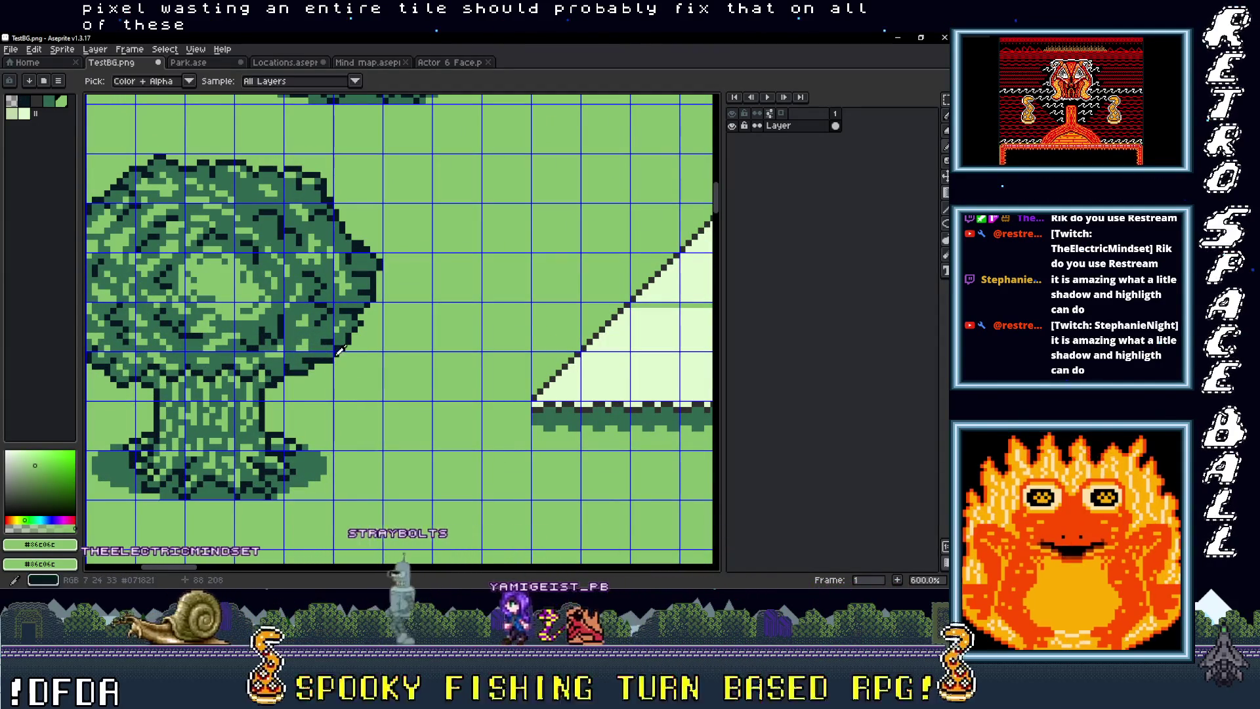
key(b)
scroll(335, 354, down, 2)
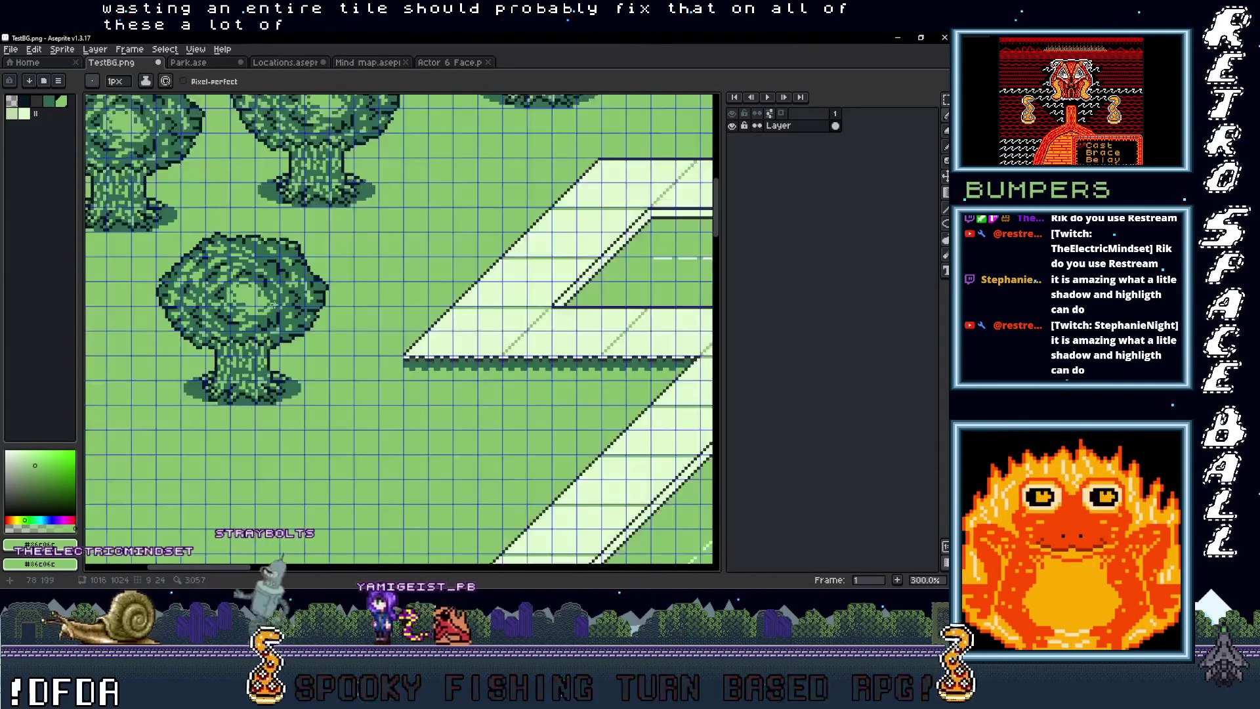
scroll(403, 445, up, 4)
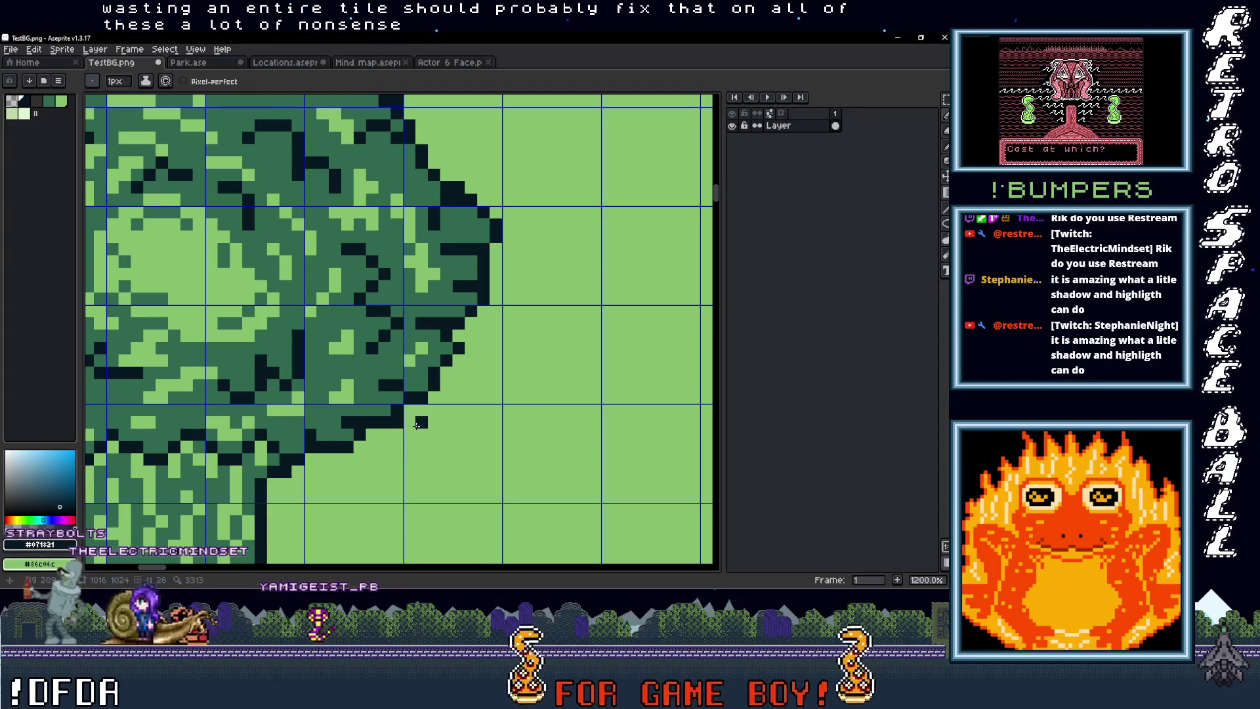
Step: Select the grass cells at the trees' lower right and move that patch up beside the centre tree
key(m)
drag(306, 405, 501, 501)
scroll(417, 441, down, 3)
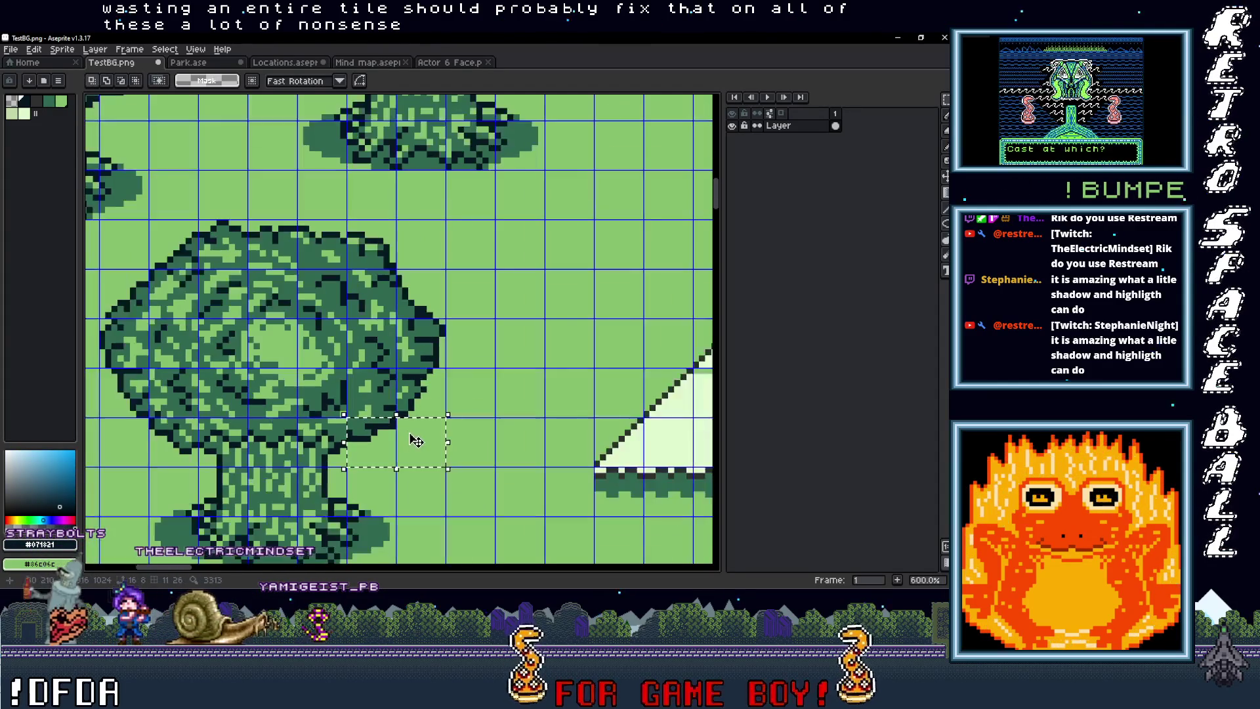
mouse_move(131, 138)
mouse_down()
mouse_move(210, 217)
mouse_move(338, 268)
mouse_move(297, 298)
mouse_move(325, 282)
mouse_move(271, 402)
mouse_up()
mouse_move(445, 390)
mouse_down()
mouse_move(641, 325)
mouse_move(534, 451)
mouse_move(220, 388)
mouse_move(450, 281)
mouse_move(573, 272)
mouse_move(311, 308)
mouse_move(311, 111)
mouse_move(284, 314)
mouse_up()
scroll(598, 341, down, 3)
scroll(239, 407, up, 3)
scroll(563, 281, down, 6)
Step: Check the Park map document briefly, then return to the TestBG image
click(195, 63)
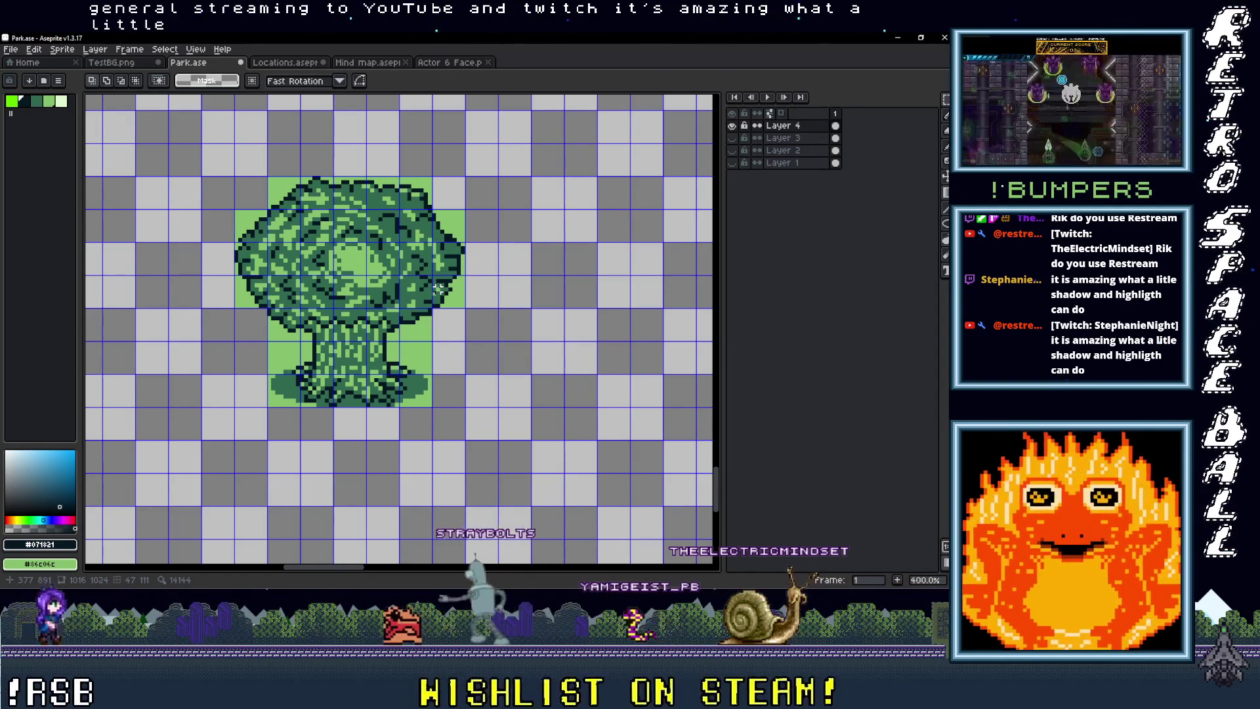
scroll(404, 304, down, 2)
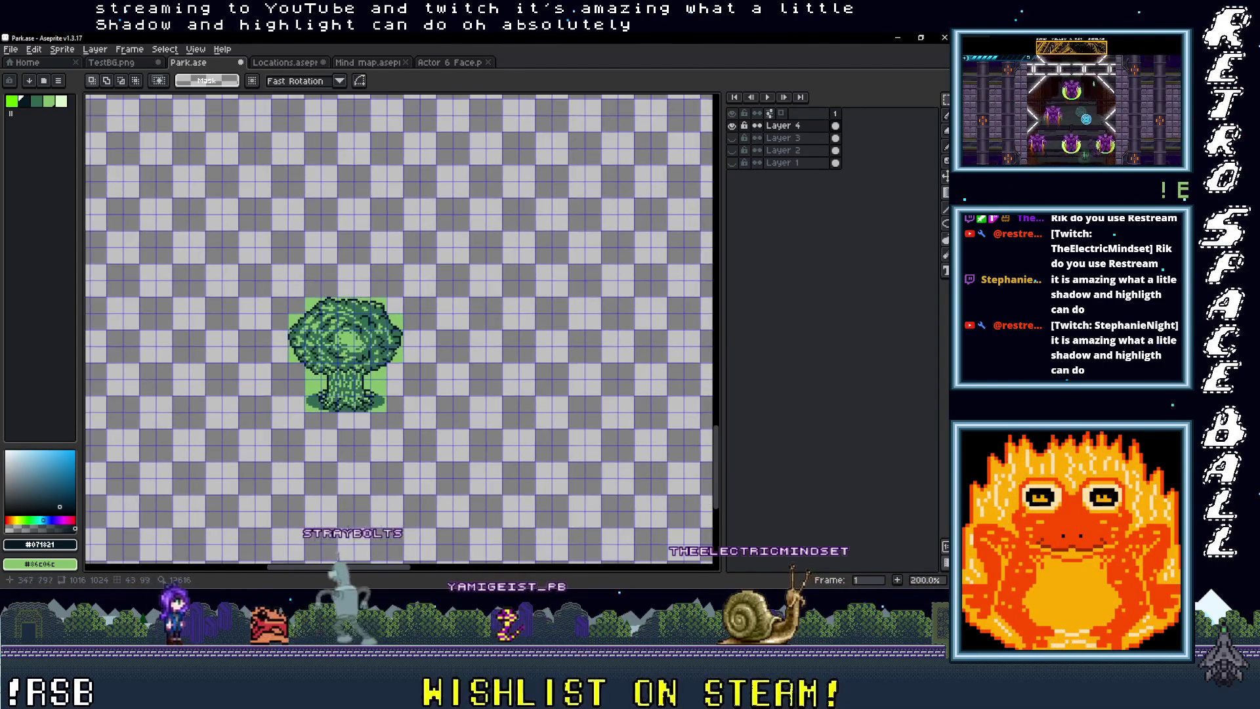
click(112, 62)
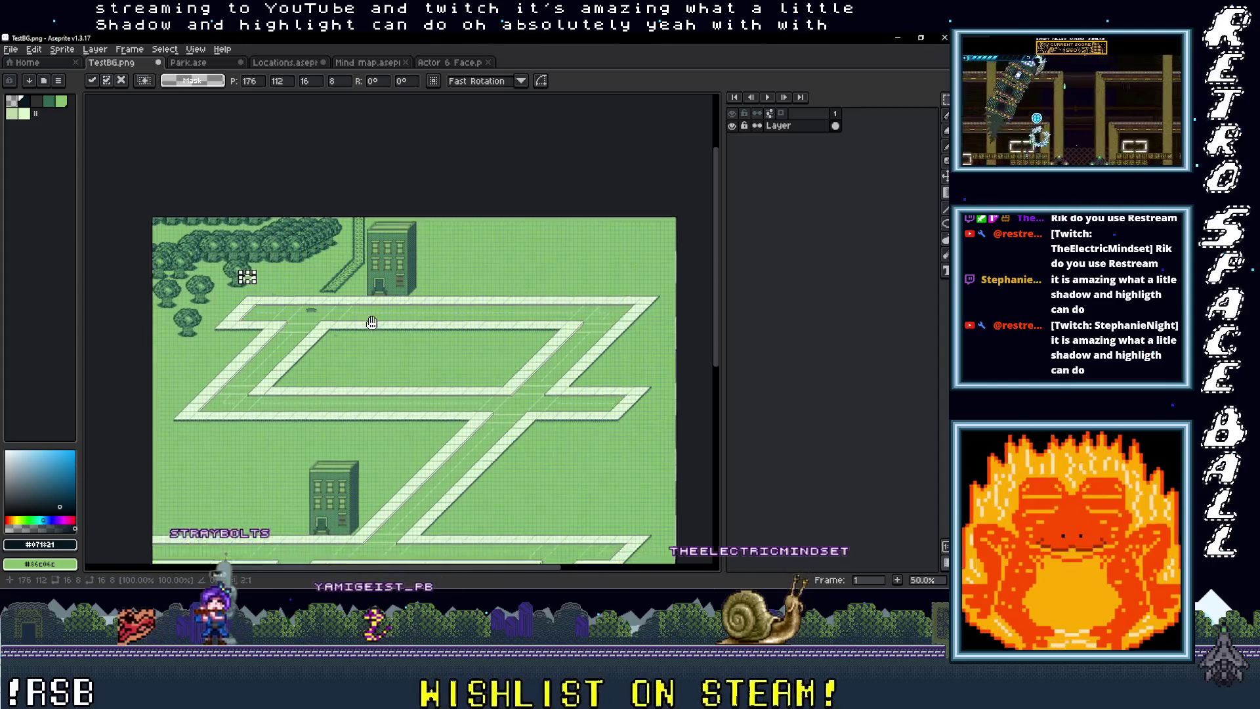
scroll(183, 260, up, 2)
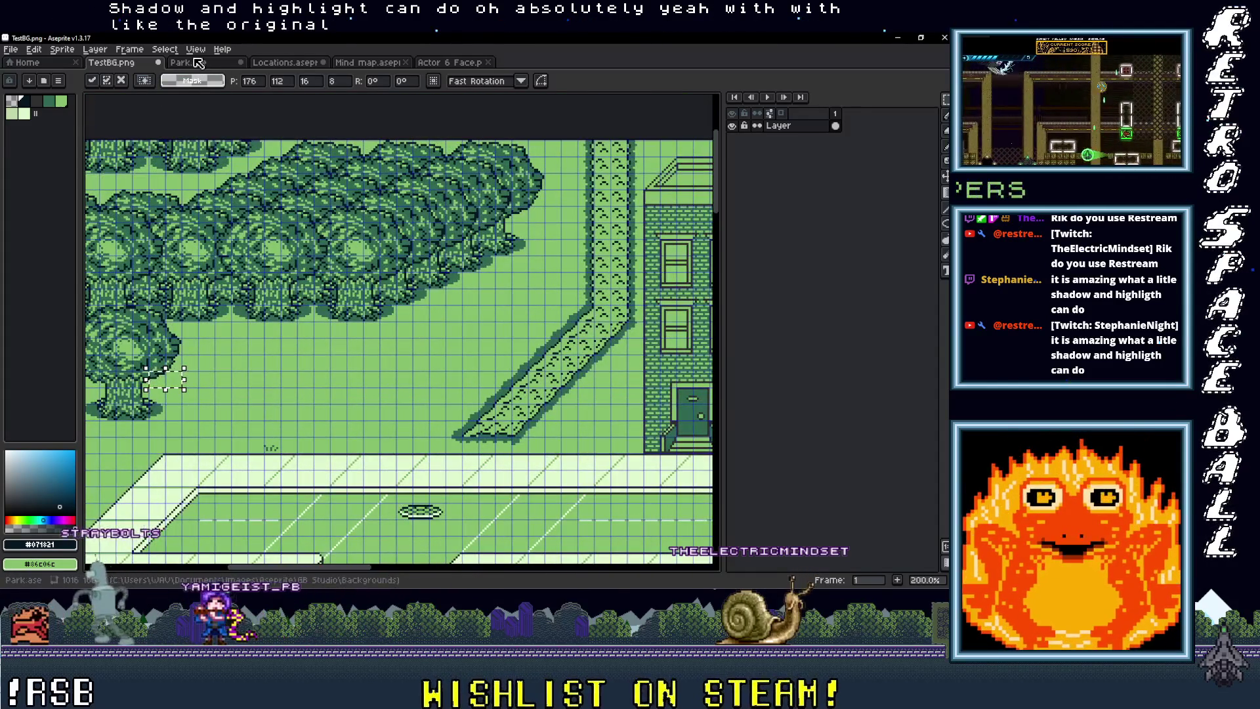
Step: Return to Park.ase and make the tent, path and background layers visible again
click(198, 63)
scroll(375, 419, down, 2)
scroll(431, 466, up, 3)
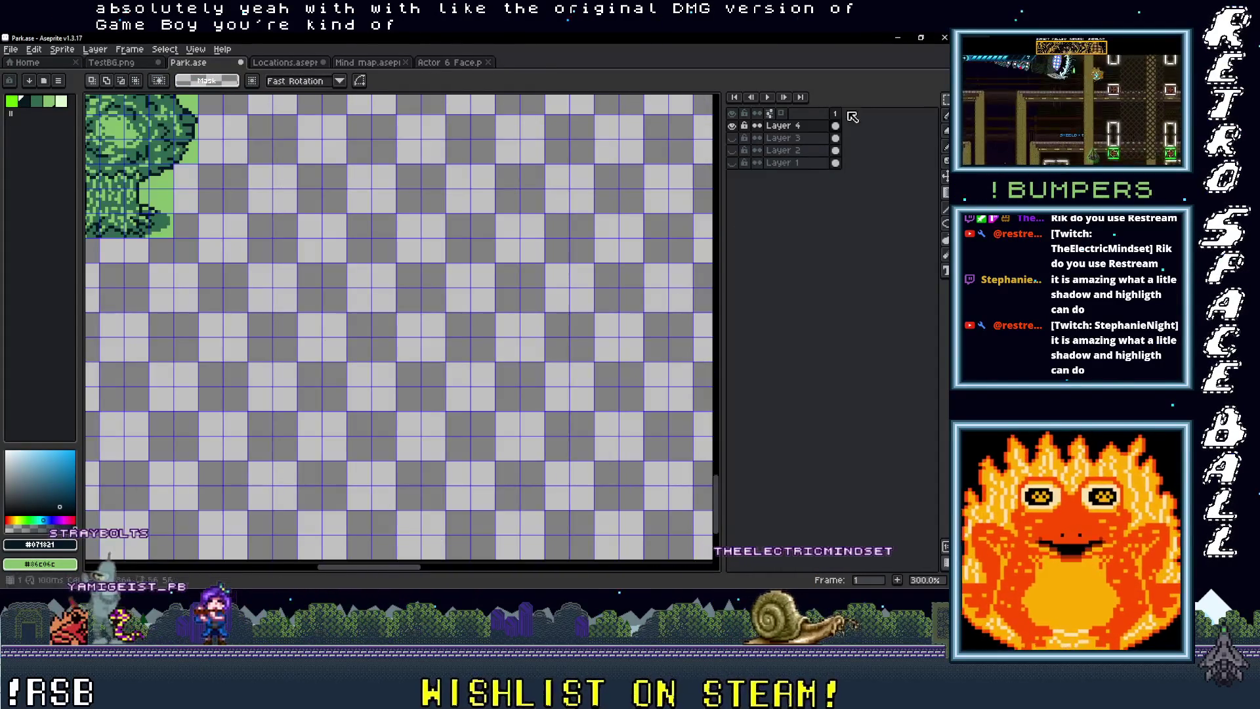
drag(732, 138, 733, 164)
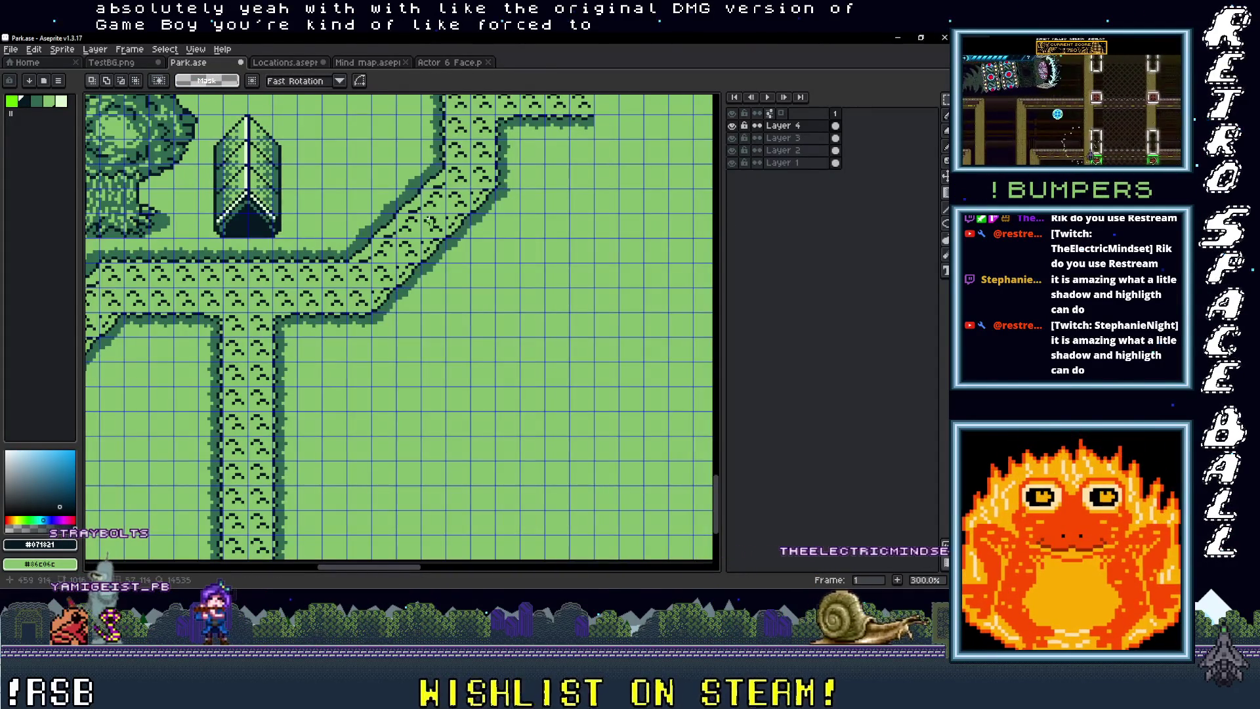
scroll(437, 216, down, 3)
scroll(375, 253, up, 3)
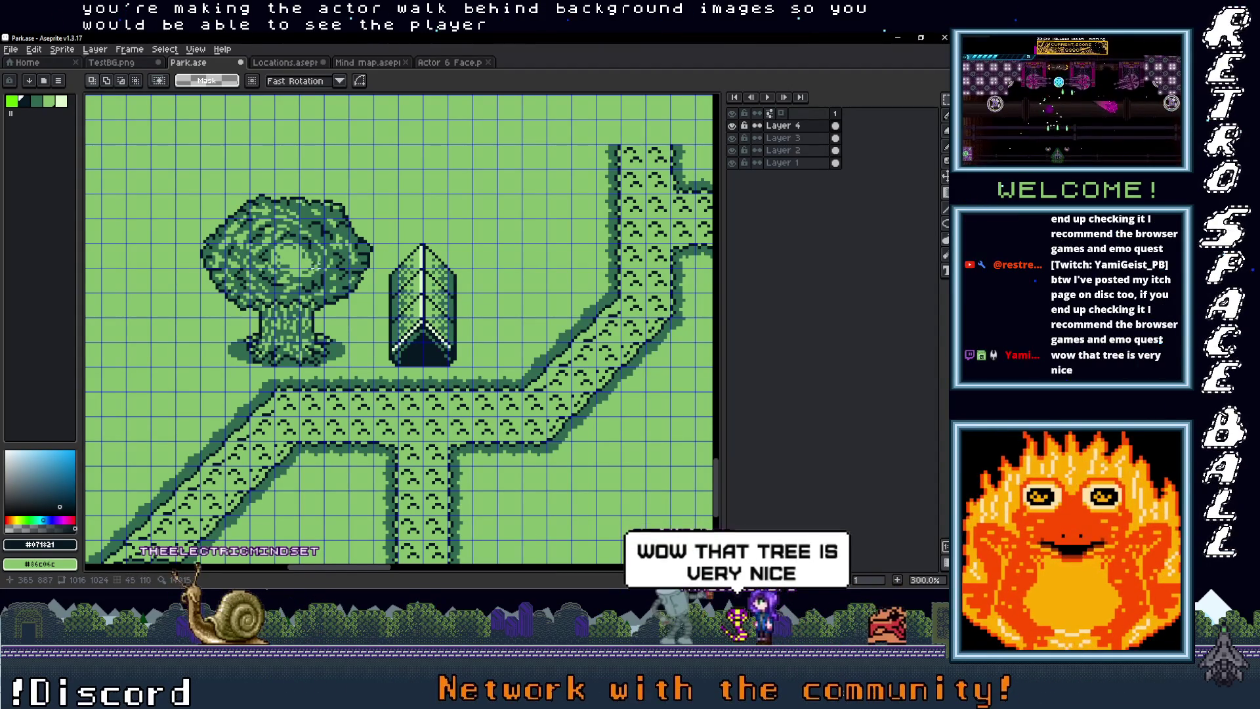
Step: Look over the restored park map, then switch to the TestBG.png reference image
scroll(376, 267, down, 1)
scroll(380, 282, up, 1)
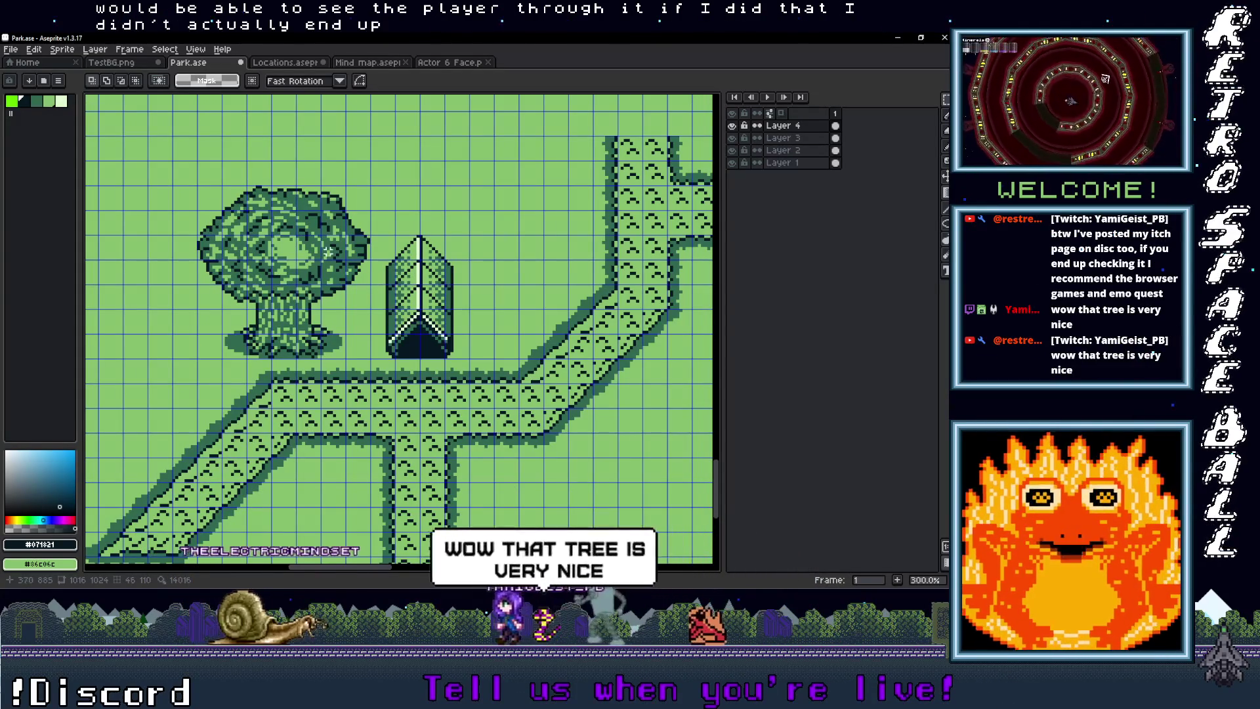
scroll(376, 272, down, 2)
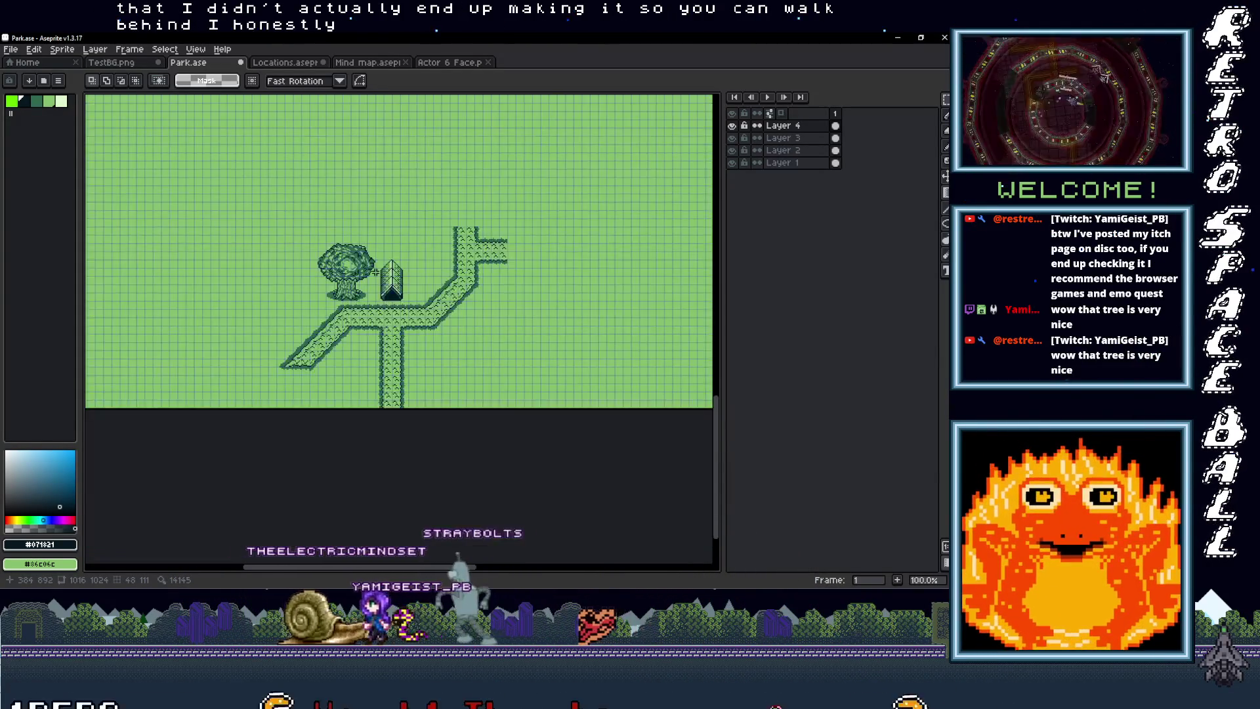
scroll(376, 272, up, 1)
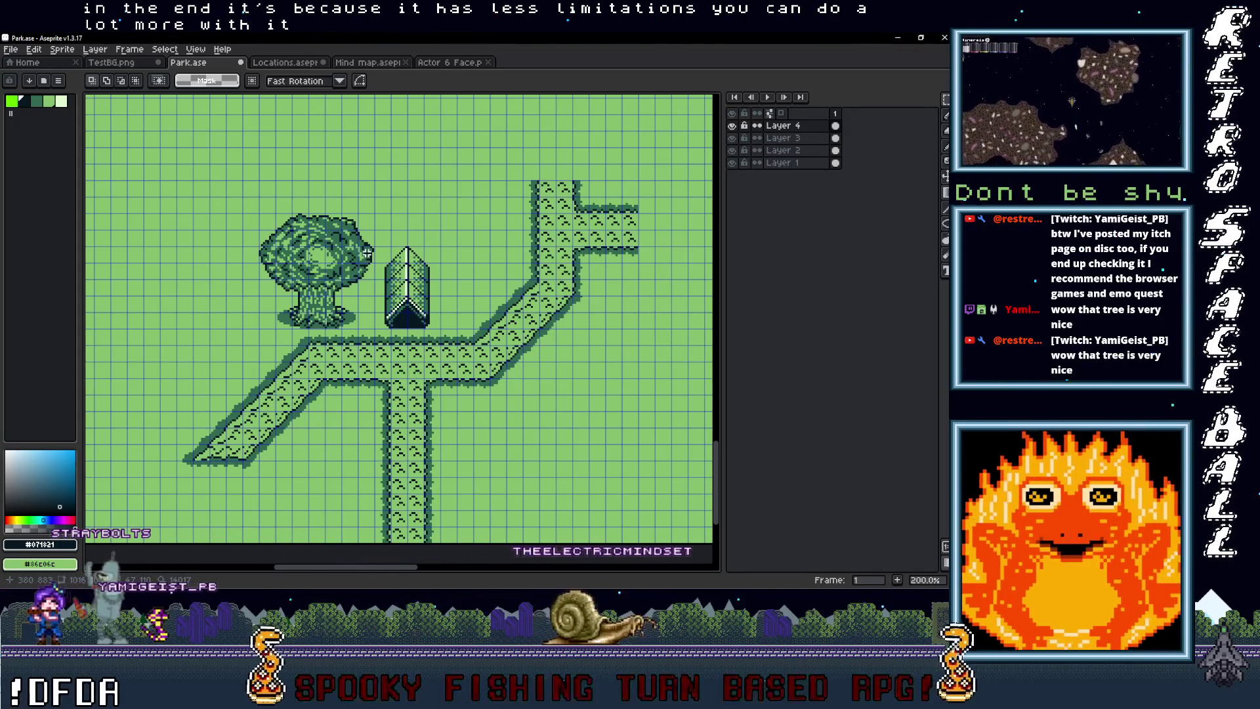
key(ctrl+shift+Tab)
scroll(288, 359, up, 3)
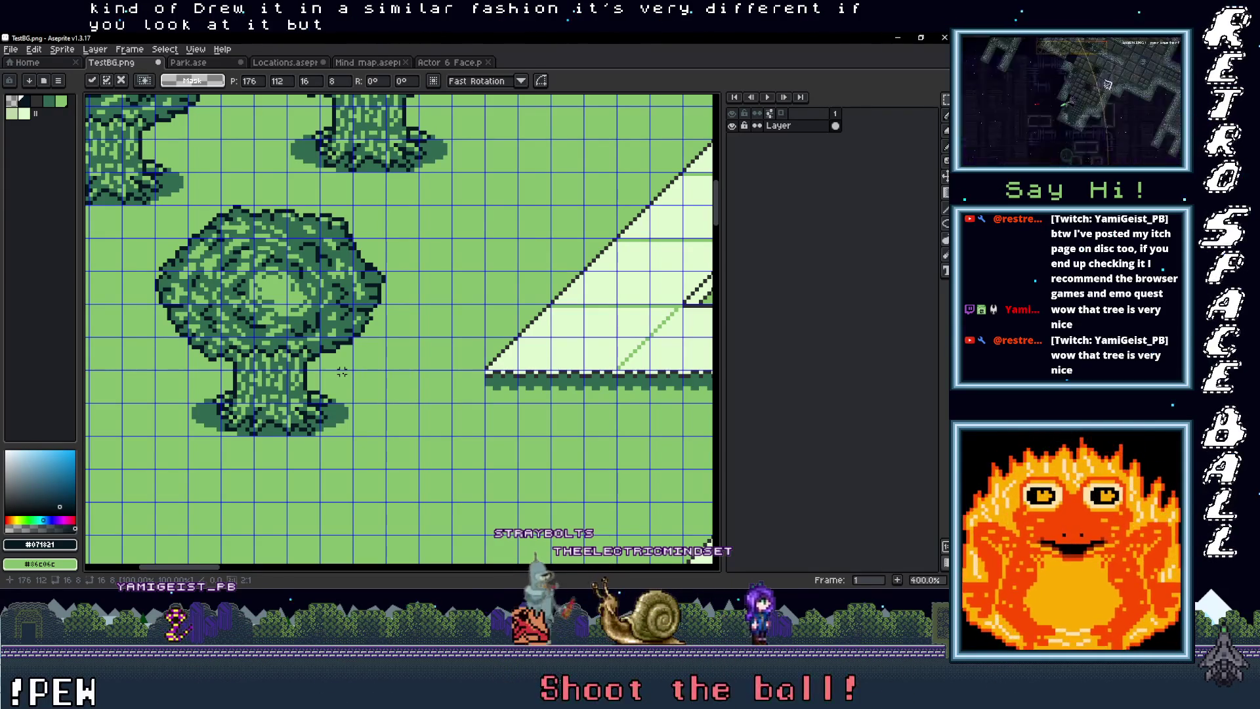
Step: Pan across TestBG.png's tree clusters, building and diagonal path, then go back to Park.ase
scroll(345, 364, down, 3)
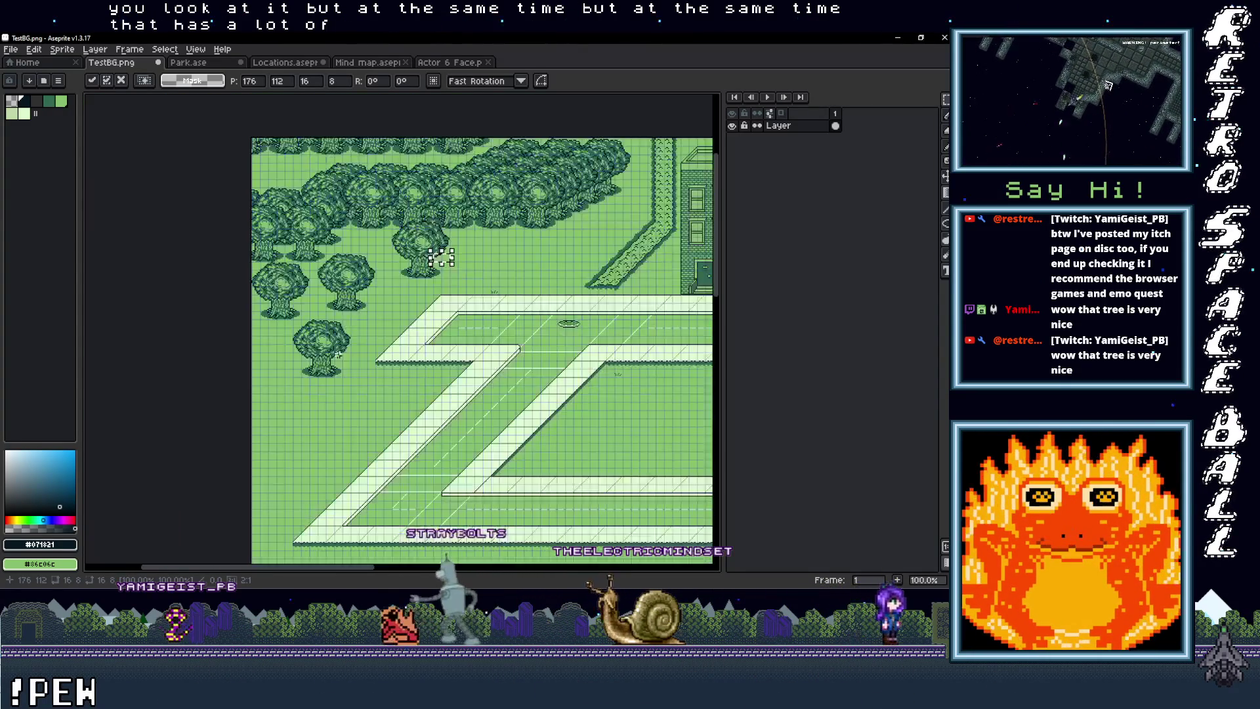
scroll(353, 349, up, 1)
drag(355, 346, 161, 416)
drag(321, 335, 338, 476)
scroll(339, 476, up, 2)
scroll(339, 476, down, 2)
scroll(466, 475, down, 2)
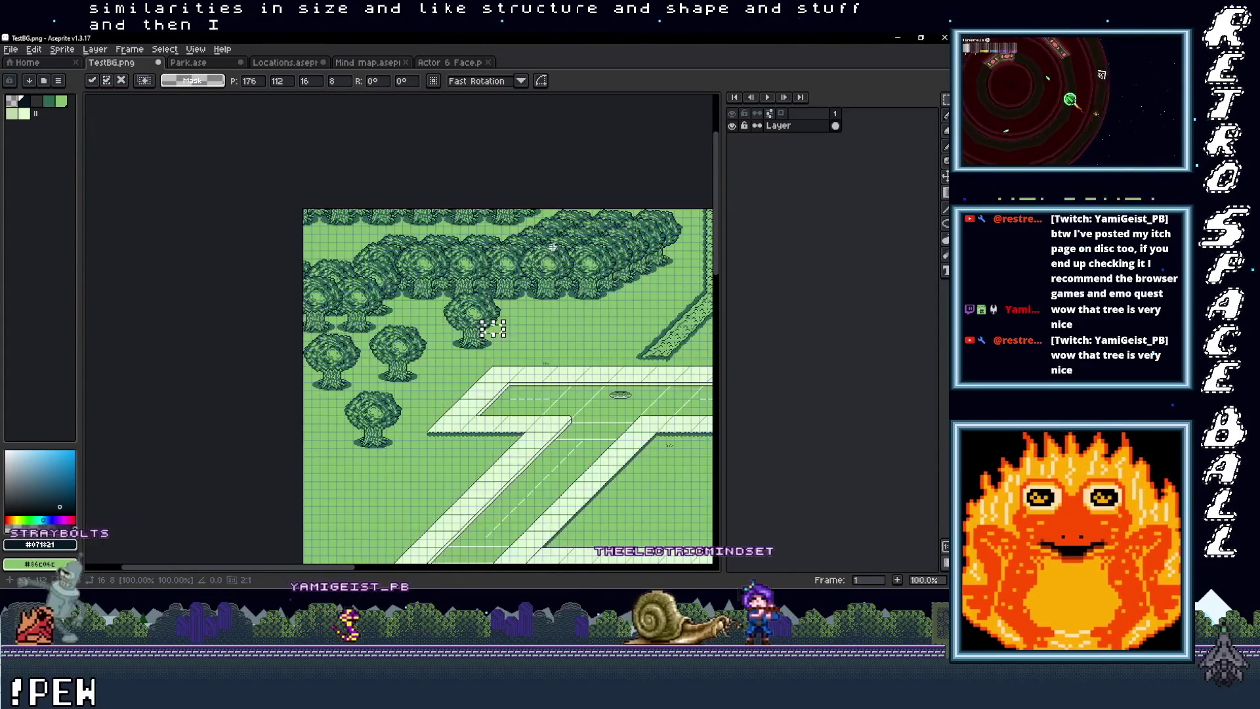
scroll(467, 475, up, 2)
mouse_move(467, 476)
mouse_down()
mouse_move(393, 558)
mouse_move(433, 529)
mouse_move(367, 318)
mouse_move(265, 412)
mouse_move(282, 415)
mouse_up()
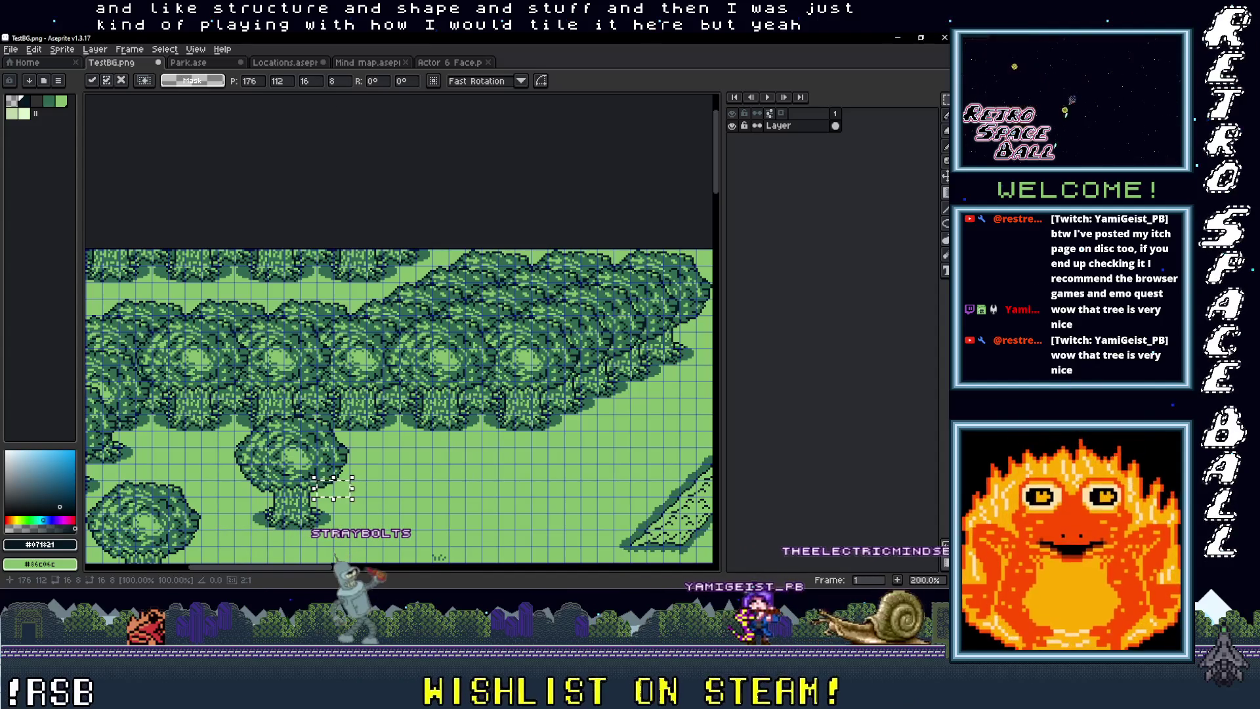
click(204, 62)
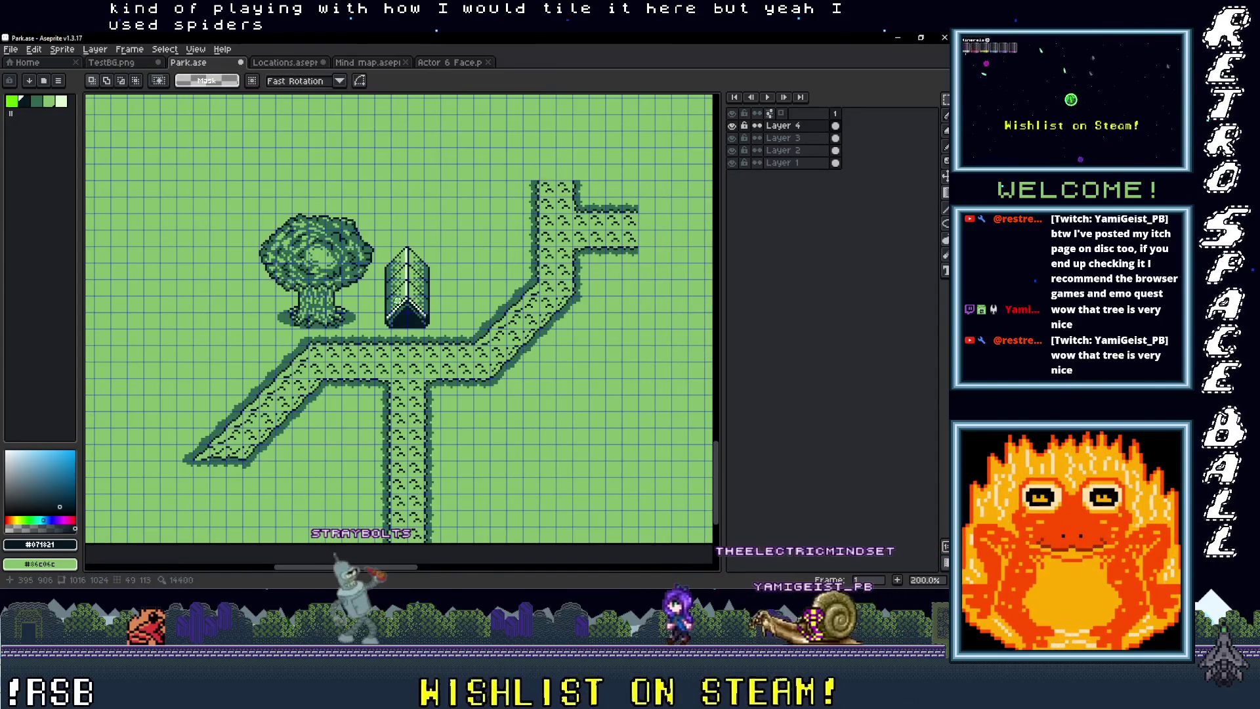
Step: Centre the view on the path's vertical arm, cancelling an accidental move of an empty selection
scroll(385, 316, up, 1)
scroll(402, 256, down, 2)
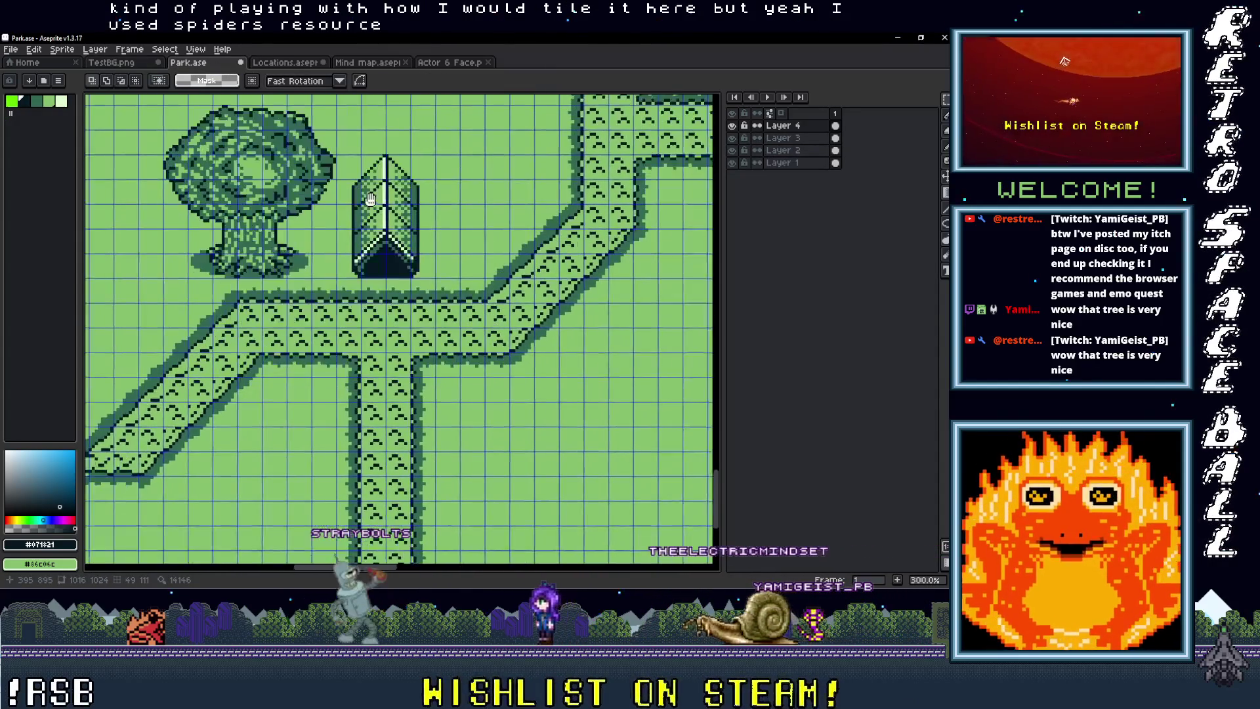
drag(385, 256, 344, 303)
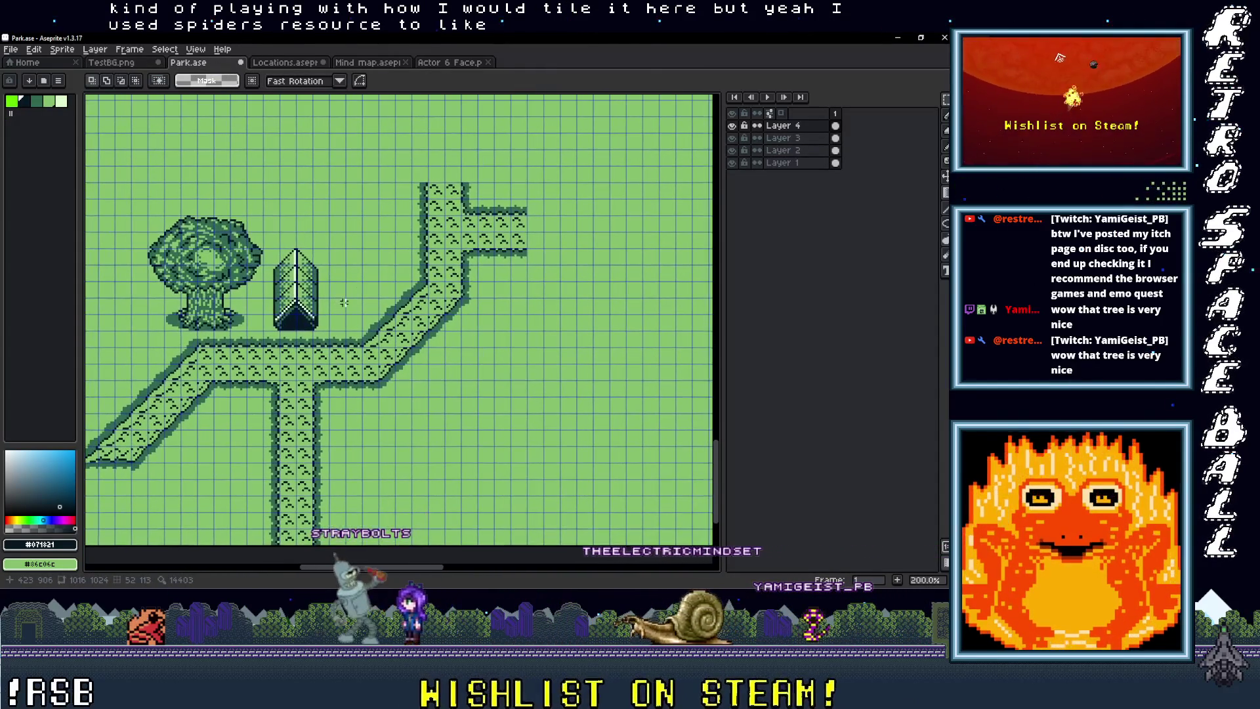
drag(423, 231, 358, 301)
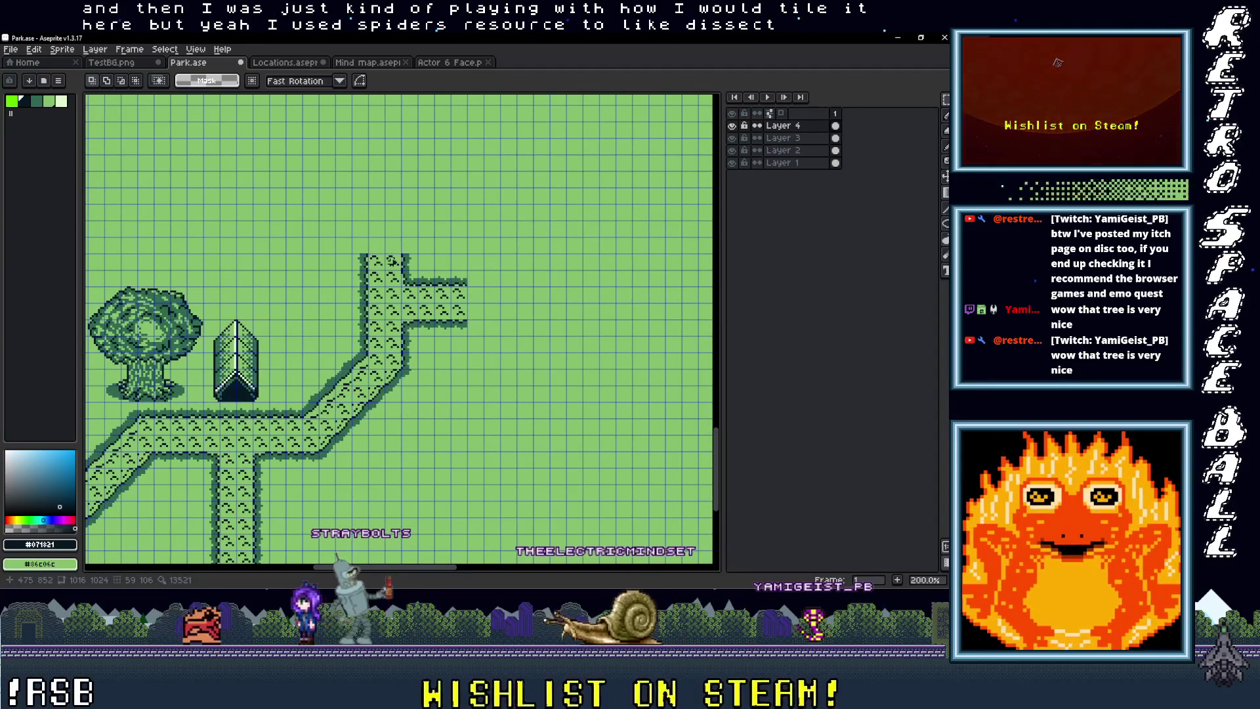
scroll(394, 261, up, 2)
drag(373, 297, 340, 322)
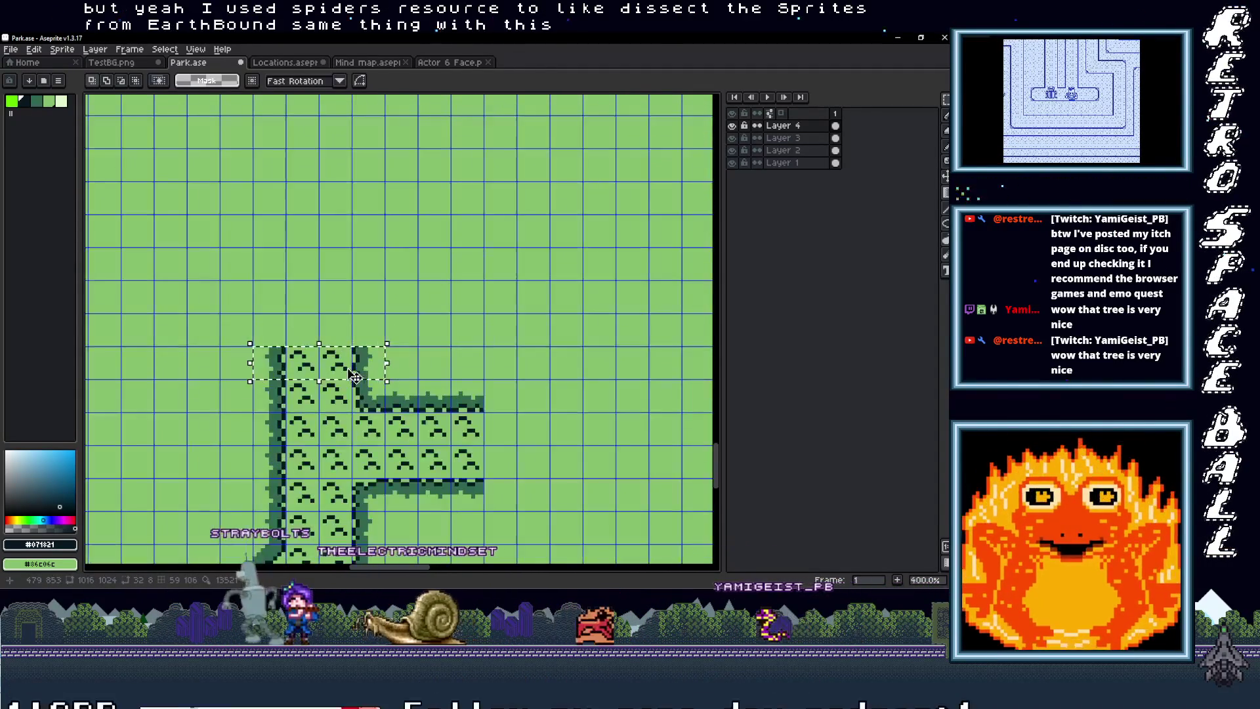
drag(351, 375, 357, 339)
key(Escape)
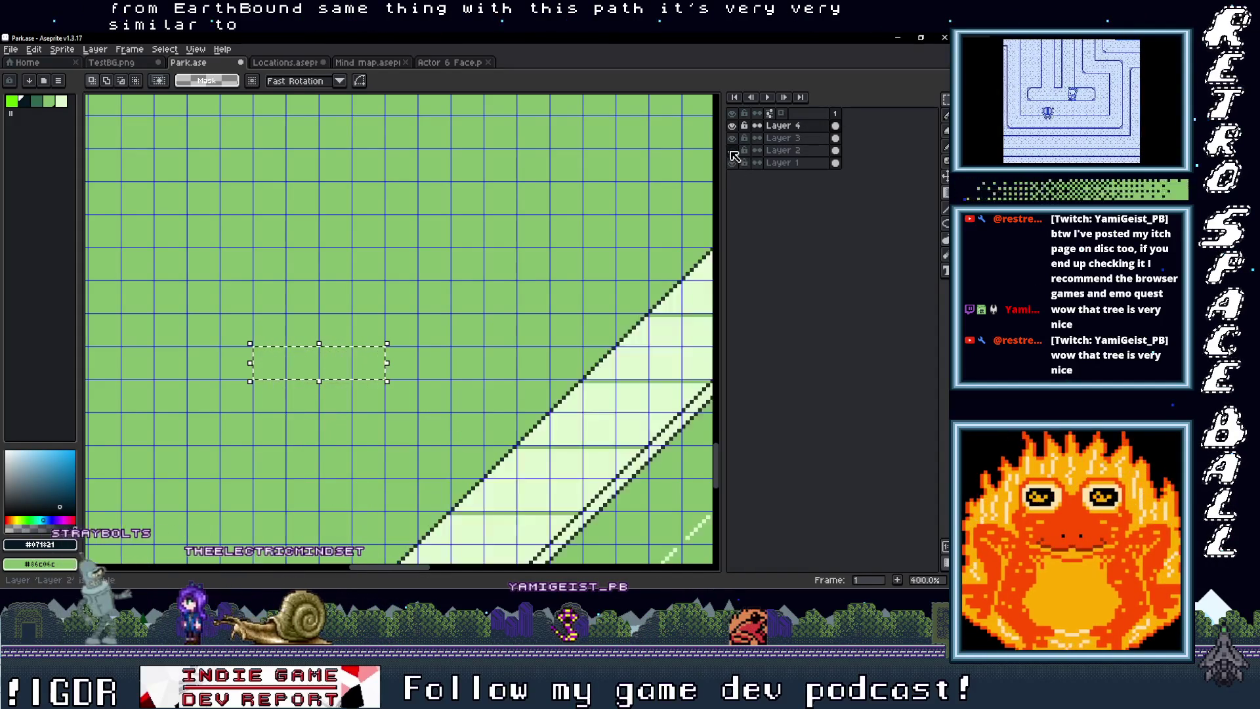
Step: On Layer 2, copy the top path tiles upward to lengthen the vertical arm
click(796, 152)
drag(358, 364, 346, 337)
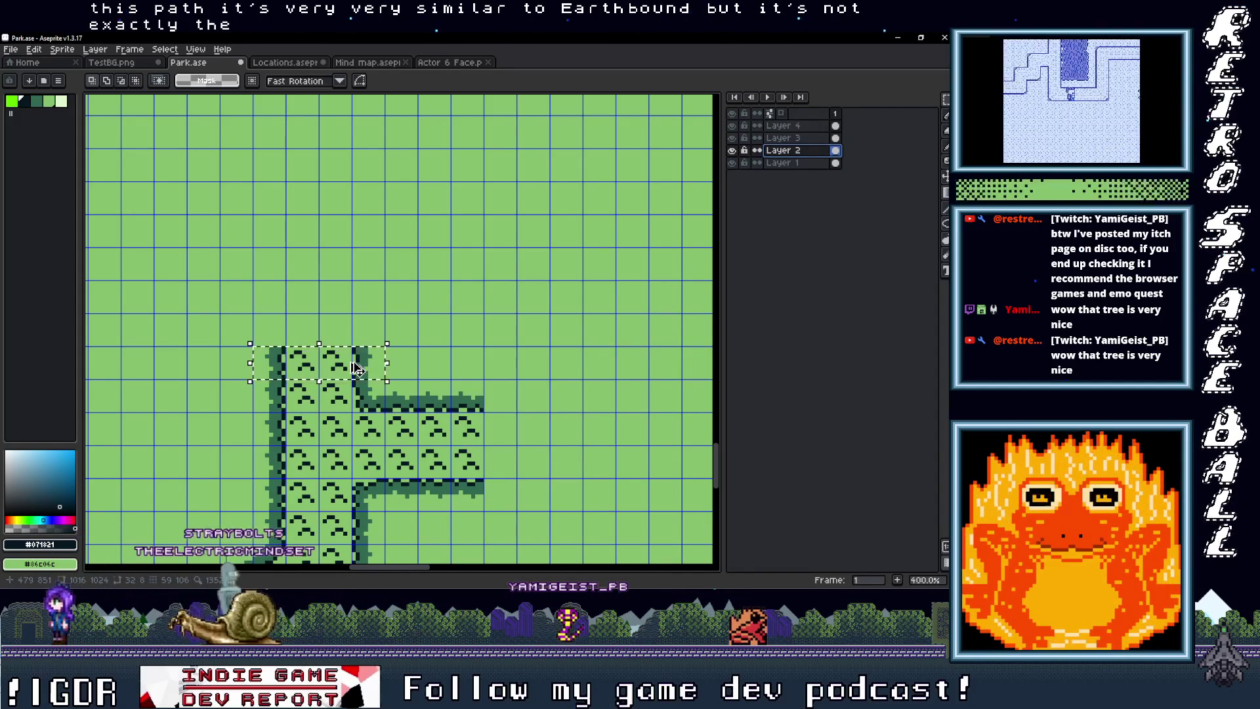
key(b)
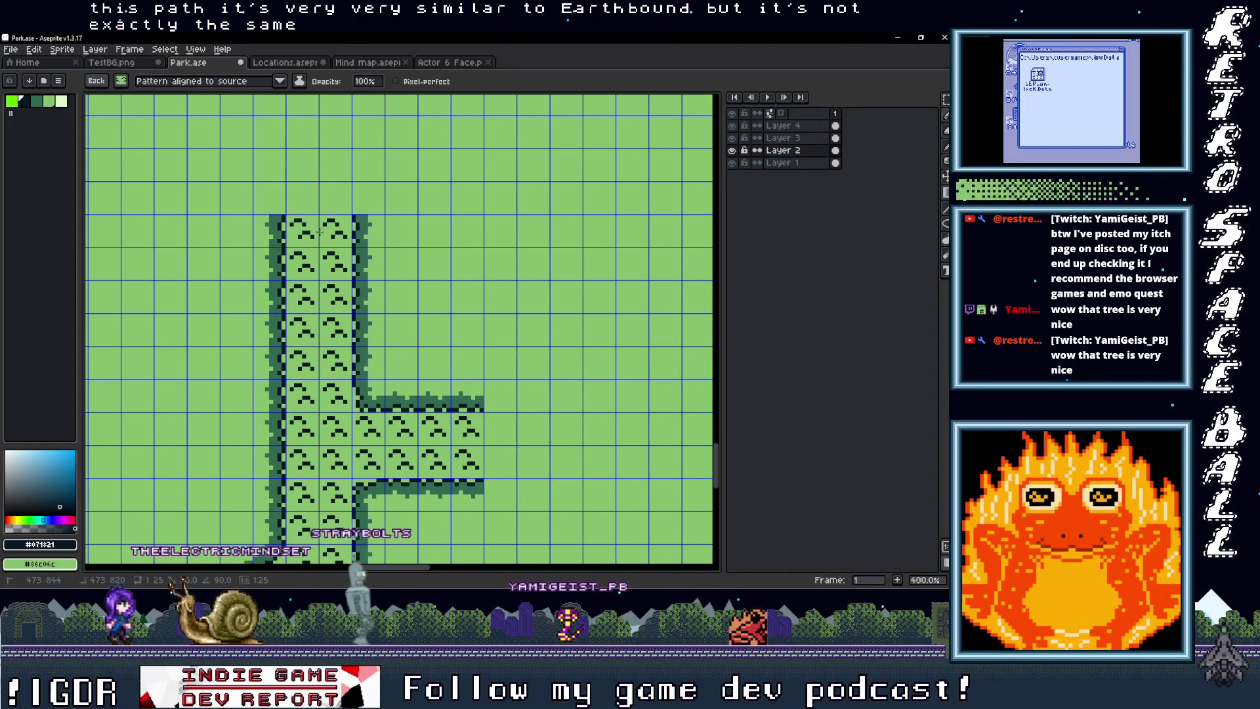
mouse_move(358, 103)
mouse_down()
mouse_move(365, 341)
mouse_move(420, 316)
mouse_up()
scroll(354, 312, down, 2)
scroll(355, 312, up, 1)
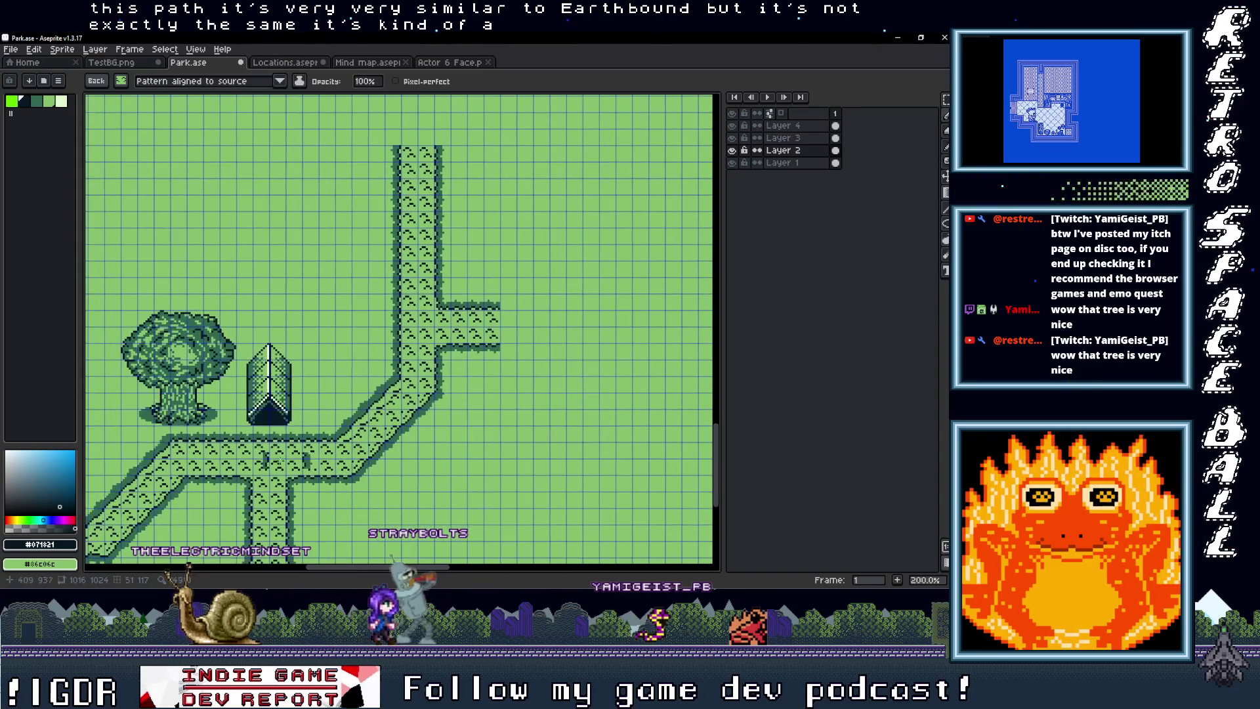
mouse_move(460, 452)
mouse_down()
mouse_move(399, 422)
mouse_move(436, 385)
mouse_move(512, 352)
mouse_move(465, 398)
mouse_up()
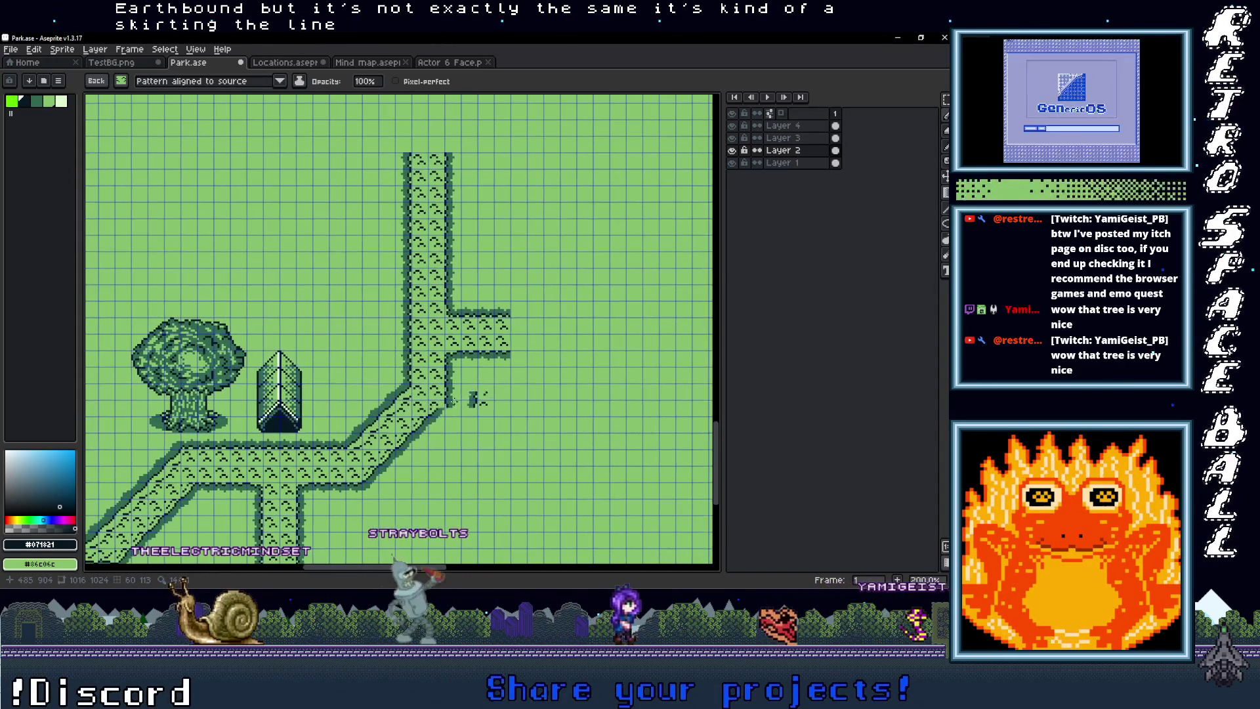
Step: Return to the Rectangular Marquee and select a strip of the path tiles
scroll(435, 425, up, 3)
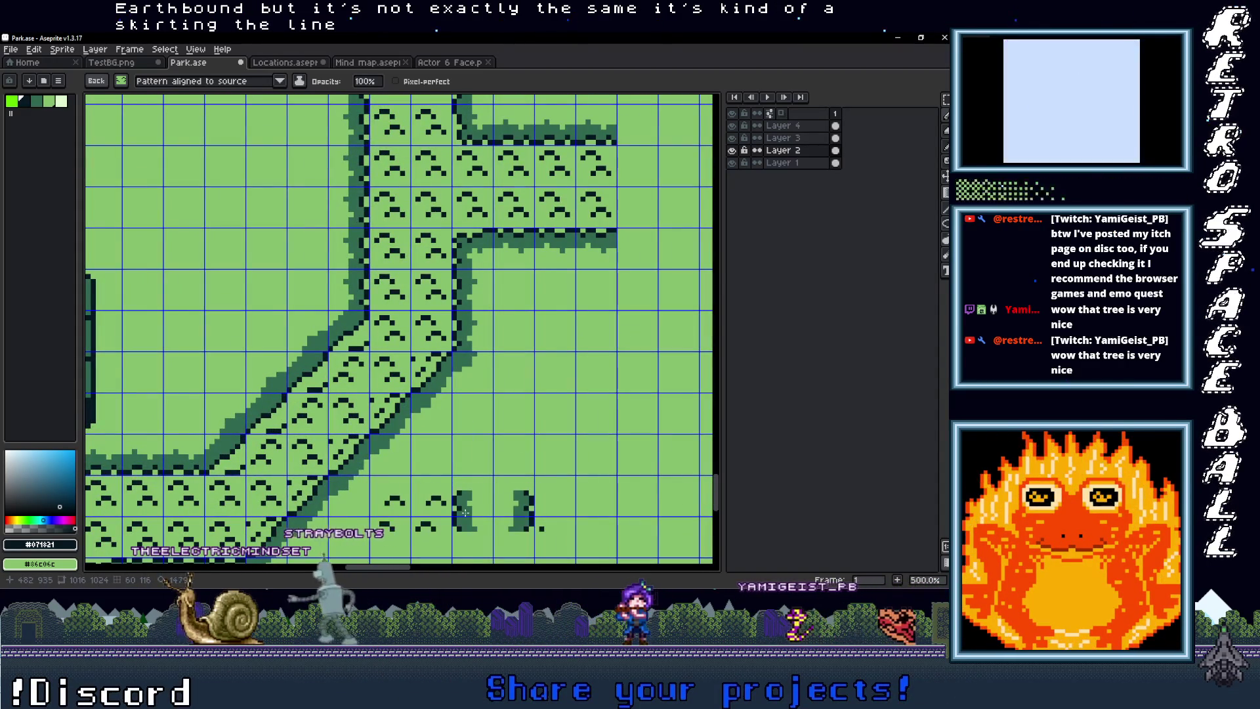
key(m)
scroll(407, 486, up, 2)
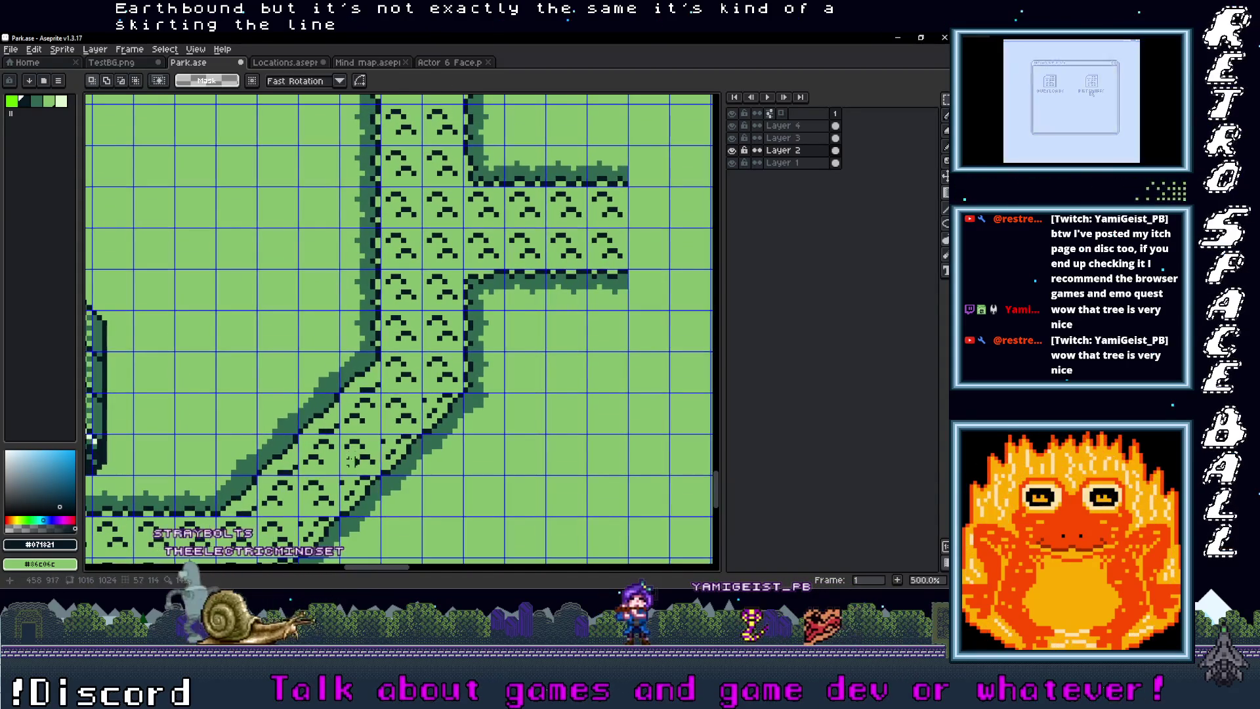
mouse_move(328, 453)
mouse_down()
mouse_move(473, 98)
mouse_move(417, 478)
mouse_move(405, 463)
mouse_up()
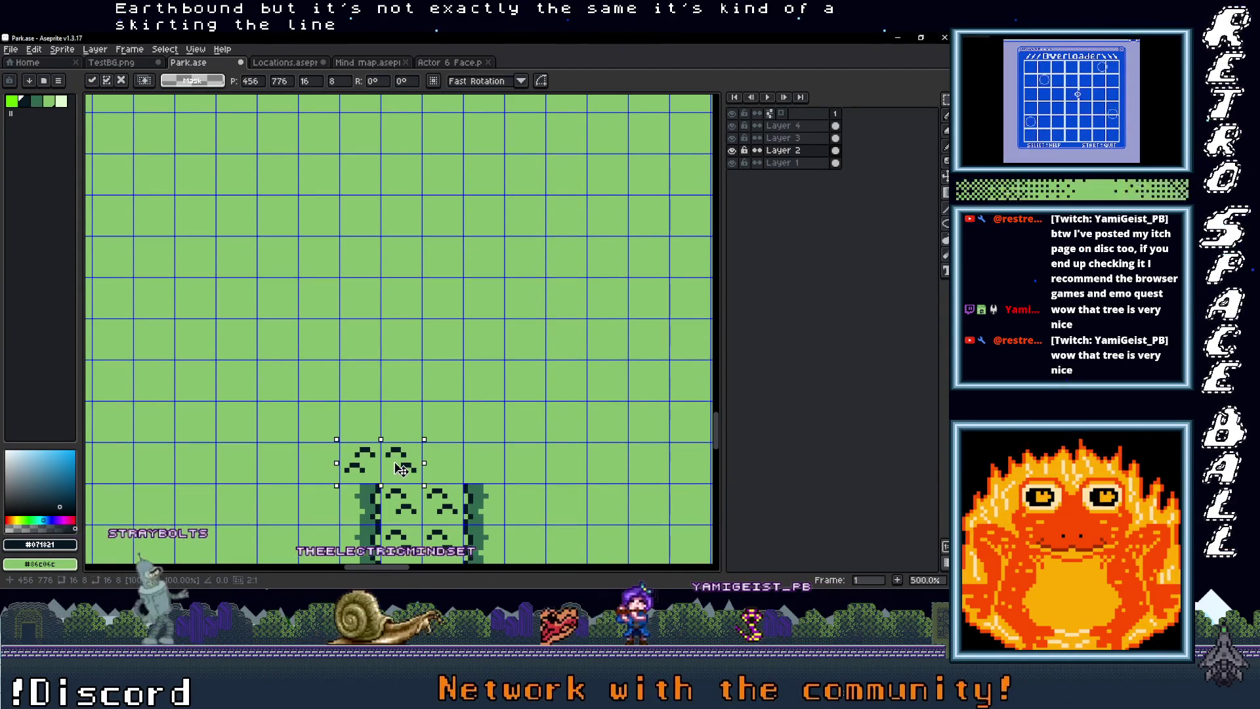
Step: Nudge the floating path tiles by one pixel and place a copy of the tile down and right
scroll(394, 433, down, 4)
drag(433, 379, 435, 386)
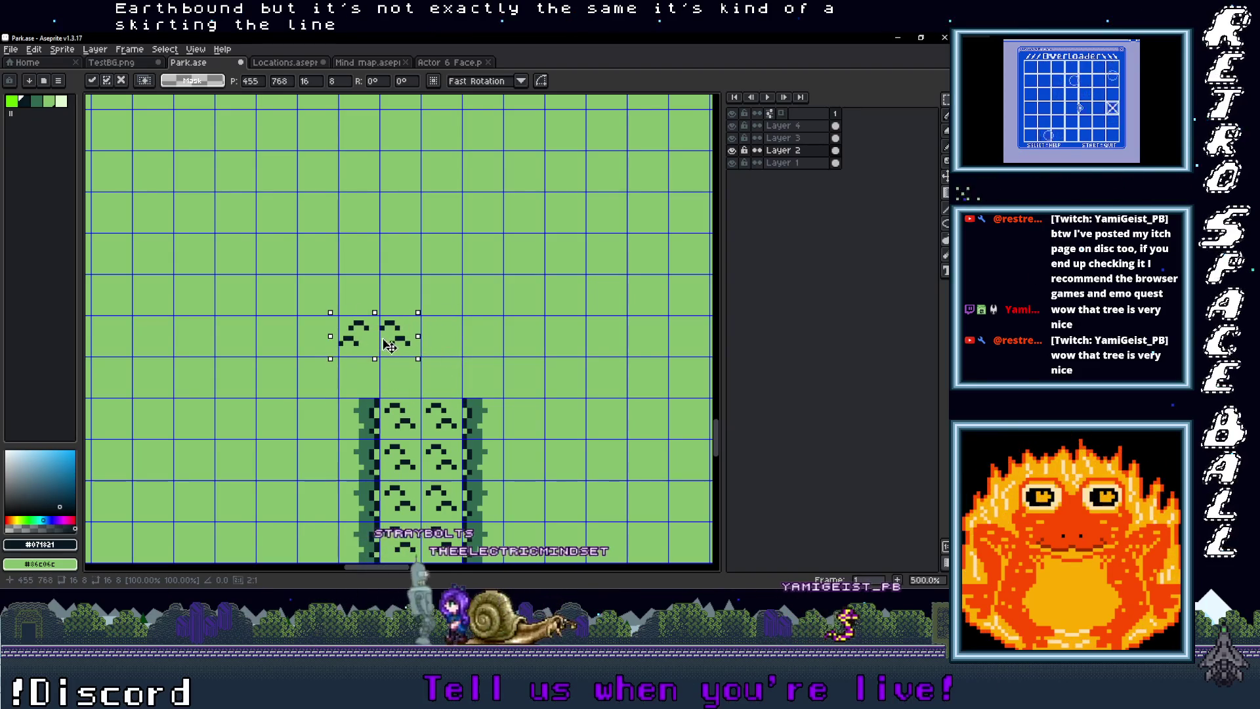
scroll(394, 345, down, 2)
scroll(439, 386, up, 3)
mouse_move(381, 339)
mouse_down()
mouse_move(393, 268)
mouse_move(431, 388)
mouse_move(425, 363)
mouse_up()
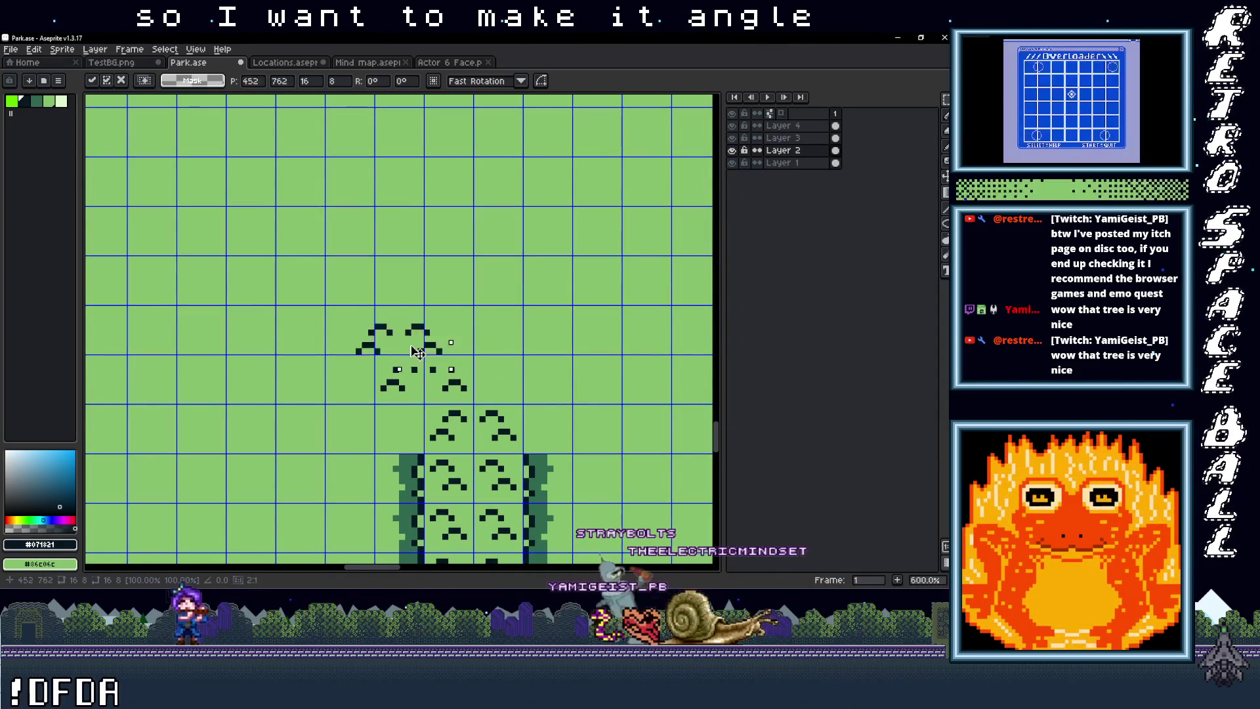
Step: Move the floating path tile three tiles right and down to the top end of the vertical path
scroll(392, 342, down, 5)
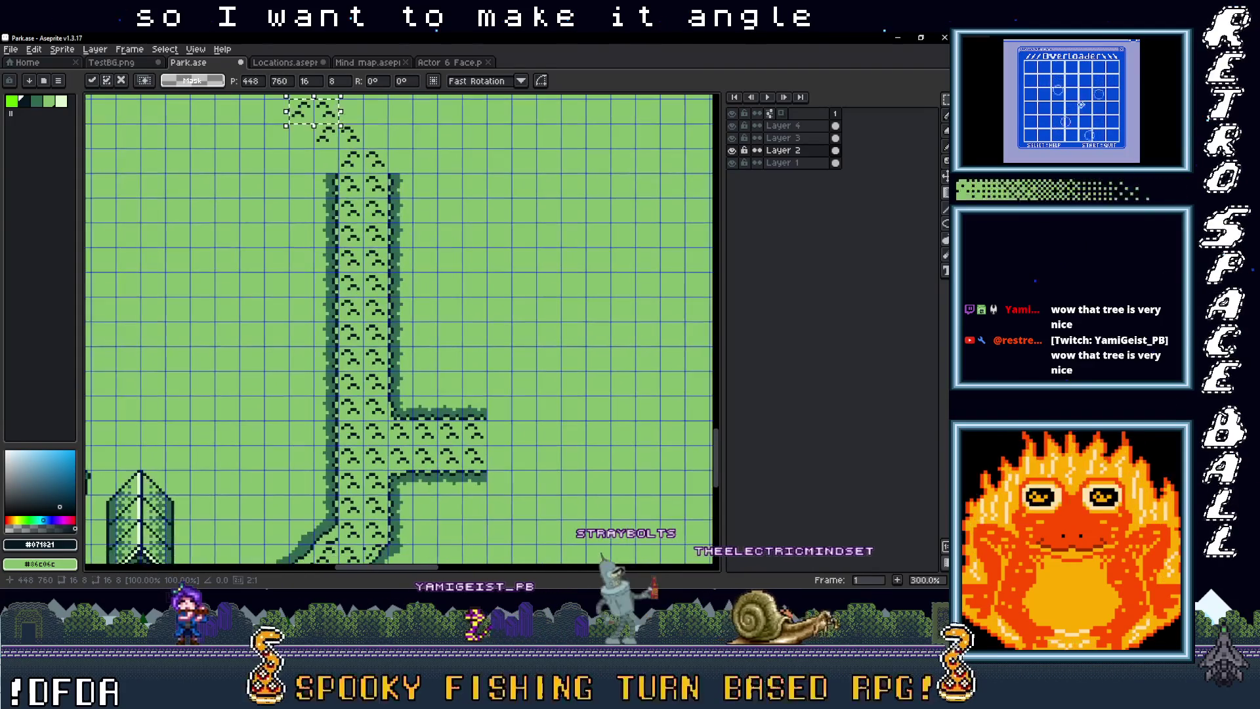
scroll(429, 321, up, 6)
scroll(443, 325, down, 2)
mouse_move(443, 325)
mouse_down()
mouse_move(297, 508)
mouse_move(326, 470)
mouse_move(341, 108)
mouse_move(353, 230)
mouse_up()
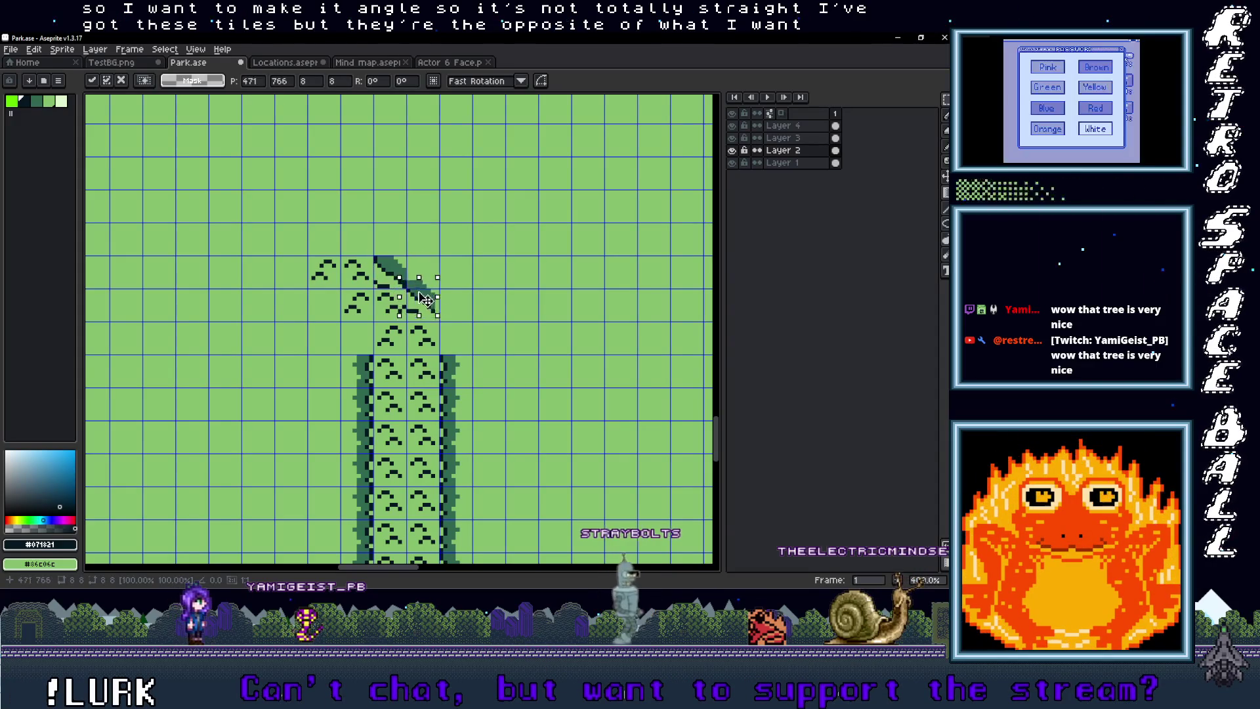
drag(420, 315, 417, 264)
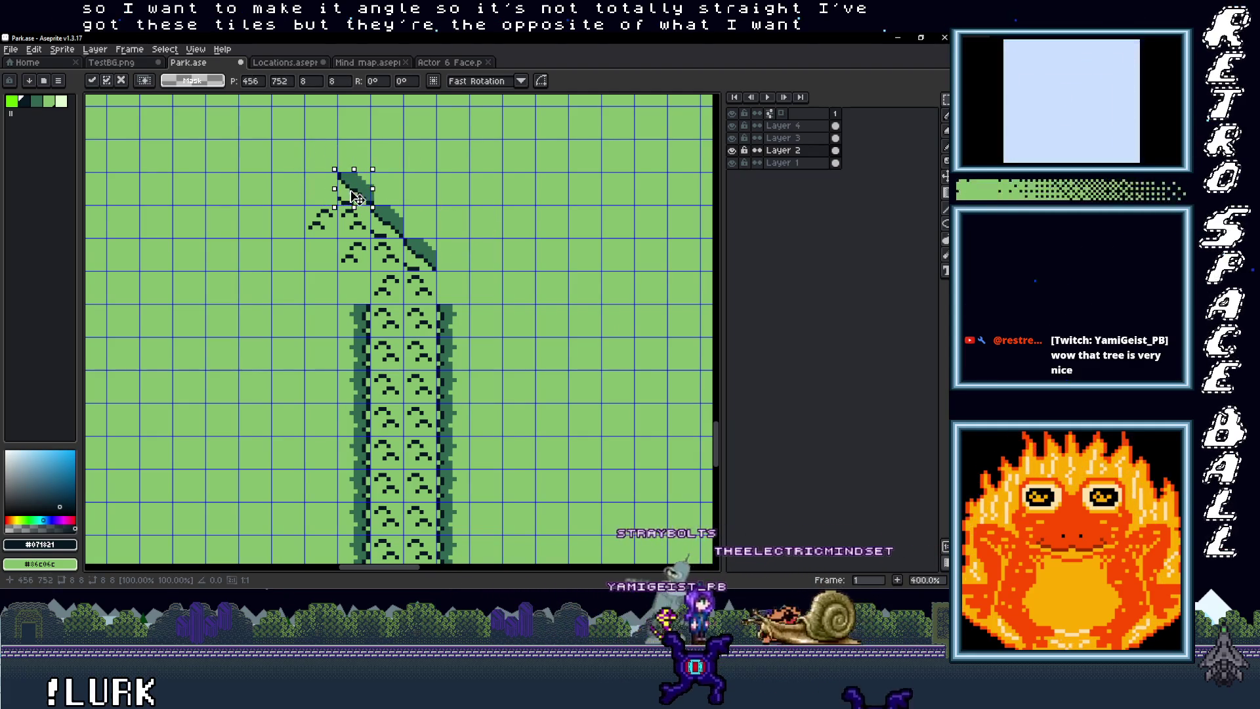
mouse_move(369, 201)
mouse_down()
mouse_move(459, 318)
mouse_move(472, 301)
mouse_up()
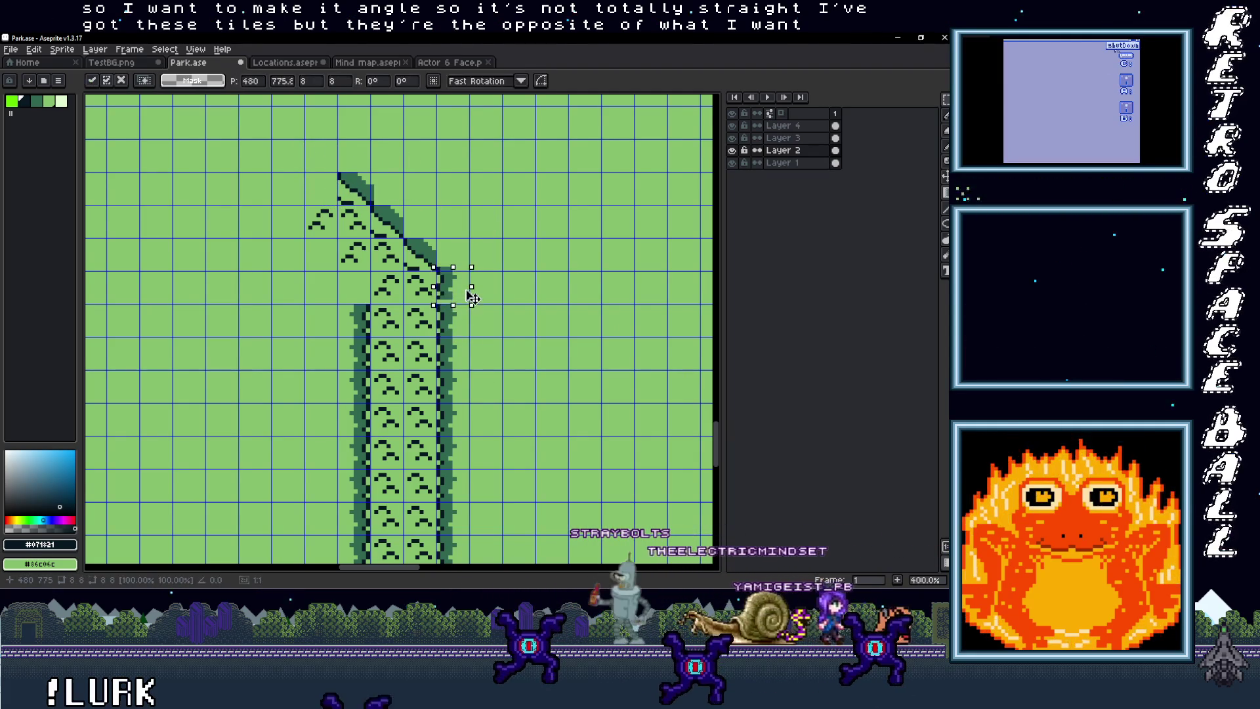
scroll(432, 416, down, 2)
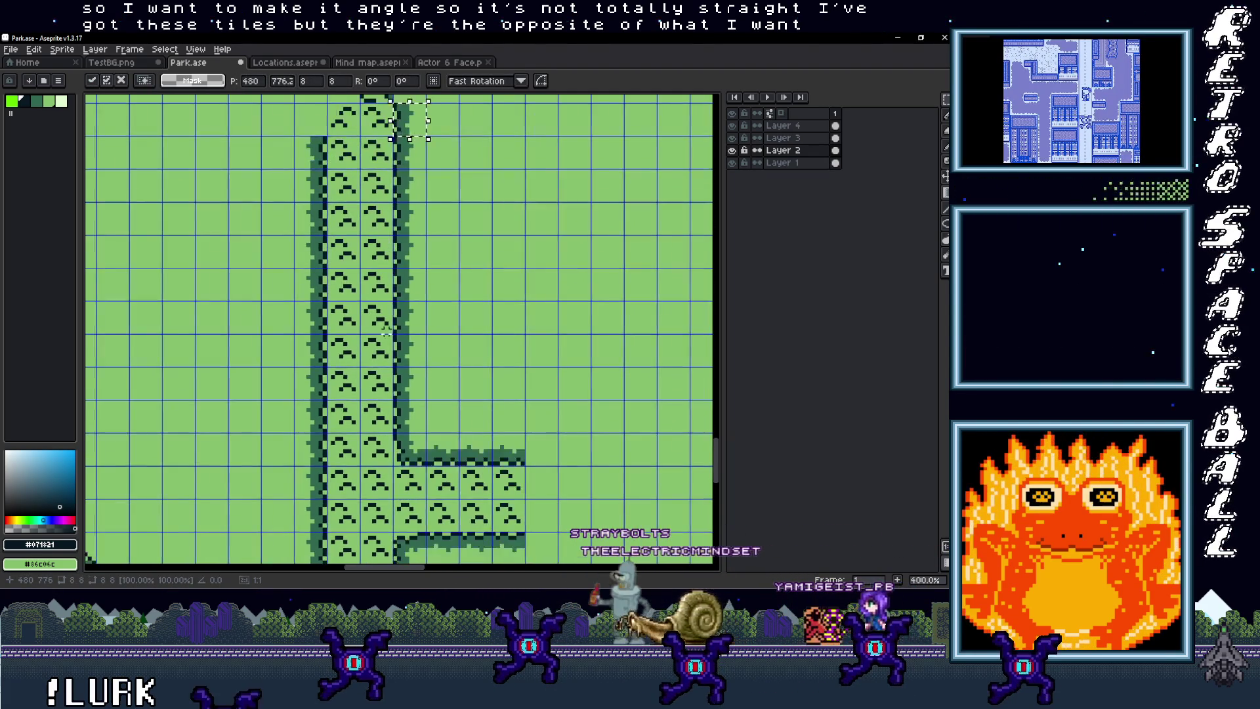
scroll(409, 446, up, 1)
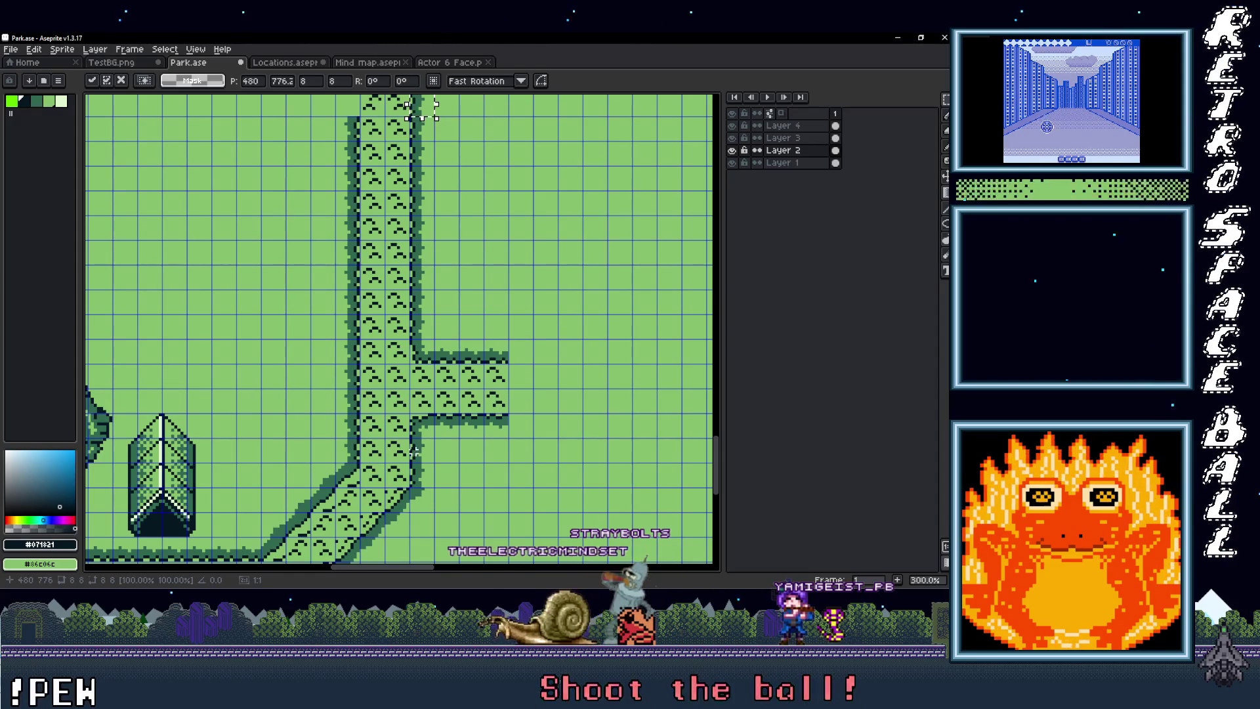
mouse_move(352, 435)
mouse_down()
mouse_move(360, 443)
mouse_move(368, 386)
mouse_move(407, 552)
mouse_move(418, 501)
mouse_move(401, 291)
mouse_up()
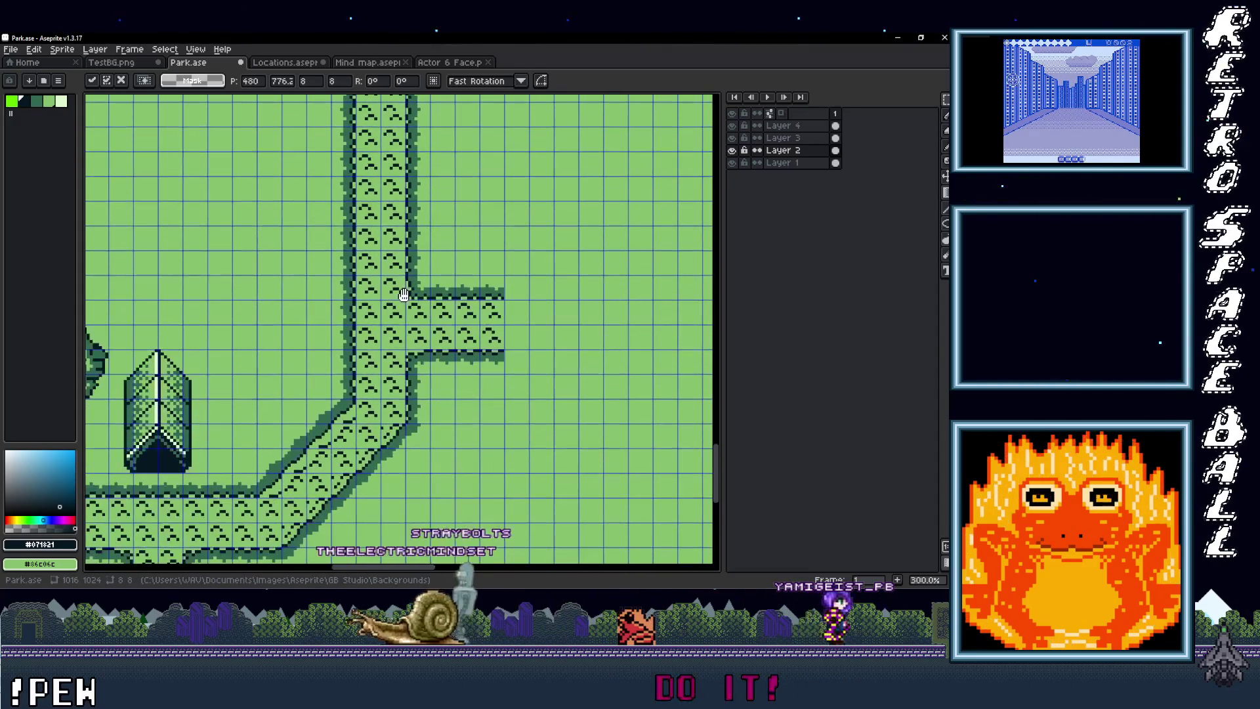
mouse_move(384, 453)
mouse_down()
mouse_move(394, 467)
mouse_move(420, 105)
mouse_move(435, 158)
mouse_move(433, 309)
mouse_move(422, 276)
mouse_move(374, 239)
mouse_move(442, 263)
mouse_move(437, 293)
mouse_move(425, 287)
mouse_up()
scroll(422, 276, up, 3)
scroll(426, 289, down, 3)
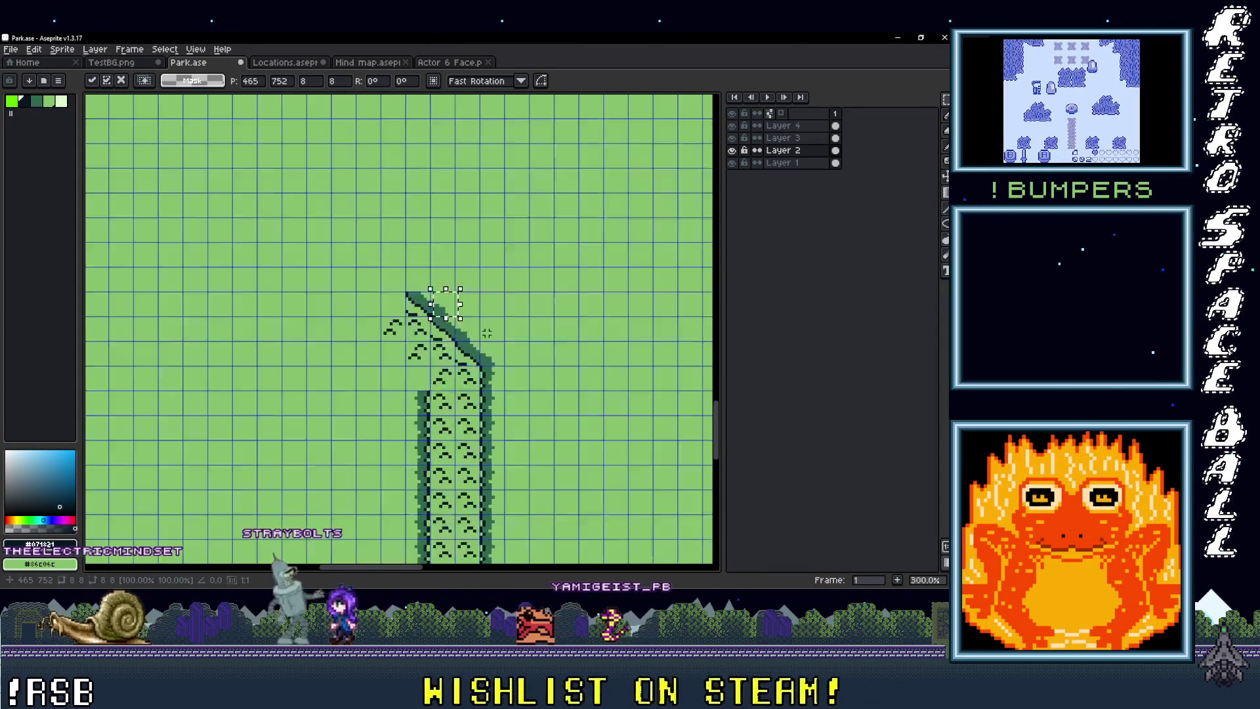
Step: Move the path tile onto the diagonal bend, then paste another copy and align it along the bend
scroll(486, 407, up, 1)
scroll(490, 462, down, 2)
scroll(470, 333, up, 2)
drag(471, 373, 435, 371)
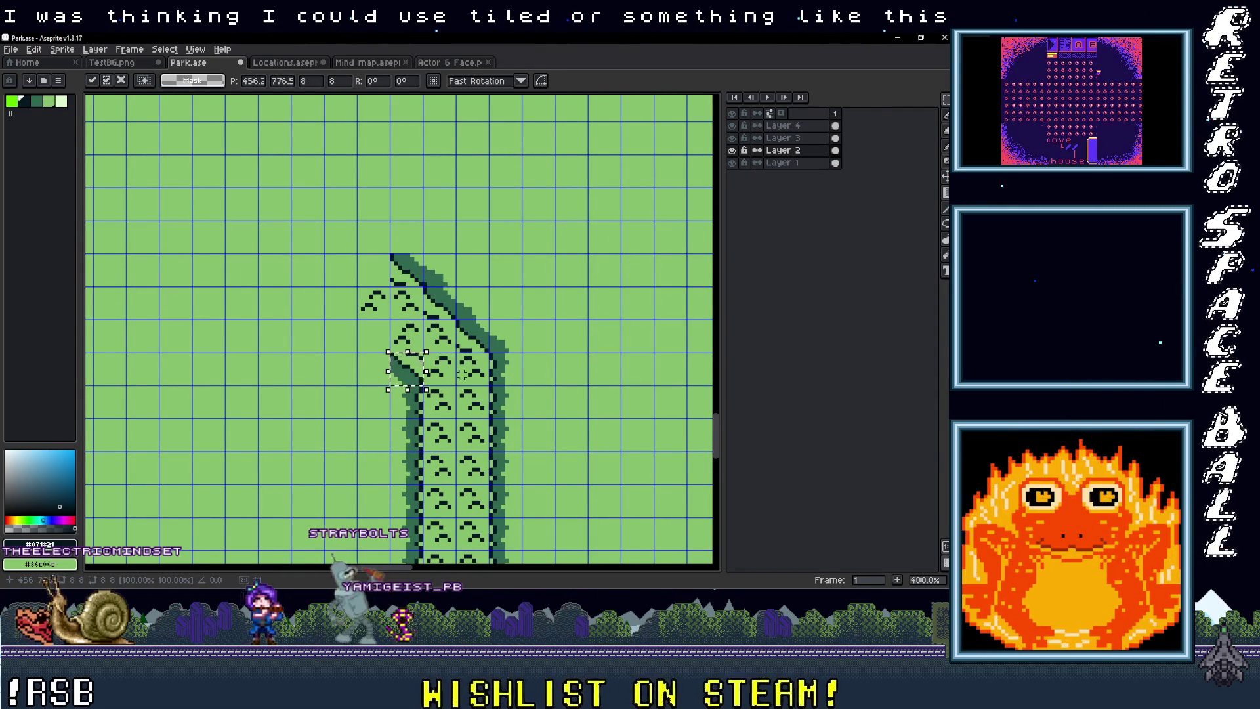
drag(408, 378, 449, 430)
drag(418, 386, 421, 397)
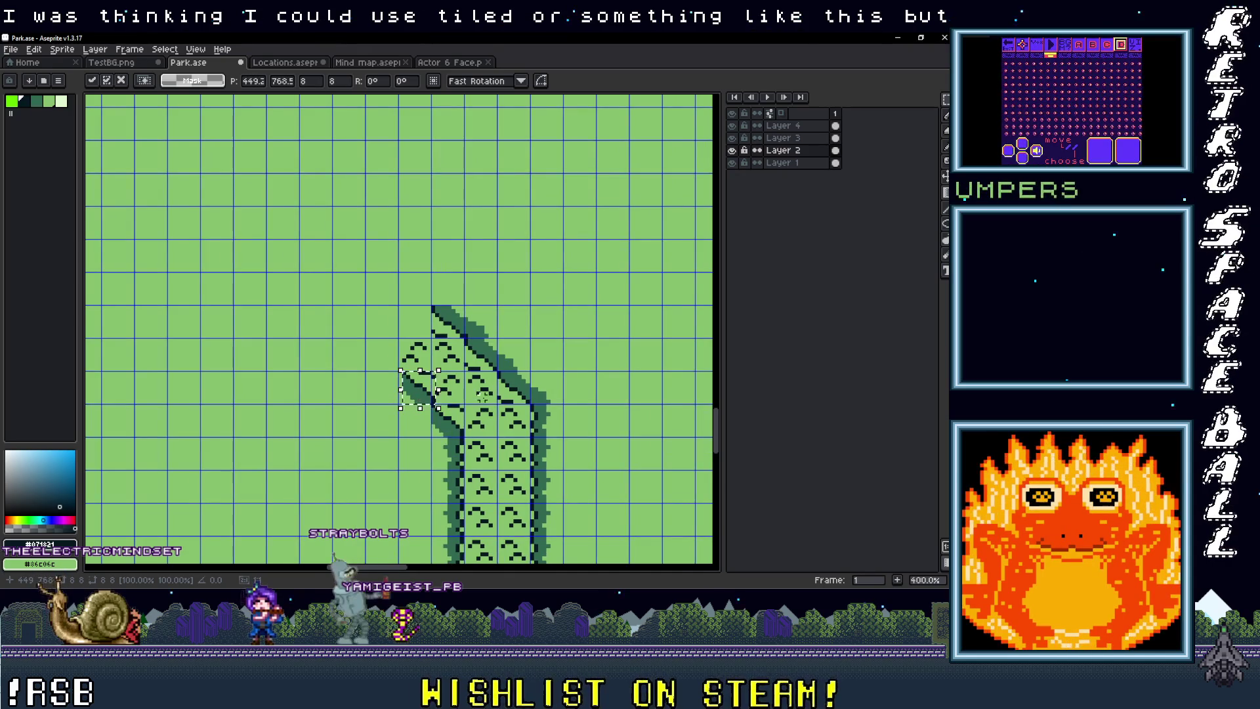
scroll(425, 402, up, 2)
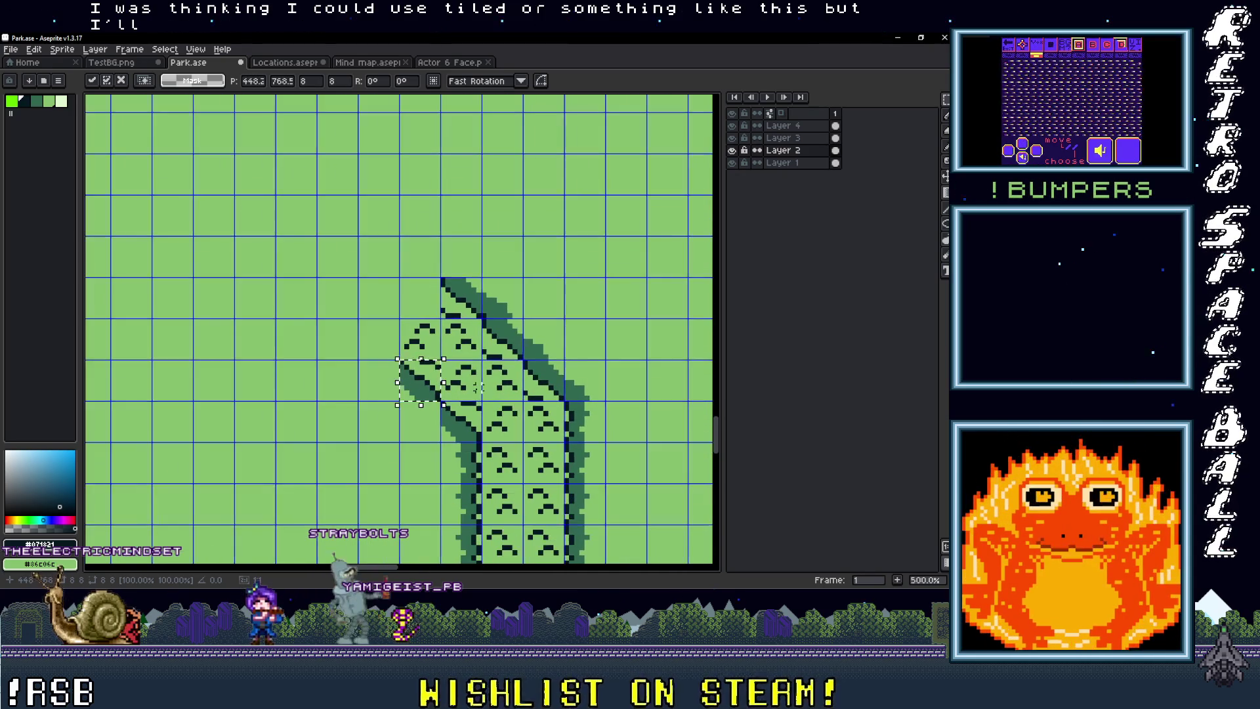
key(ctrl+v)
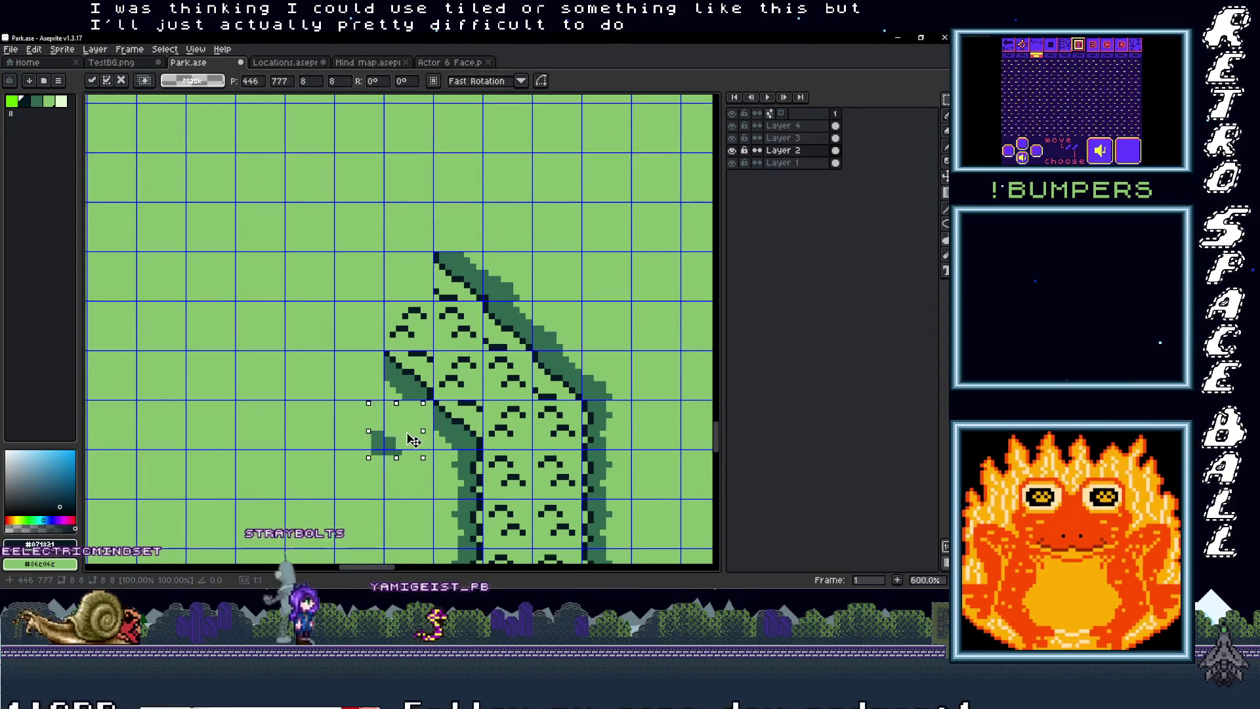
drag(412, 444, 422, 432)
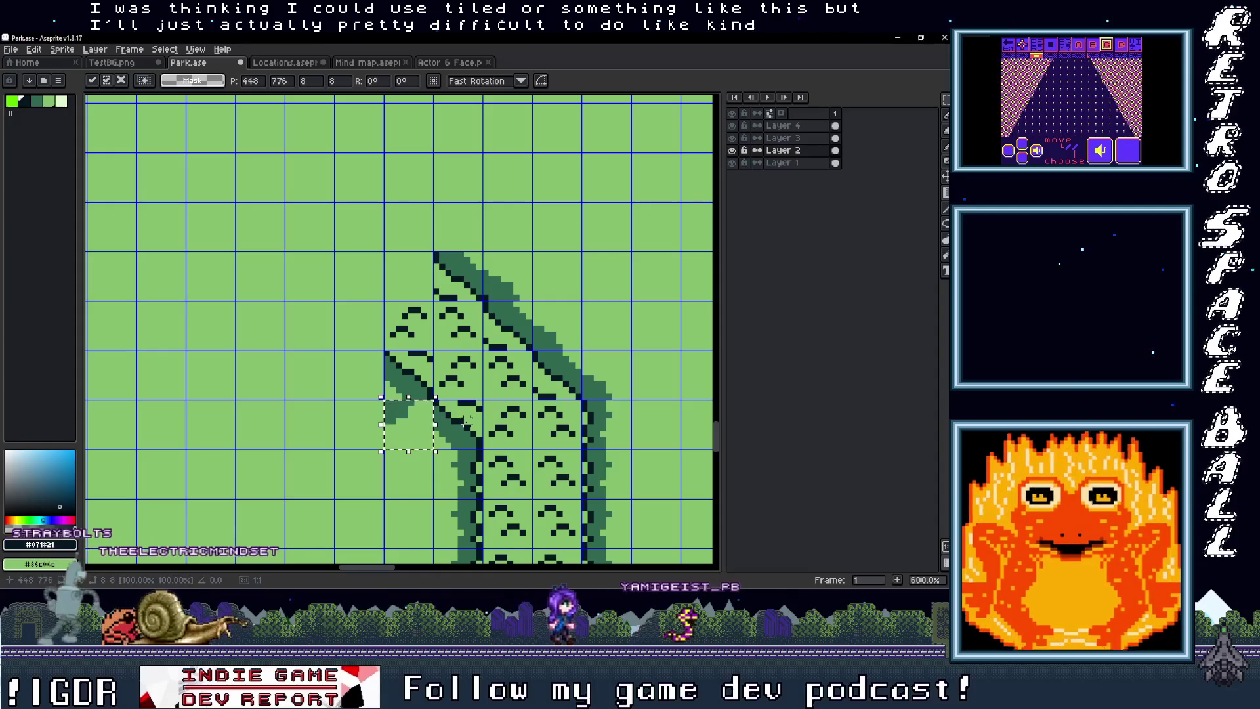
Step: Review the whole park map, then re-centre on the diagonal bend and drop the placed tile
scroll(467, 420, down, 1)
scroll(446, 455, down, 1)
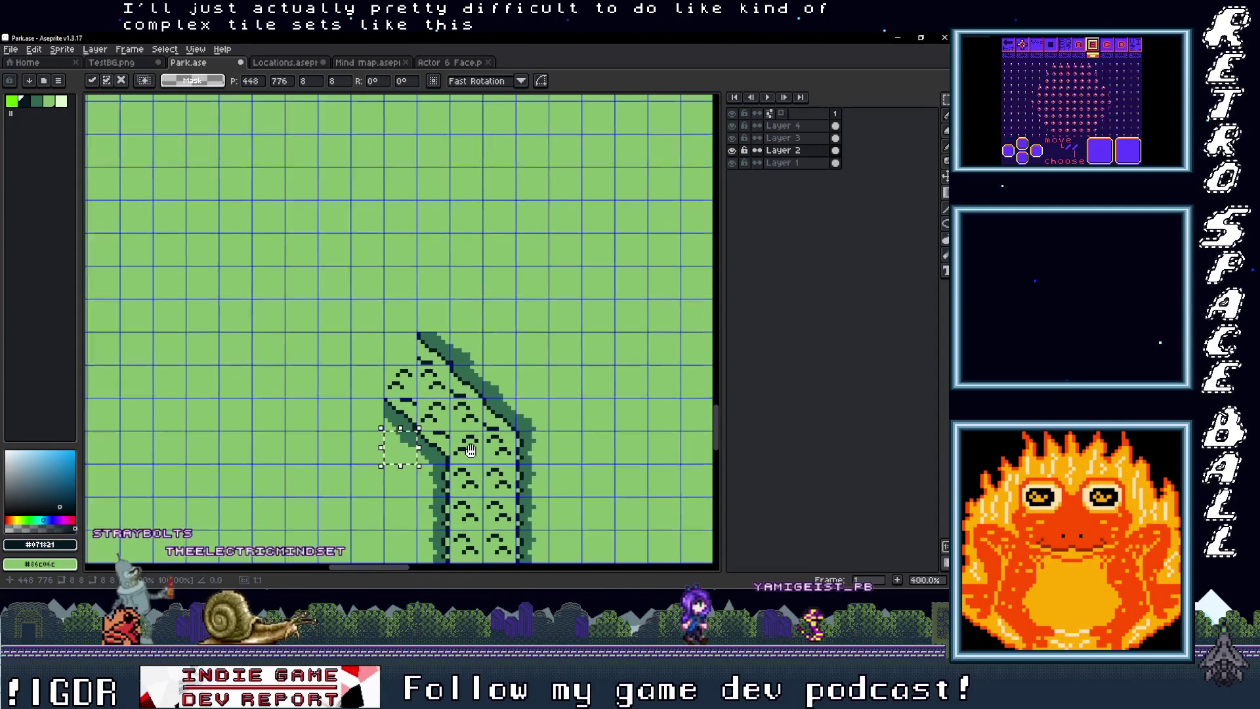
drag(446, 458, 362, 474)
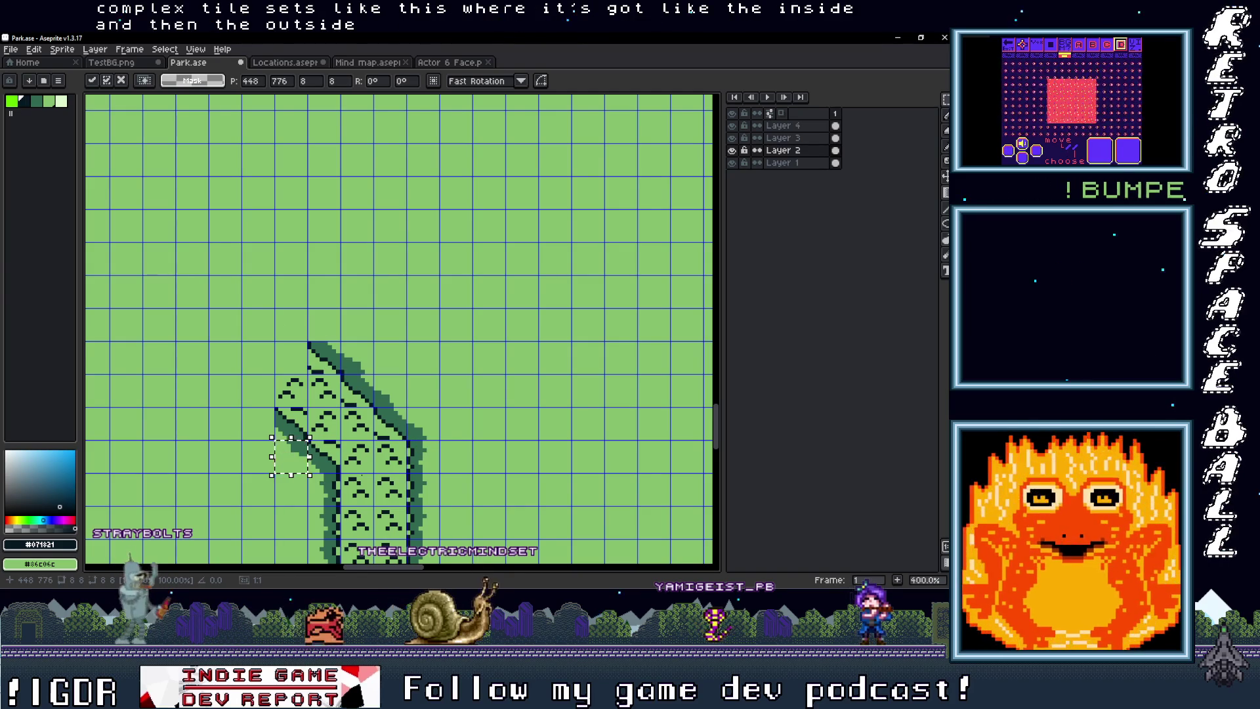
scroll(366, 479, down, 3)
scroll(366, 479, up, 1)
scroll(369, 395, down, 2)
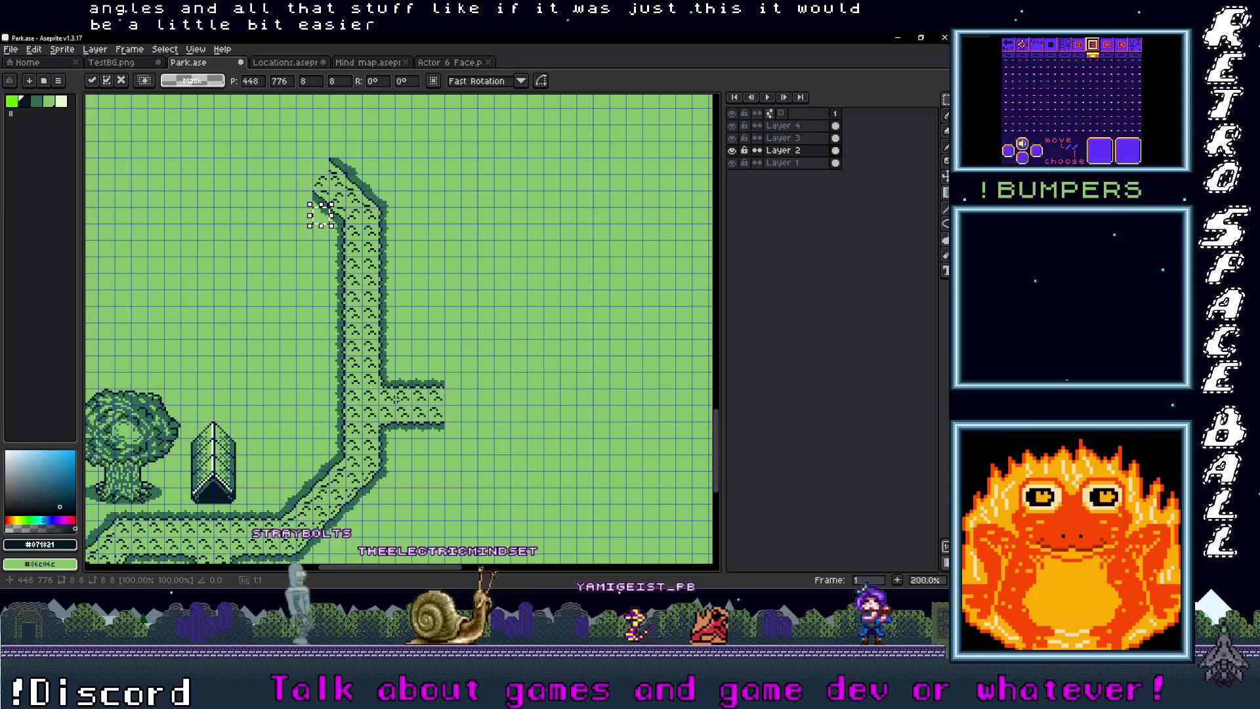
scroll(347, 470, down, 1)
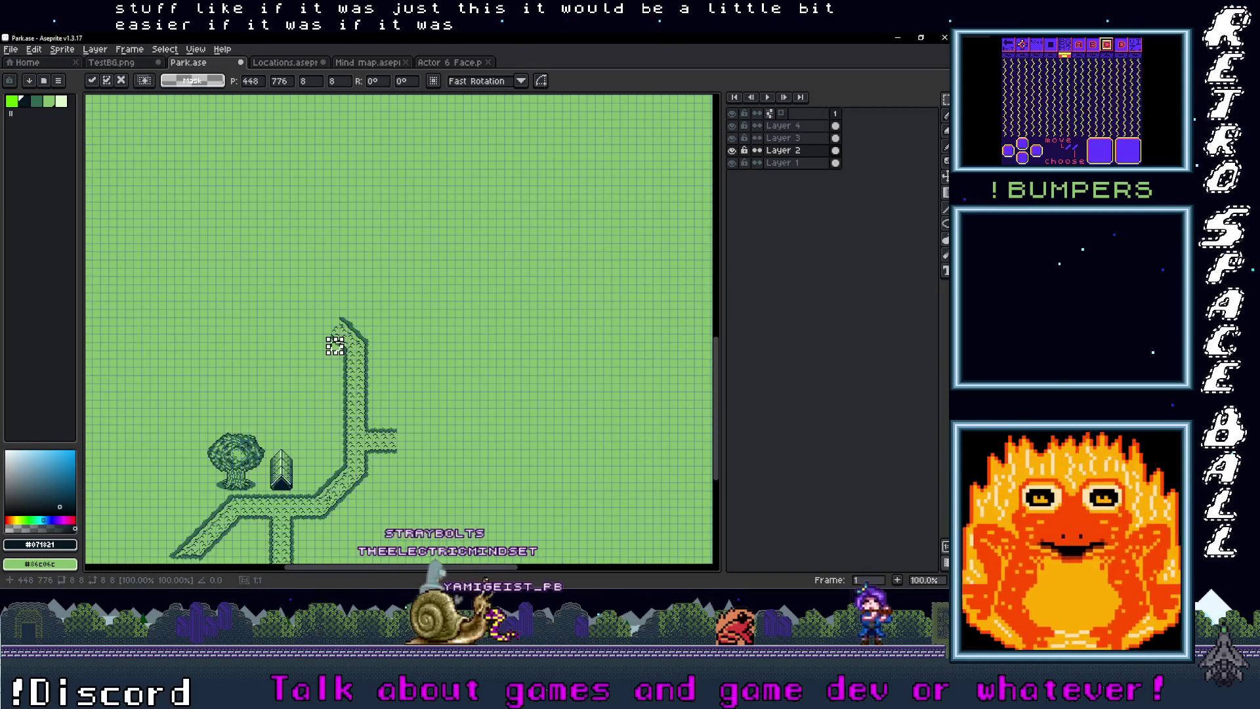
mouse_move(350, 513)
mouse_down()
mouse_move(417, 373)
mouse_move(377, 458)
mouse_up()
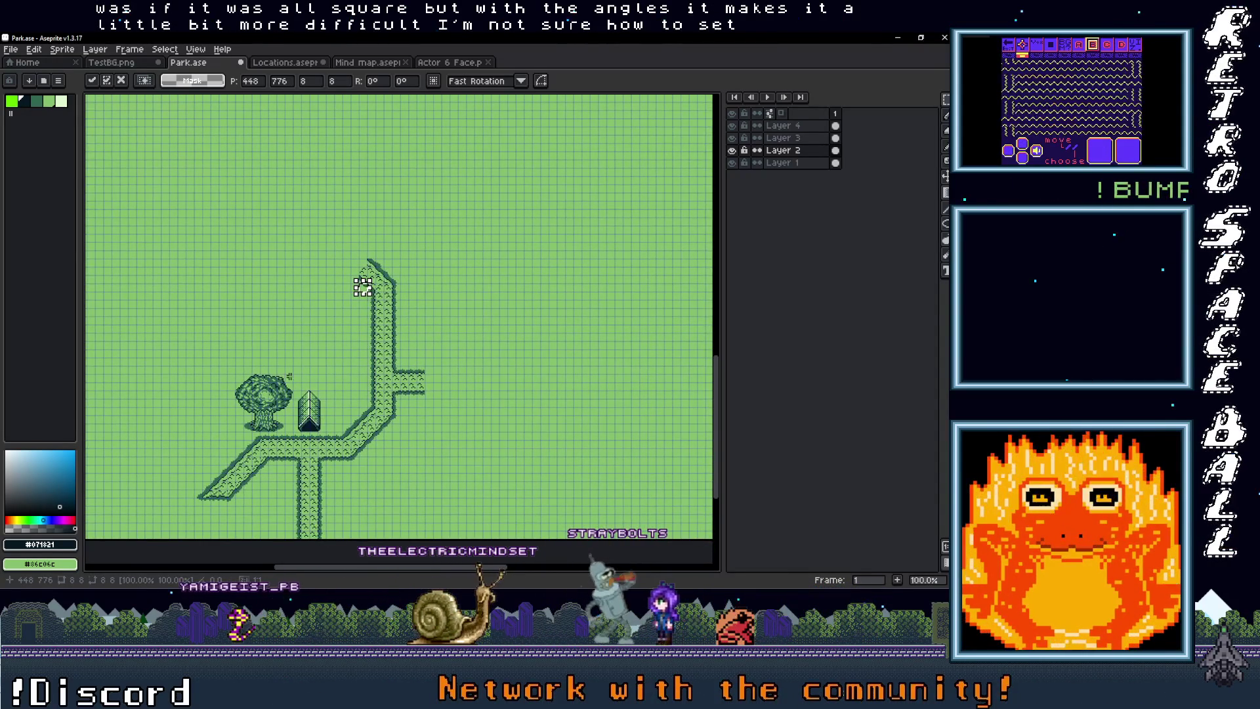
scroll(354, 288, up, 1)
drag(413, 422, 381, 291)
scroll(381, 291, down, 1)
scroll(368, 361, up, 2)
mouse_move(367, 361)
mouse_down()
mouse_move(442, 473)
mouse_move(477, 655)
mouse_up()
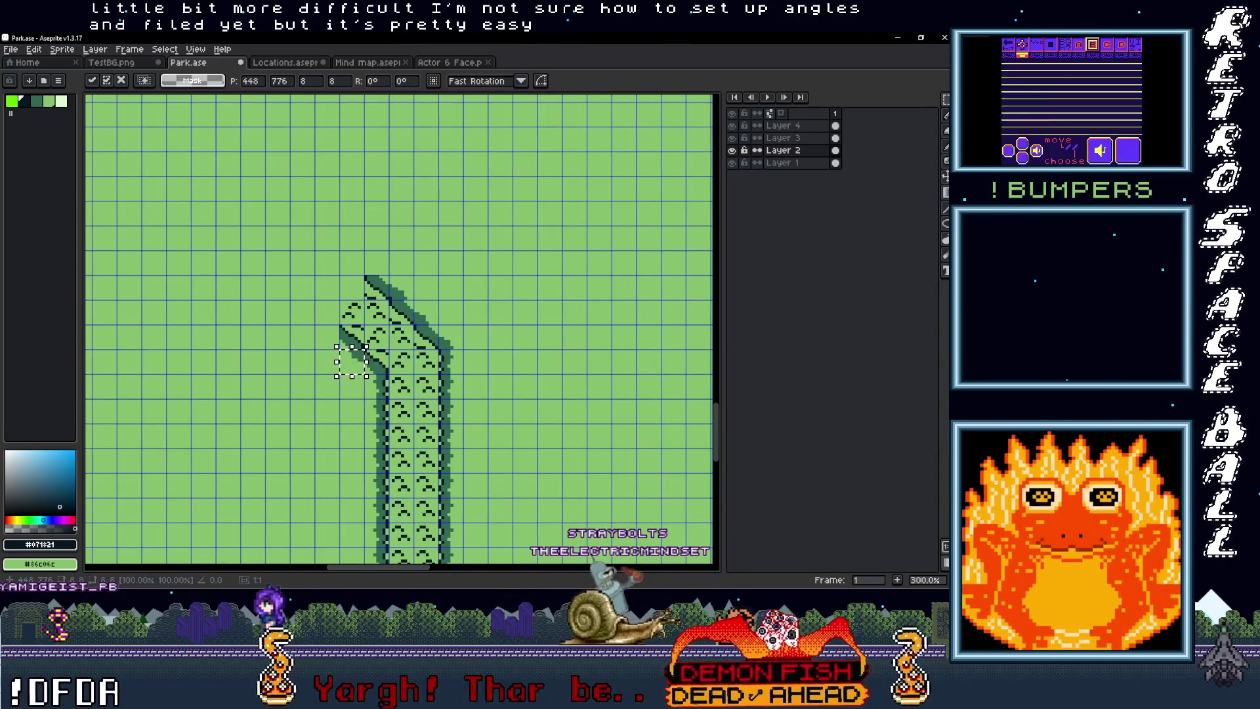
scroll(374, 335, up, 1)
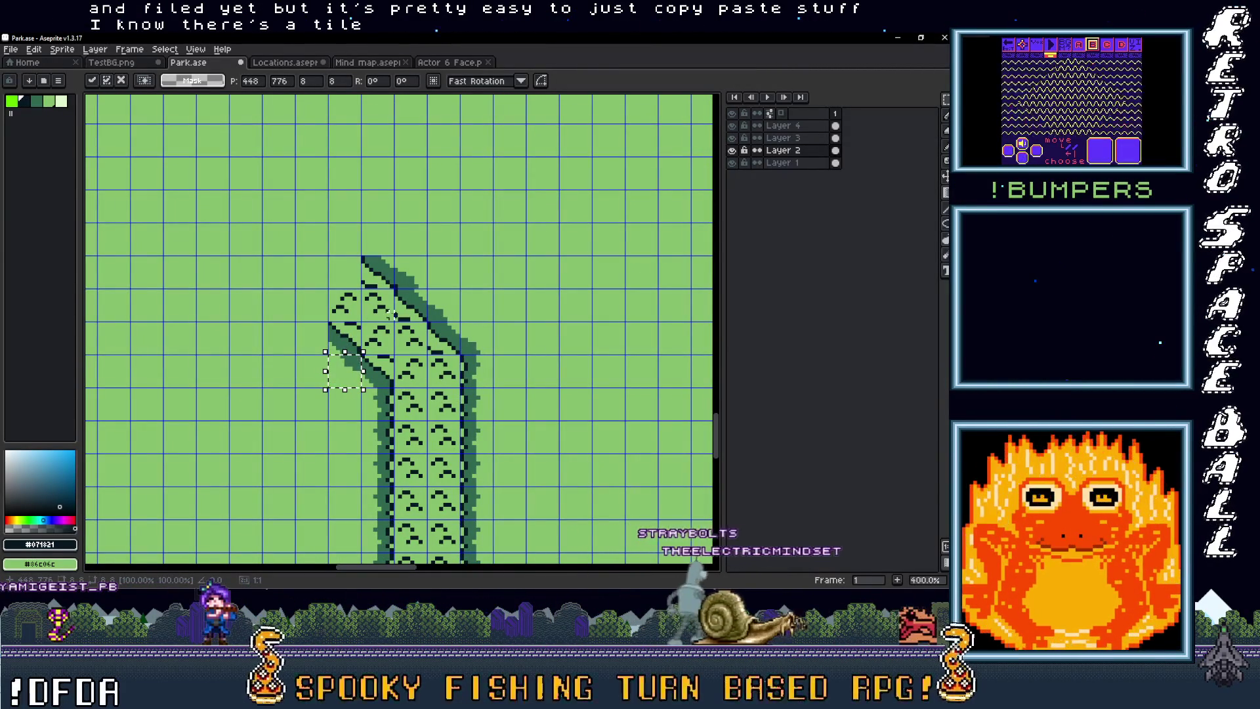
click(415, 338)
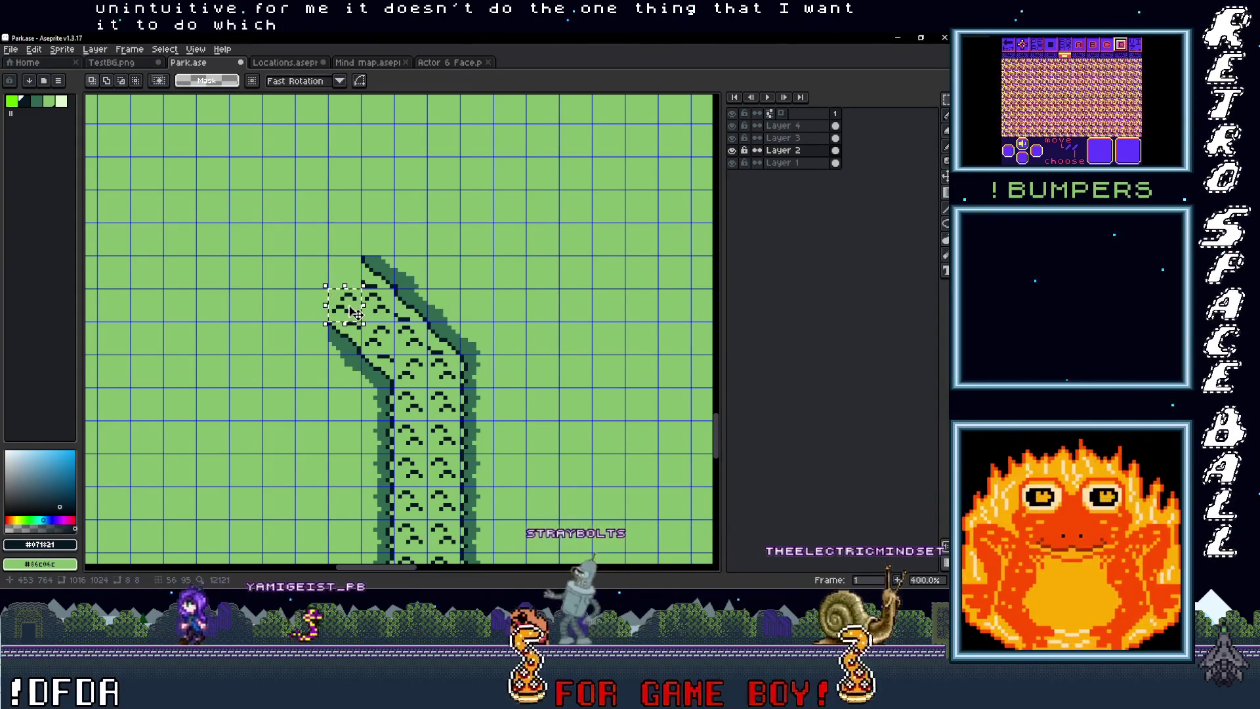
Step: Move the next tile up one cell, nudge it down a pixel, then shift it two cells left
drag(355, 312, 358, 276)
key(Down)
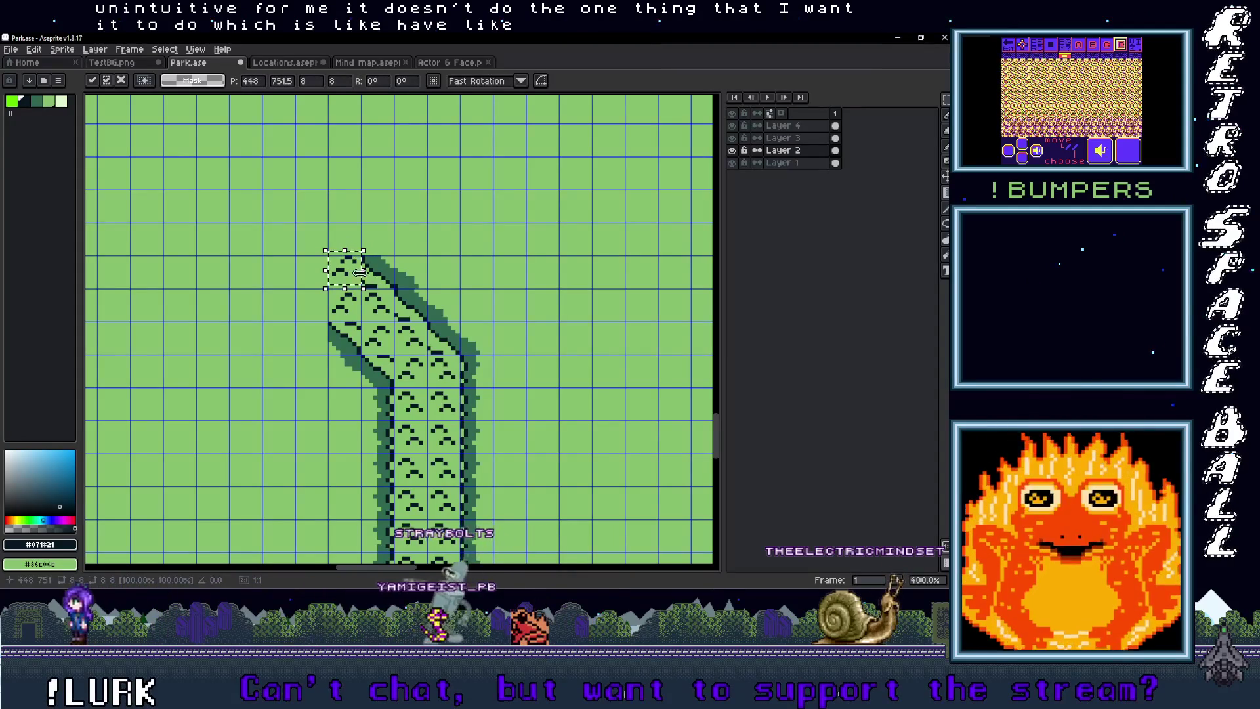
click(414, 308)
mouse_move(384, 320)
mouse_down()
mouse_move(314, 321)
mouse_move(348, 371)
mouse_move(345, 336)
mouse_up()
scroll(387, 344, down, 3)
scroll(381, 346, up, 3)
Step: Select a two-cell strip of path edge and move it up-left to extend the diagonal, undoing misplacements
mouse_move(375, 311)
mouse_down()
mouse_move(444, 346)
mouse_move(371, 305)
mouse_up()
scroll(371, 305, down, 2)
scroll(446, 412, up, 2)
drag(446, 412, 413, 379)
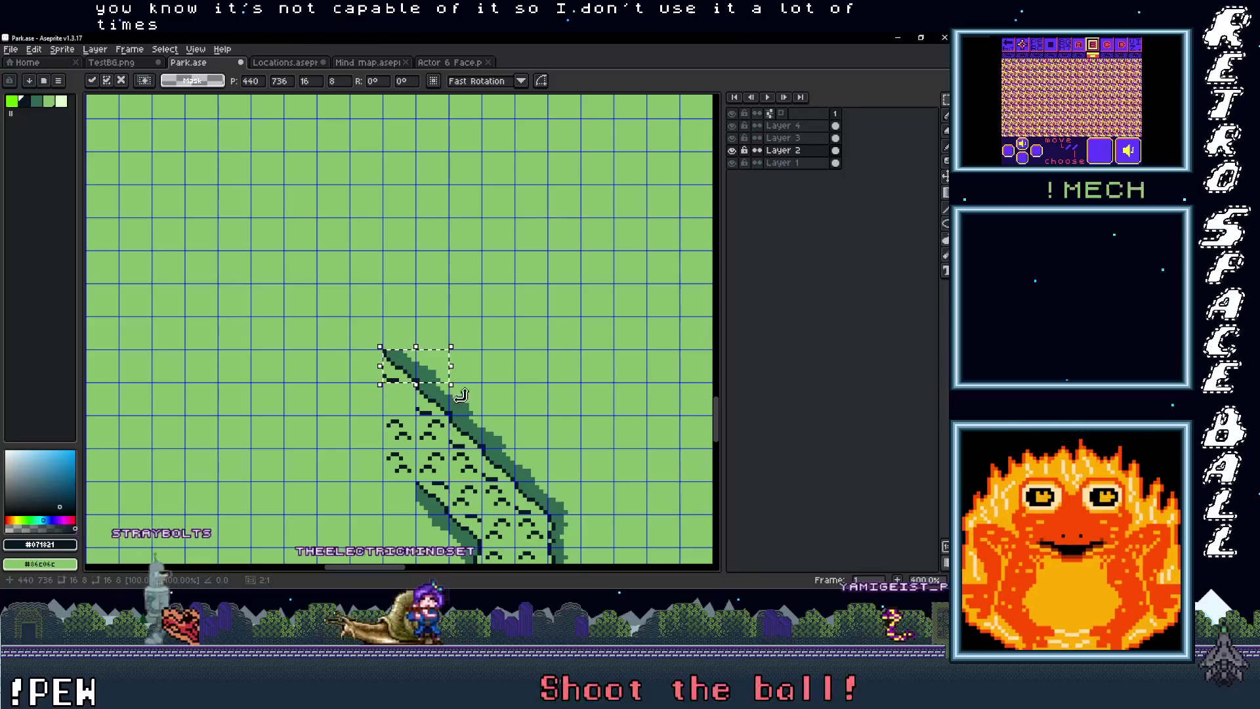
scroll(457, 393, up, 1)
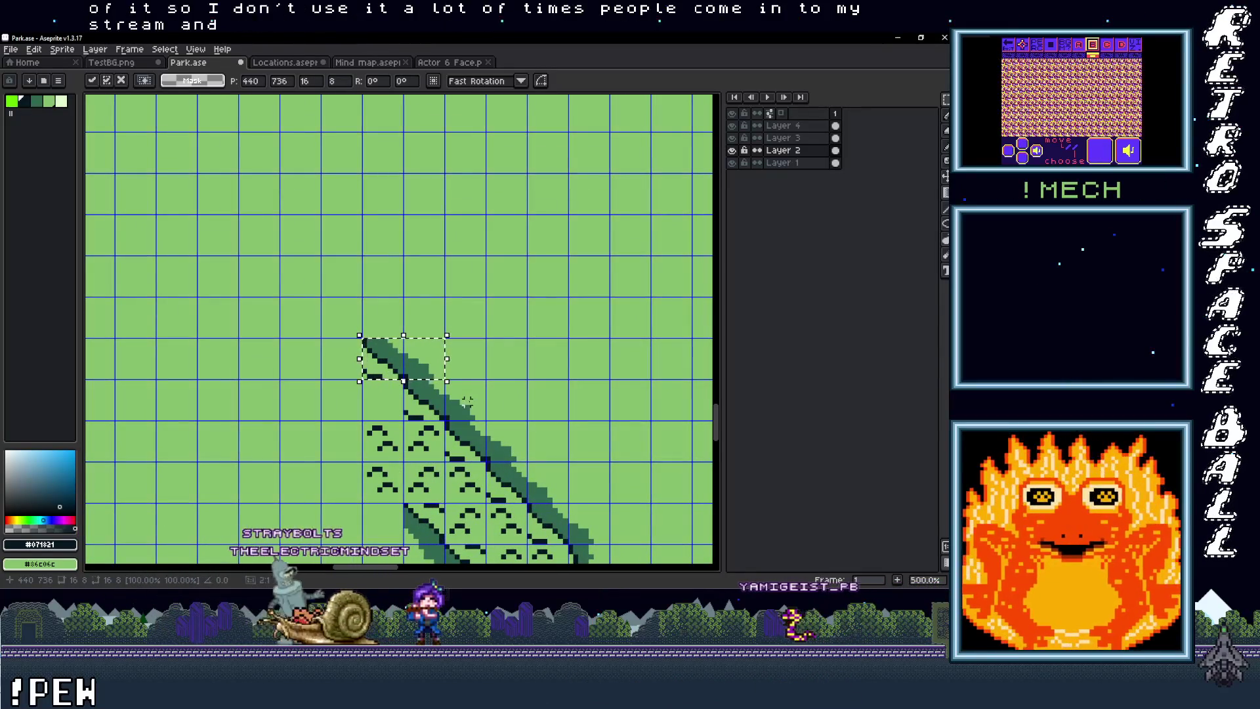
scroll(467, 401, down, 2)
scroll(491, 413, up, 1)
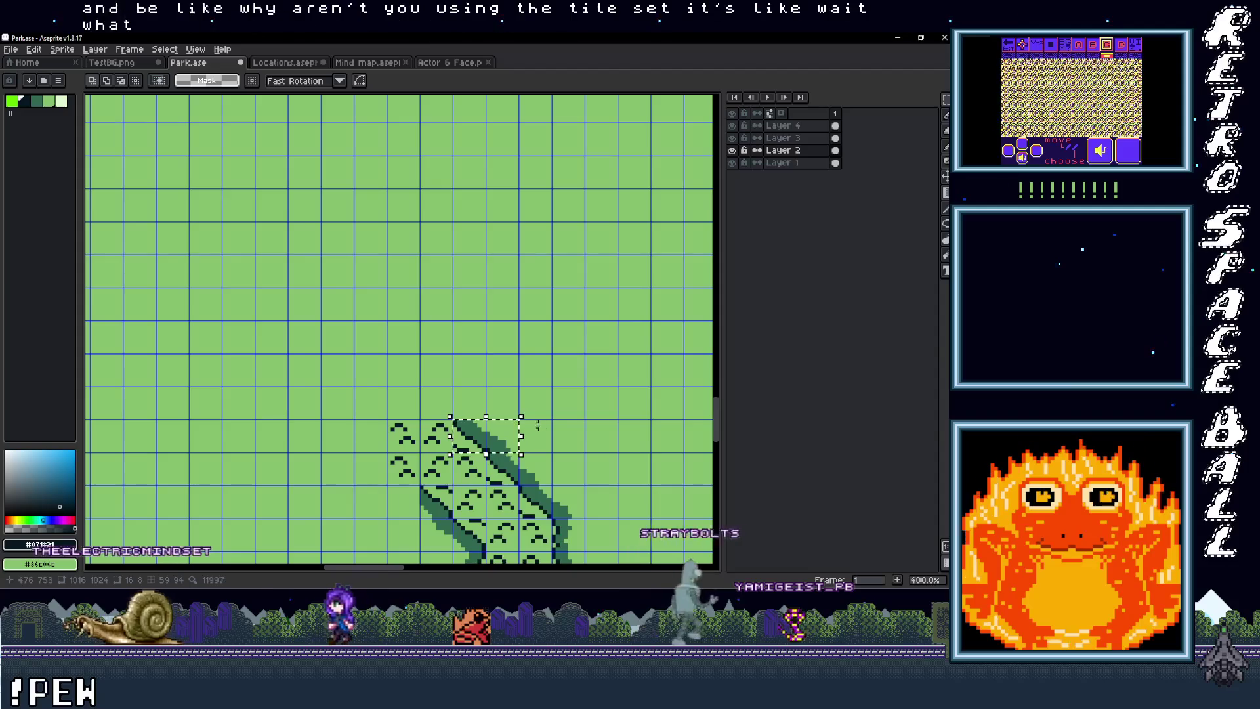
key(ctrl+z)
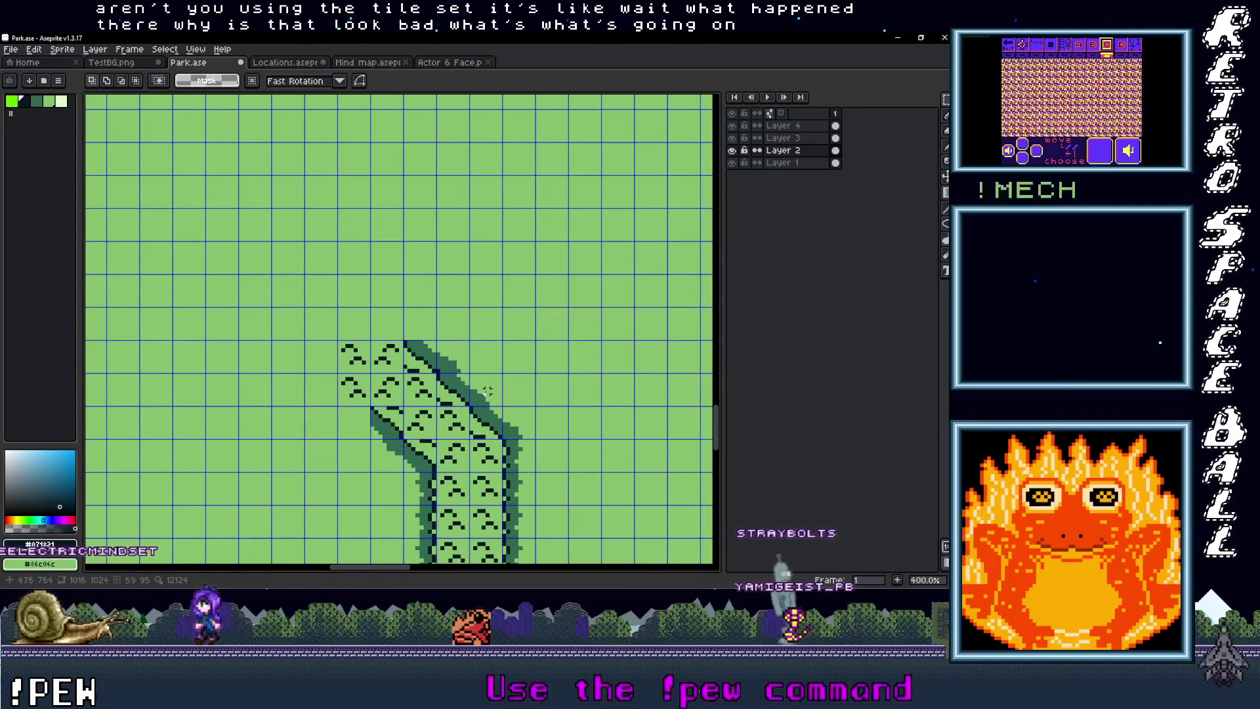
drag(491, 399, 462, 357)
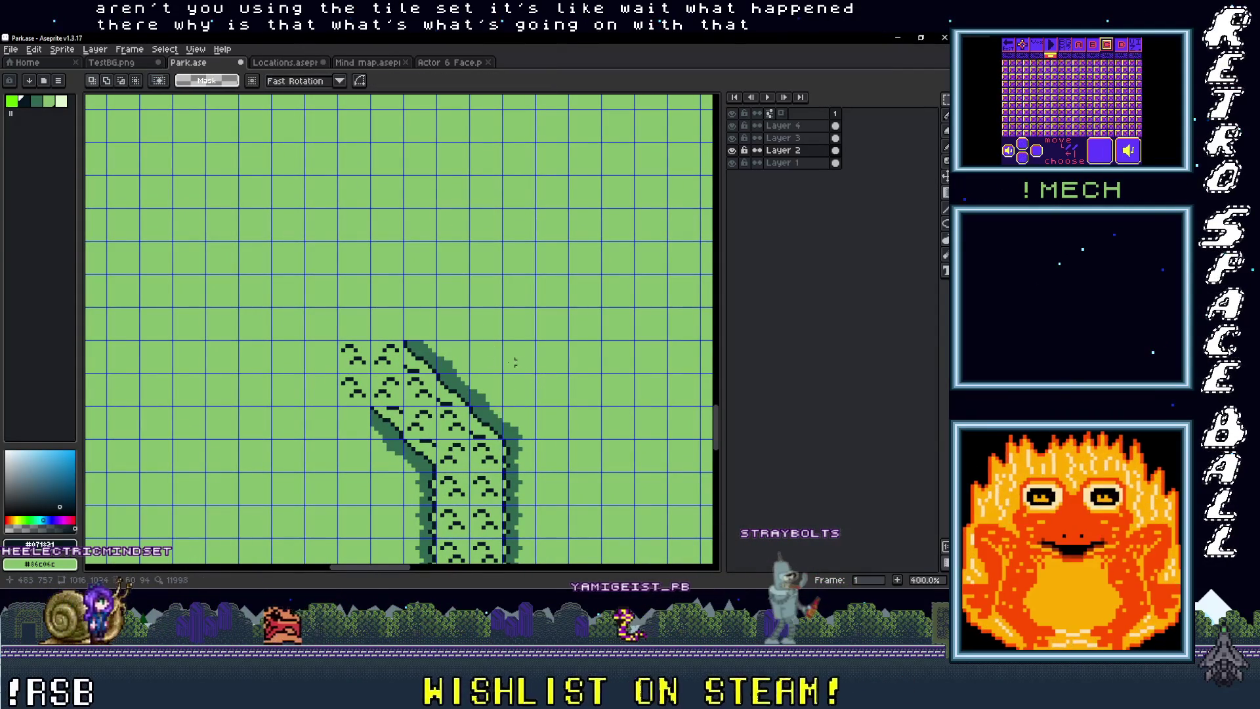
key(ctrl+z)
drag(435, 381, 453, 360)
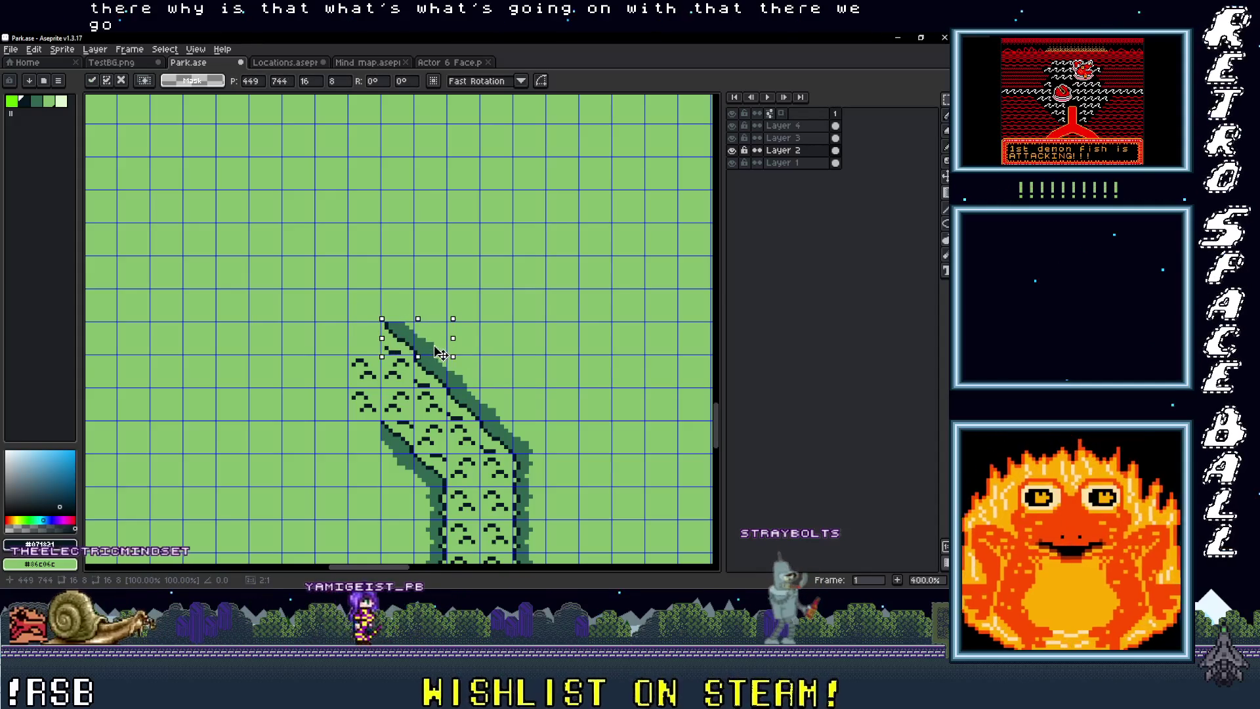
Step: Select a second two-cell block of the path edge and drag it into place on the slope
scroll(455, 352, down, 3)
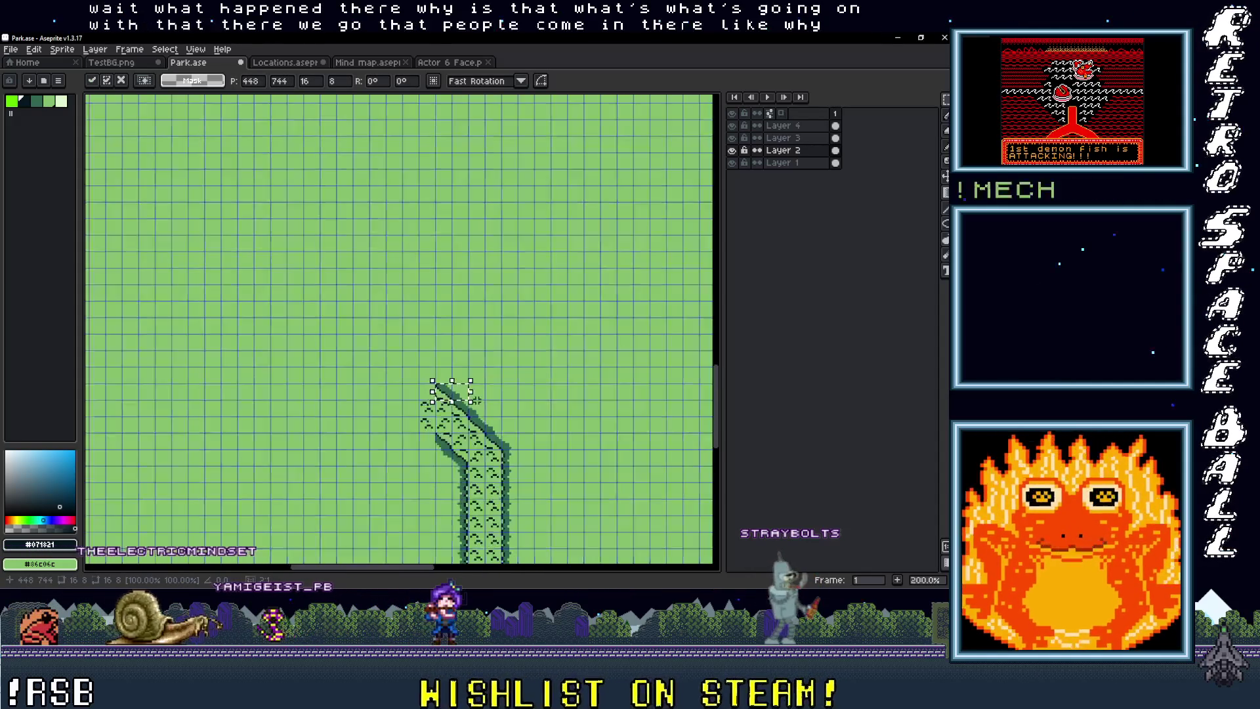
scroll(470, 422, up, 4)
drag(471, 422, 484, 333)
scroll(433, 419, down, 1)
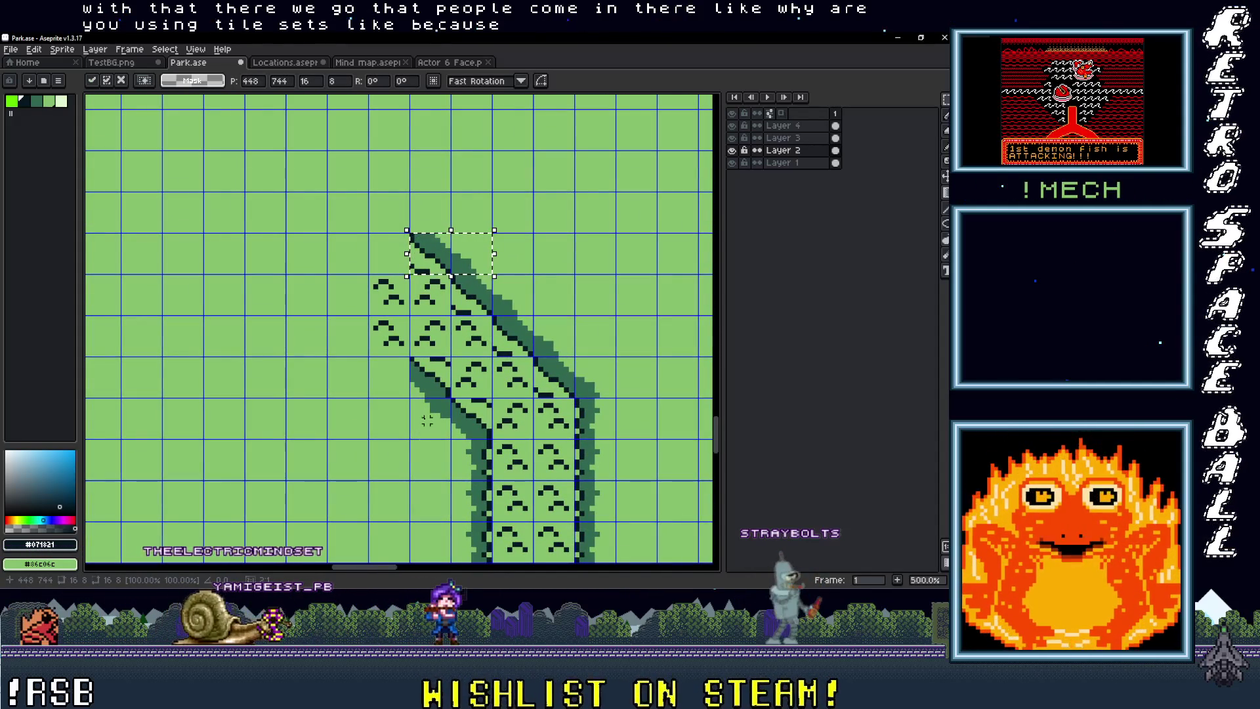
scroll(453, 413, up, 1)
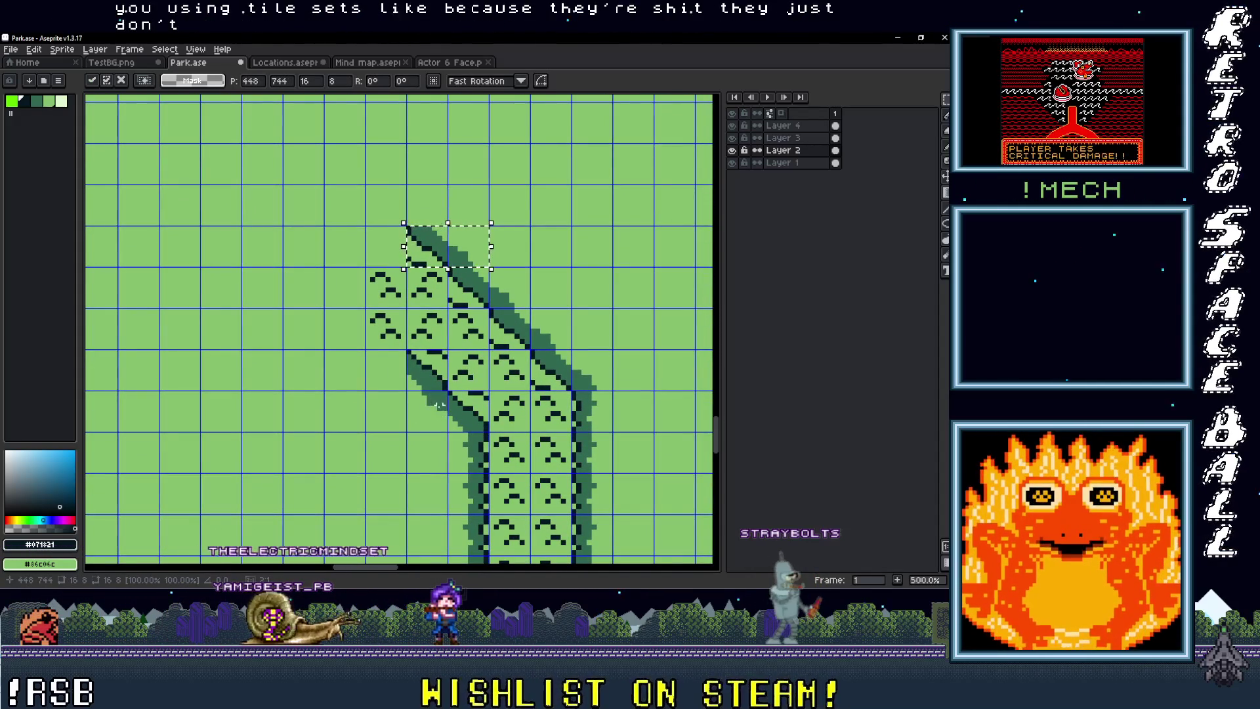
mouse_move(435, 402)
mouse_down()
mouse_move(387, 336)
mouse_move(397, 406)
mouse_move(364, 338)
mouse_move(361, 398)
mouse_move(360, 382)
mouse_up()
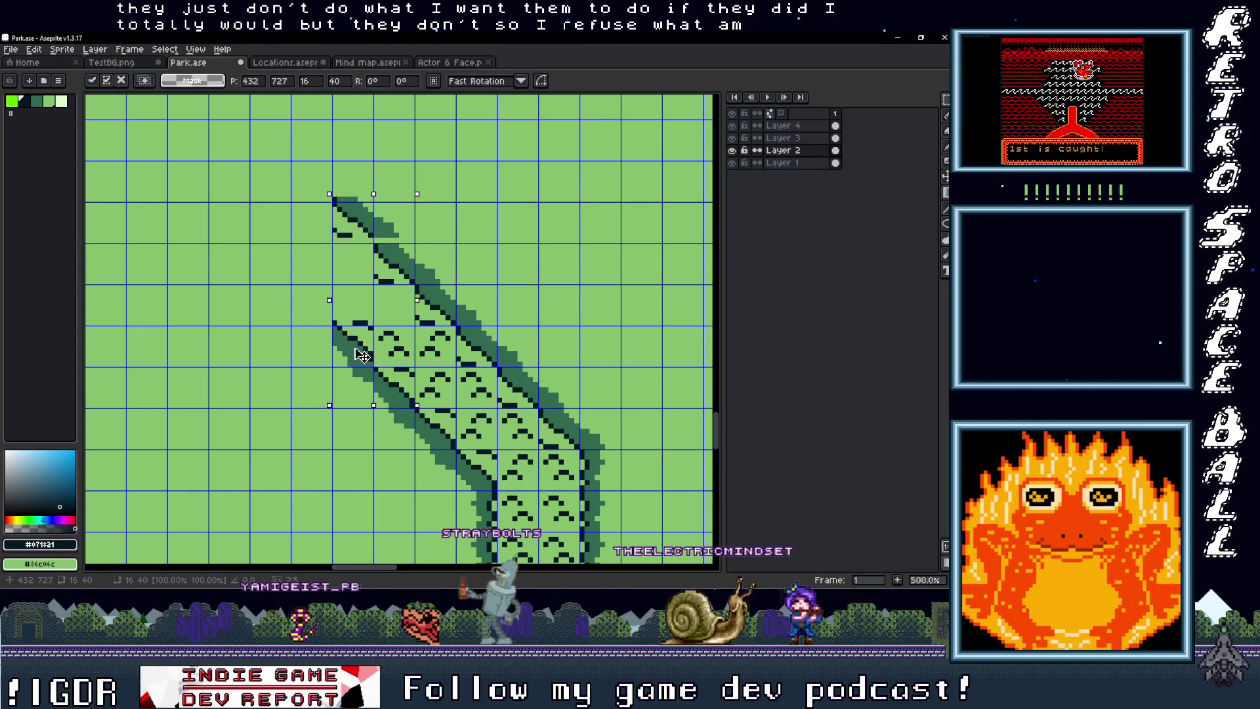
mouse_move(361, 355)
mouse_down()
mouse_move(421, 401)
mouse_move(392, 410)
mouse_move(449, 445)
mouse_move(382, 399)
mouse_up()
Step: Draw small ^ pencil marks in the empty cells above the path's top tiles
scroll(394, 407, down, 2)
scroll(446, 394, up, 2)
mouse_move(433, 384)
mouse_down()
mouse_move(463, 413)
mouse_move(407, 365)
mouse_up()
key(b)
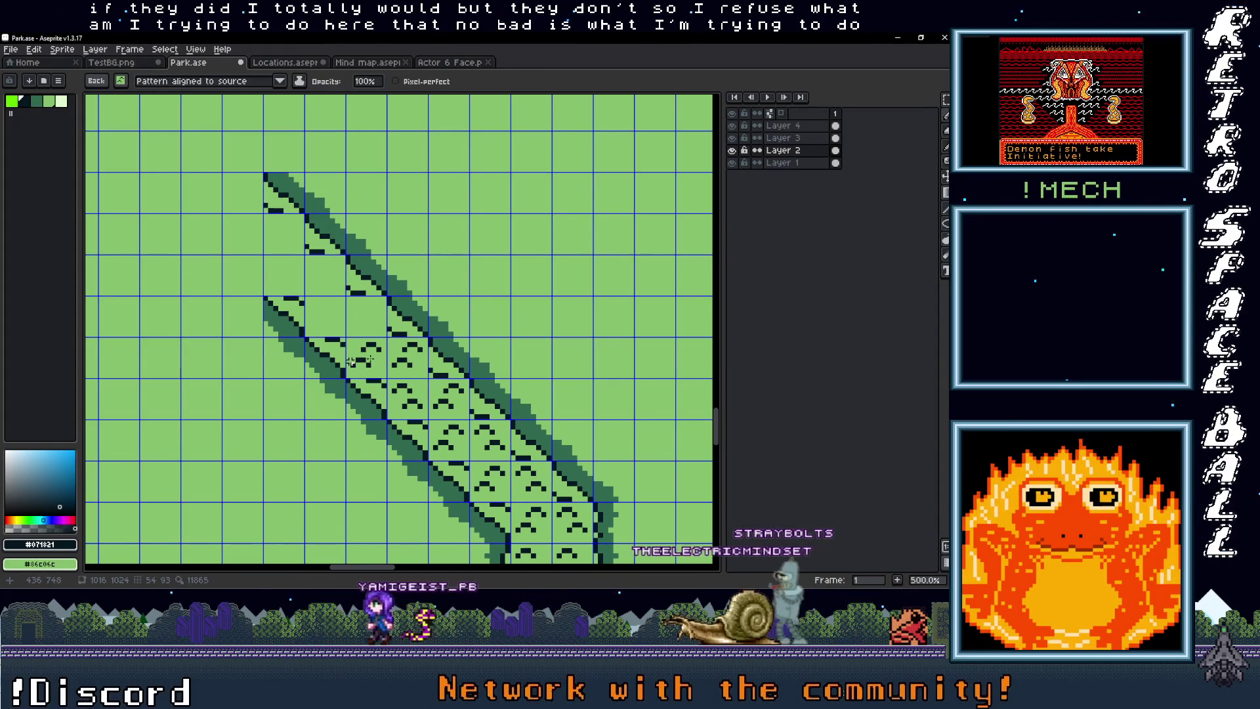
drag(361, 310, 380, 310)
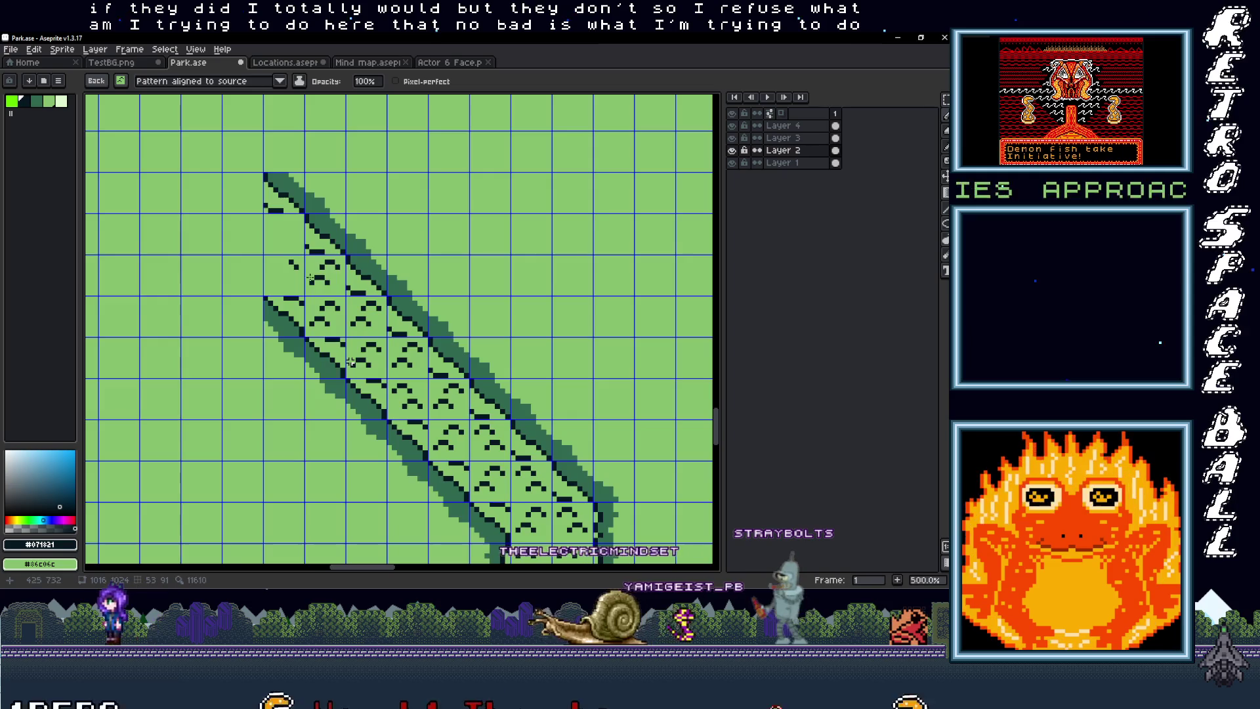
scroll(350, 362, up, 2)
scroll(350, 361, left, 2)
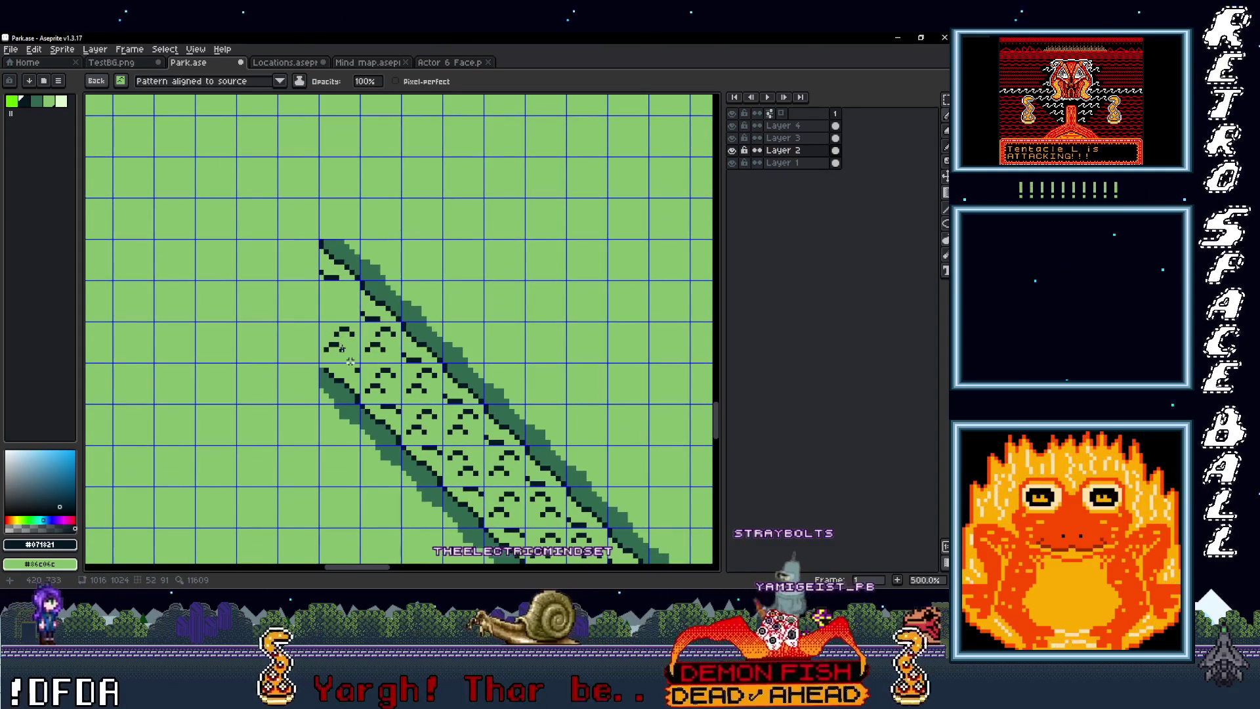
key(ctrl+z)
key(ctrl+y)
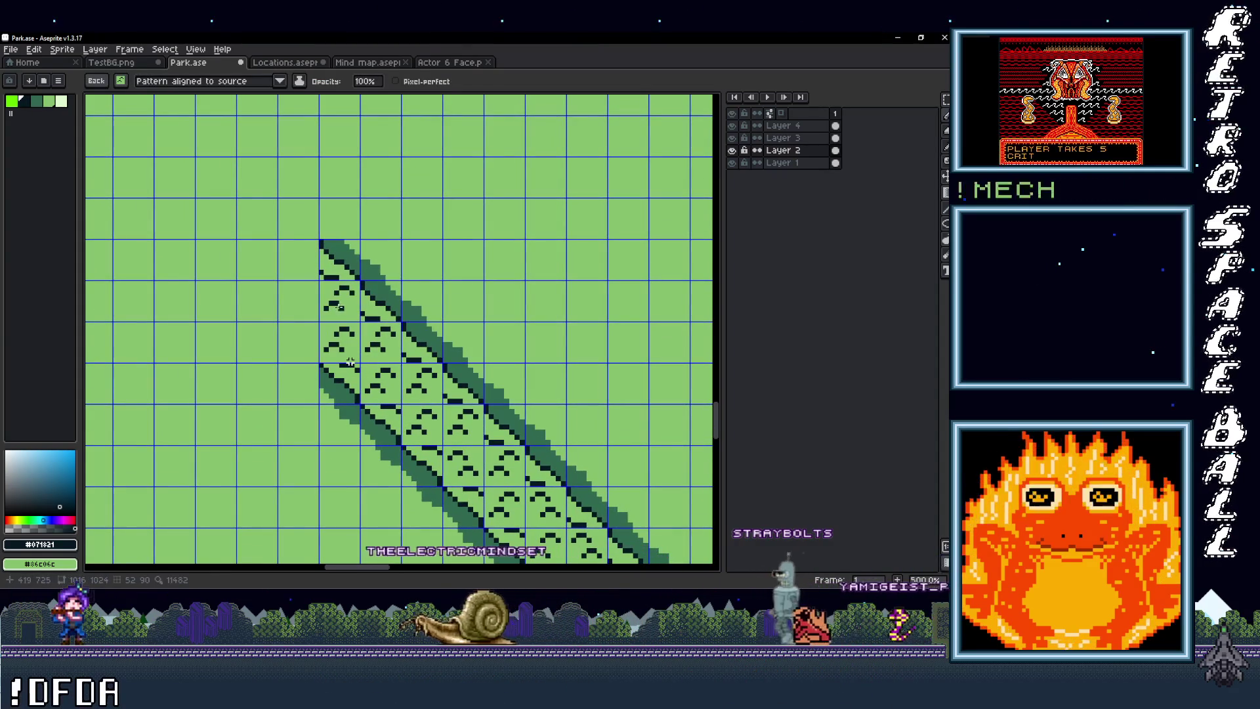
scroll(350, 362, down, 3)
scroll(350, 361, up, 2)
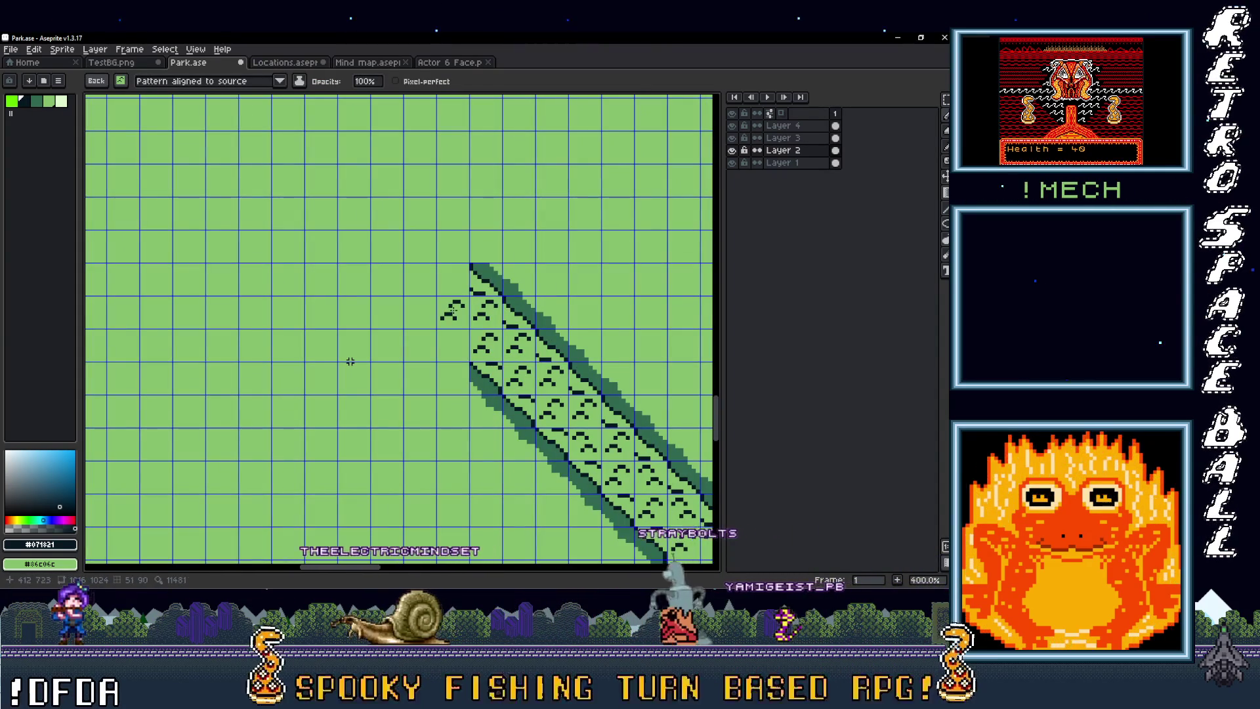
click(349, 362)
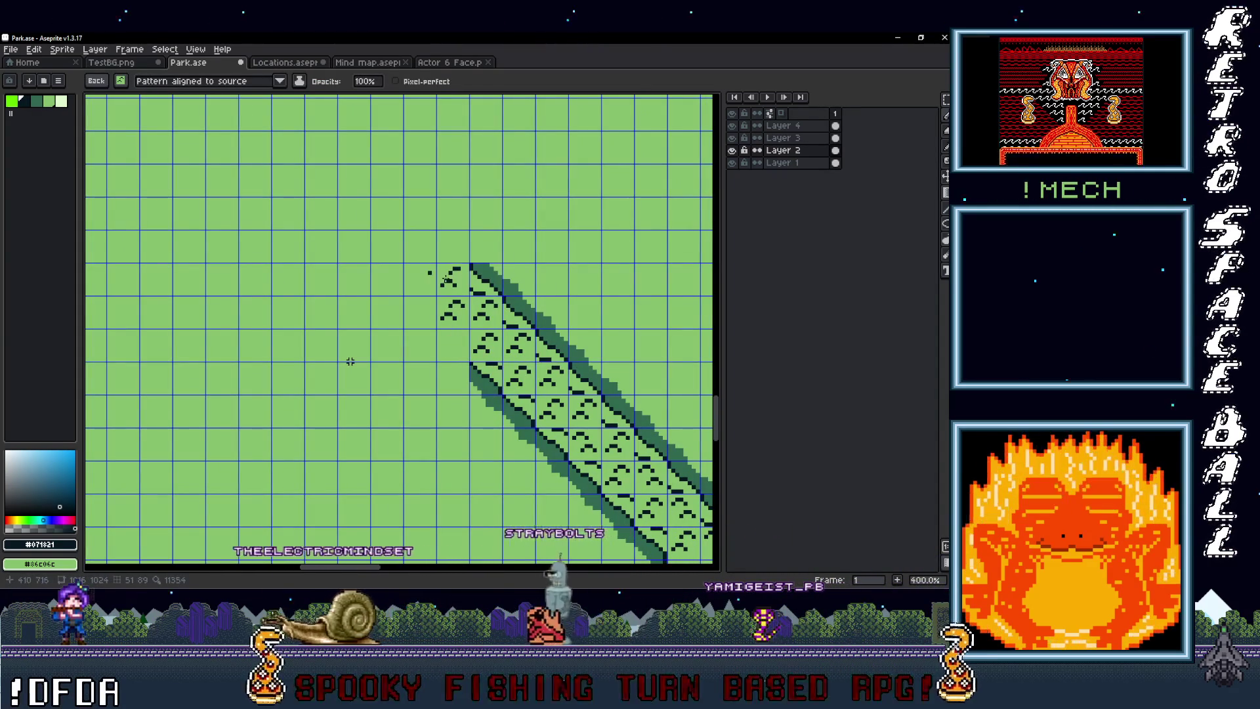
scroll(350, 362, down, 4)
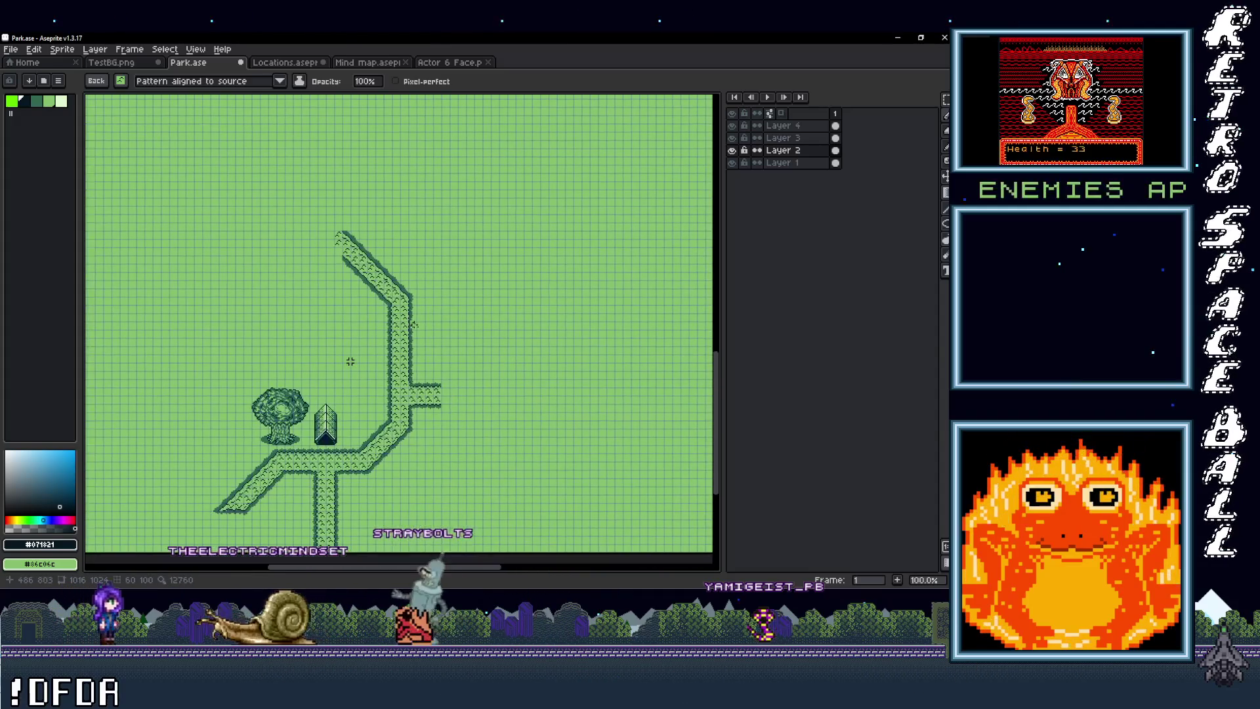
Step: Paste the copied dark-edge piece and shift it left onto the path's upper end
key(m)
scroll(351, 362, up, 4)
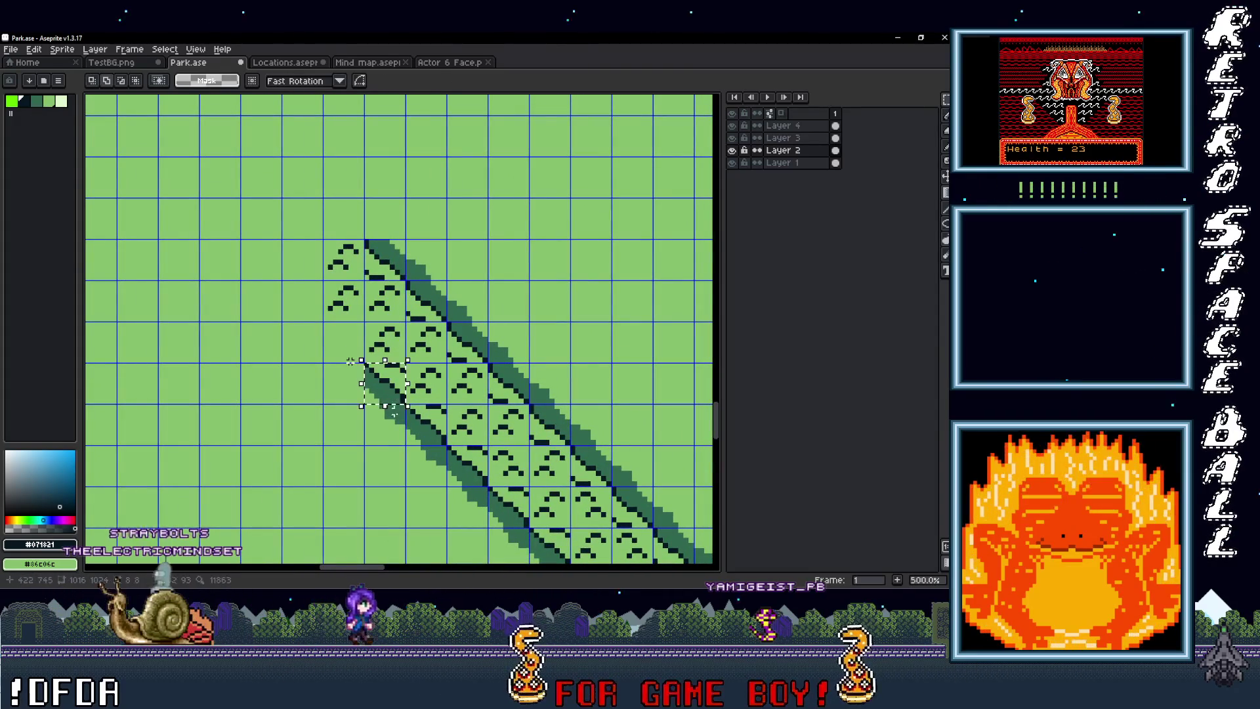
key(ctrl+v)
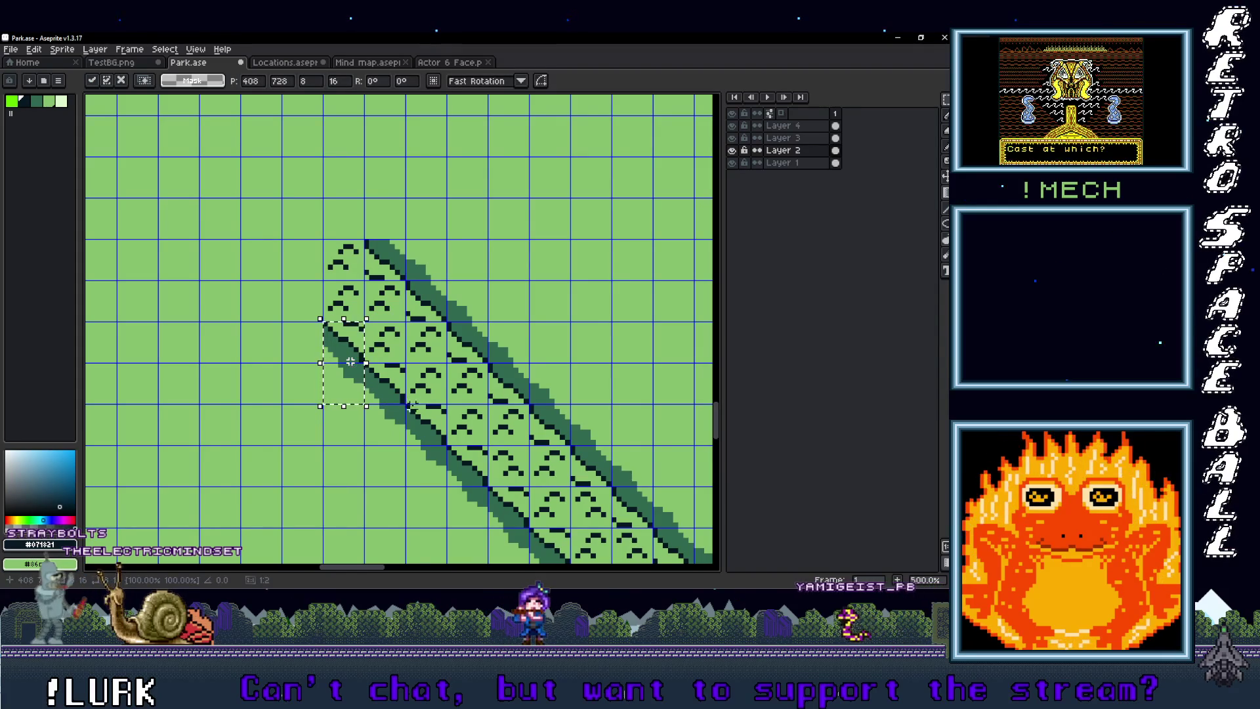
drag(350, 362, 315, 362)
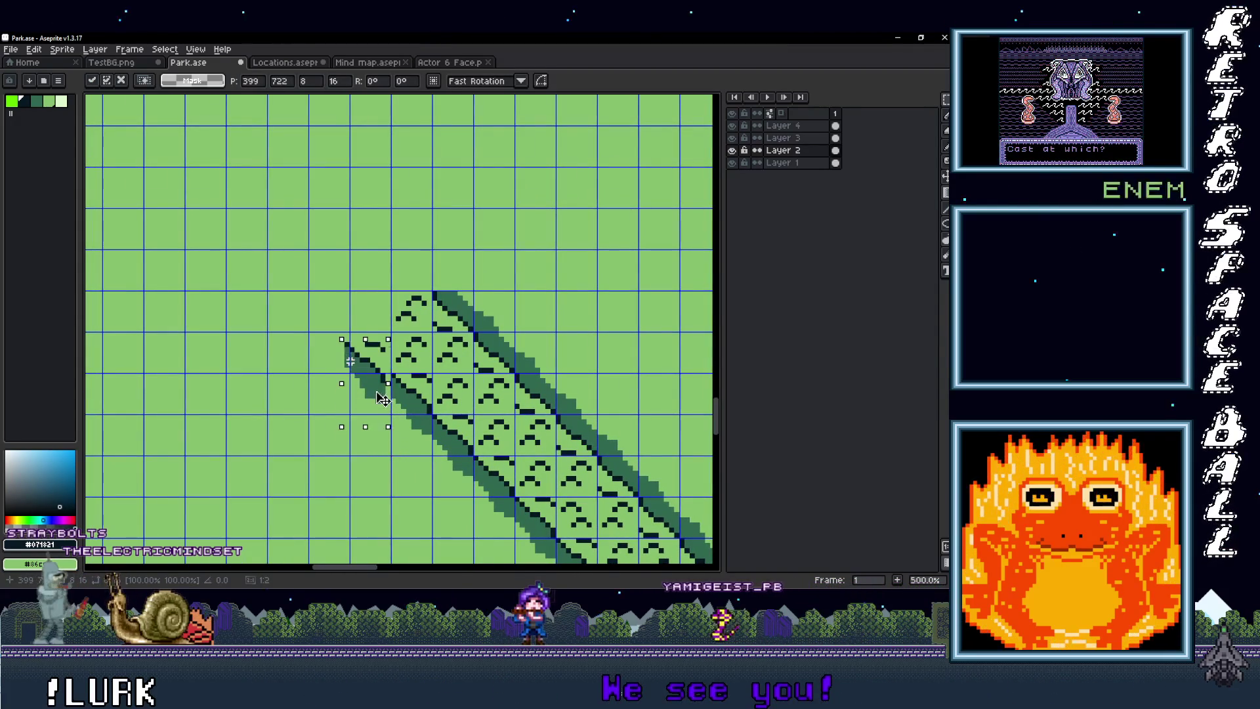
scroll(350, 361, down, 4)
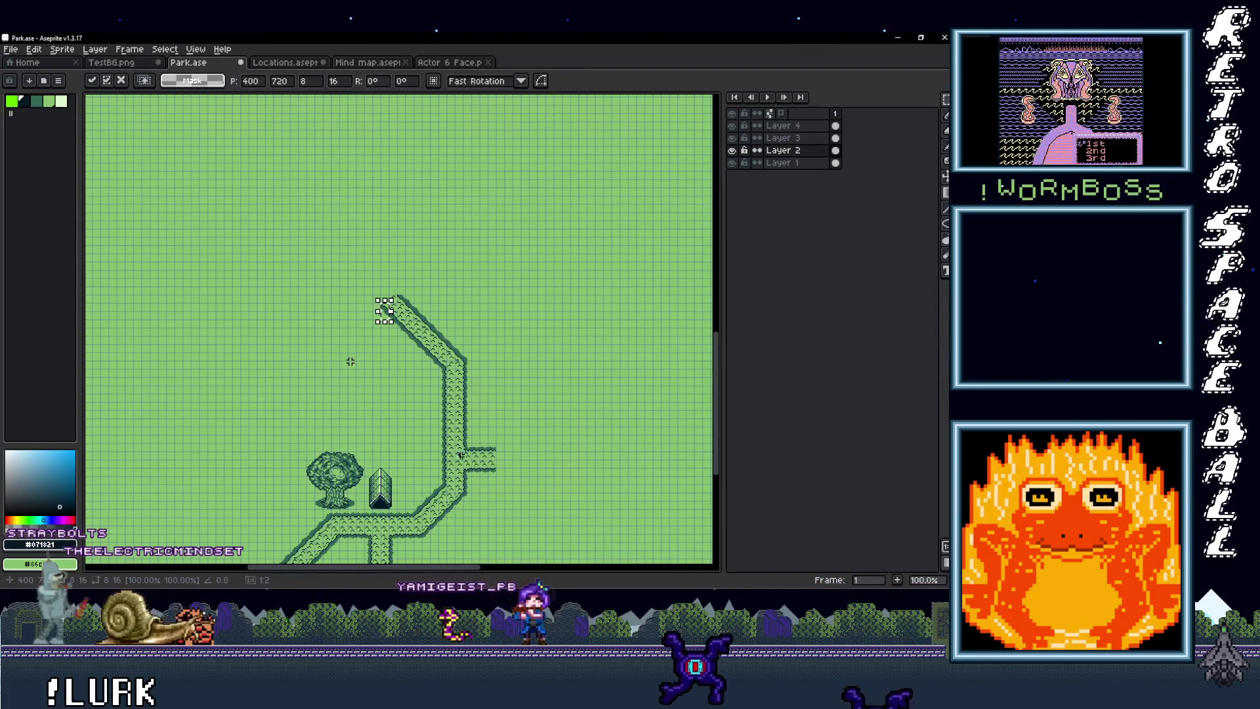
mouse_move(461, 456)
mouse_down()
mouse_move(467, 365)
mouse_move(451, 357)
mouse_move(453, 427)
mouse_move(424, 427)
mouse_up()
scroll(351, 362, down, 3)
scroll(351, 362, up, 1)
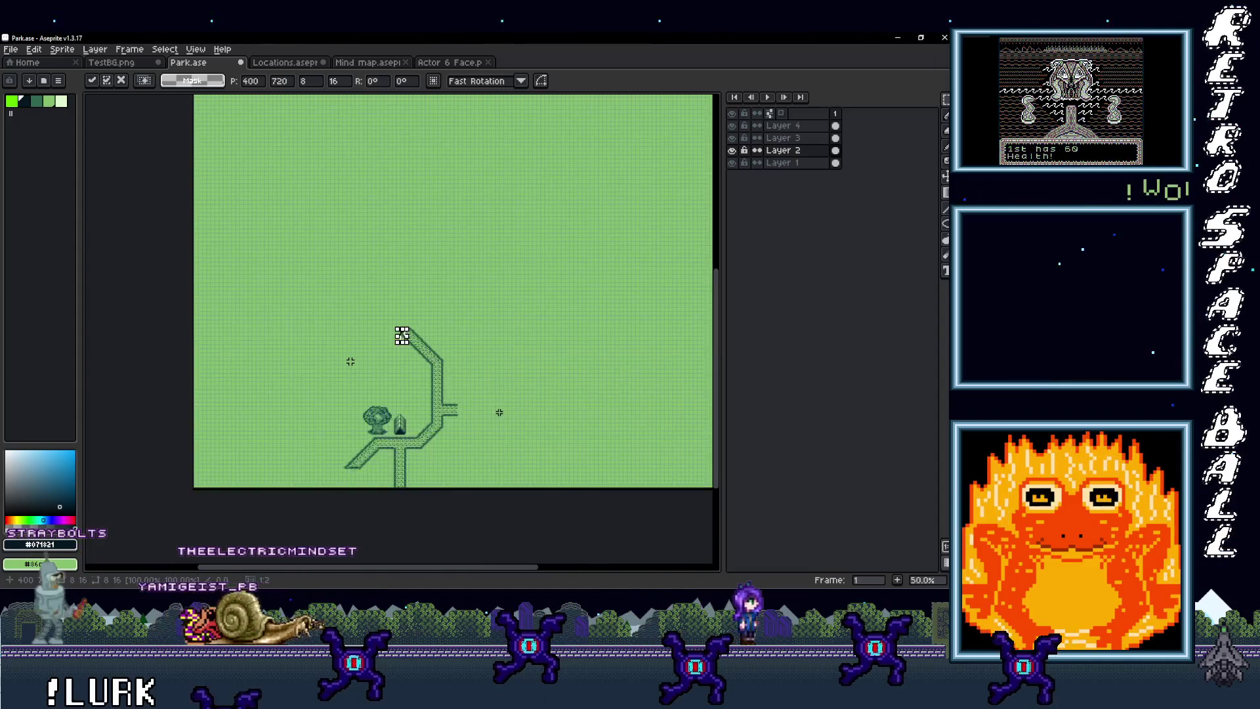
scroll(351, 362, up, 4)
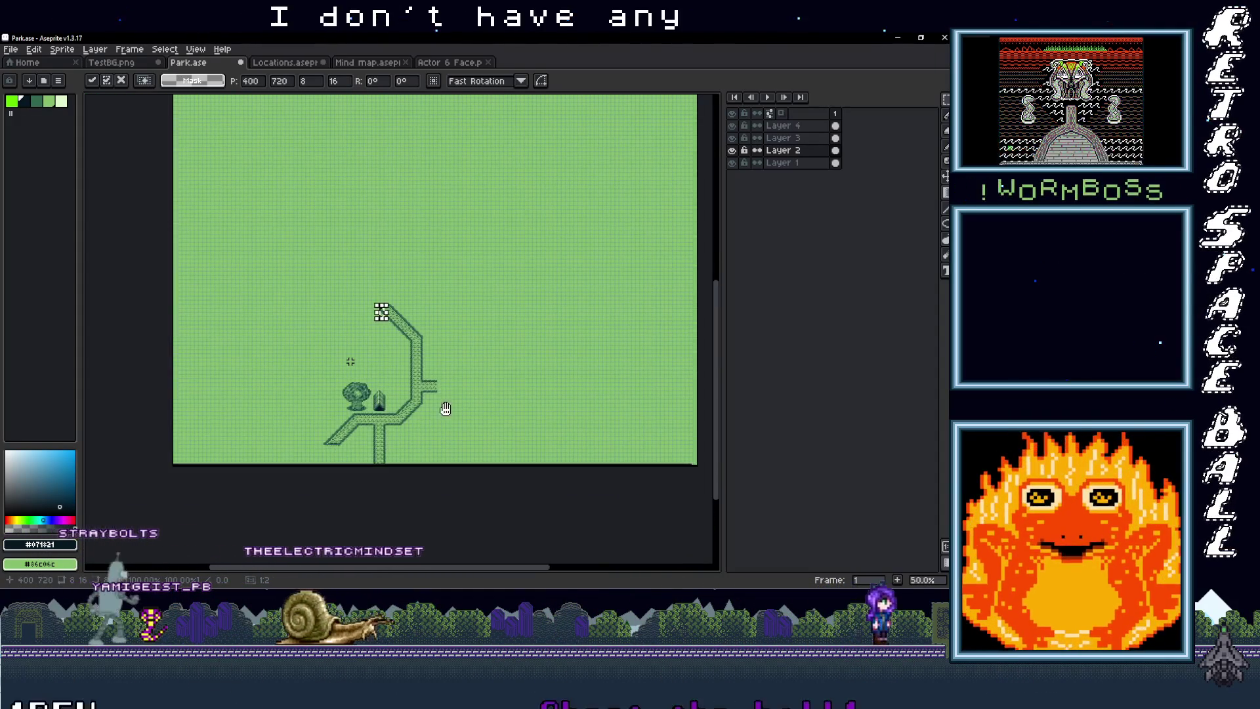
drag(483, 382, 386, 436)
Step: Copy the tent onto the other layer and place it right of the path, above the branch
scroll(384, 460, up, 1)
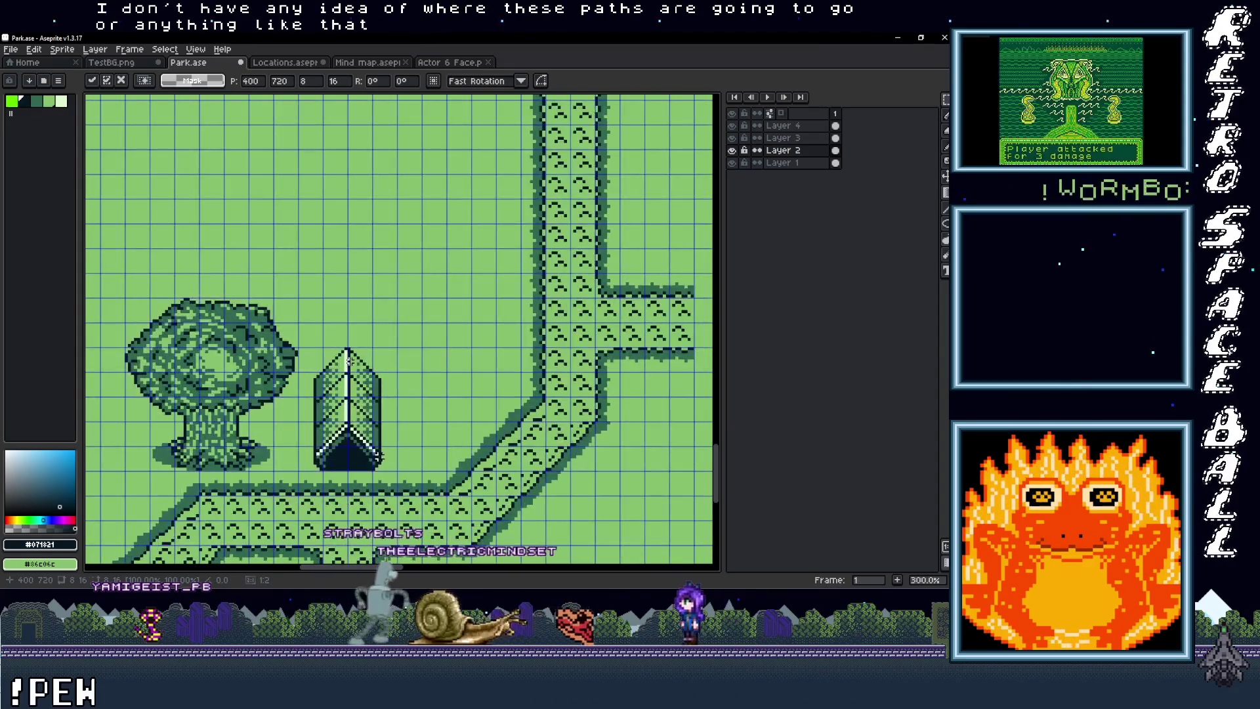
drag(368, 404, 394, 467)
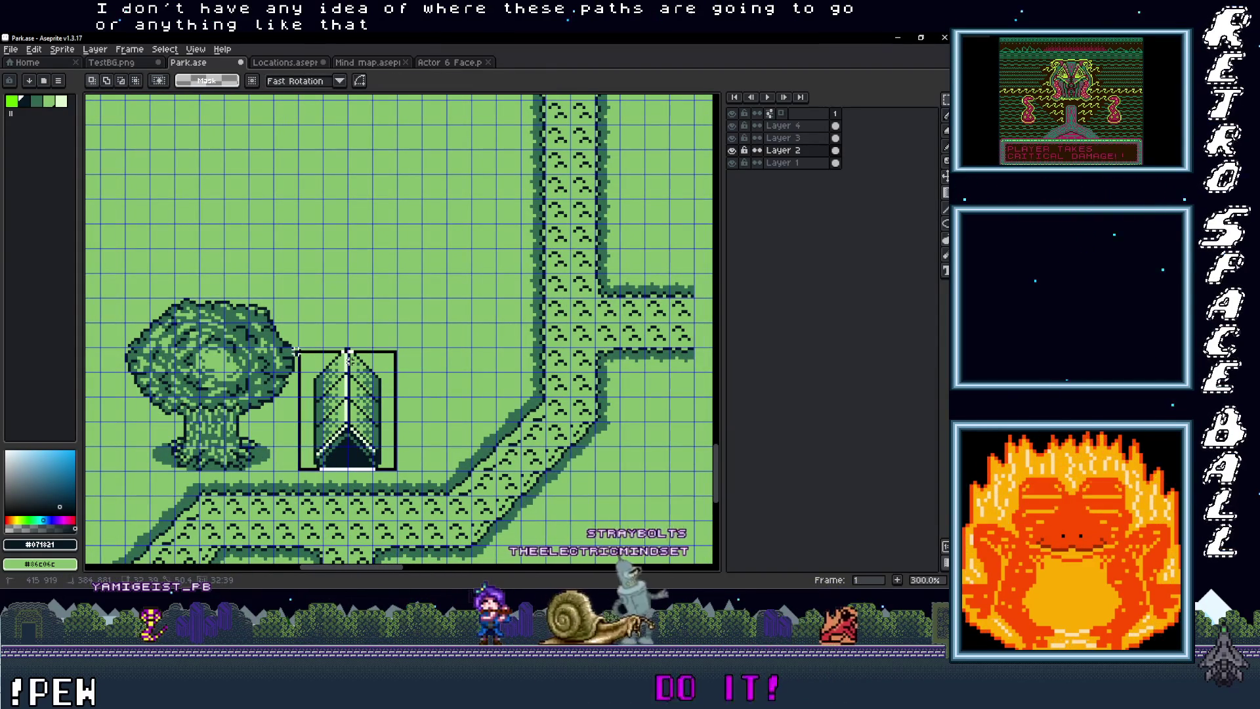
mouse_move(297, 351)
mouse_down()
mouse_move(692, 211)
mouse_move(639, 247)
mouse_up()
click(794, 126)
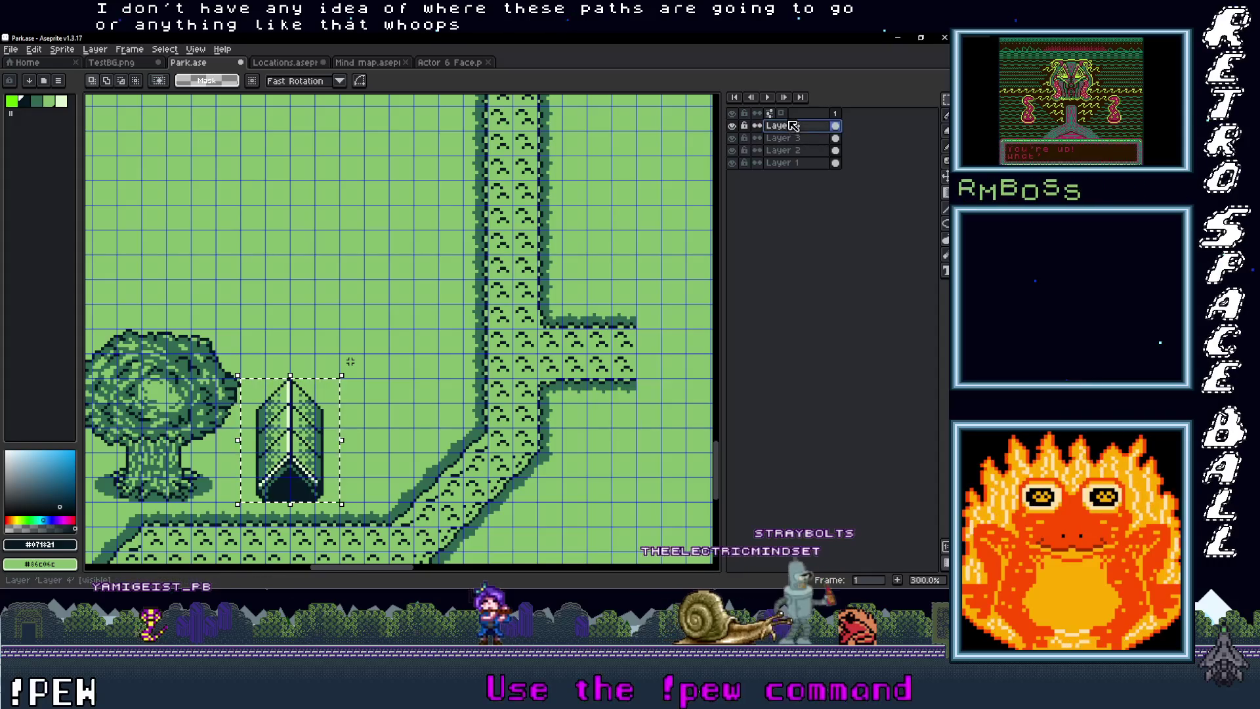
key(ctrl+v)
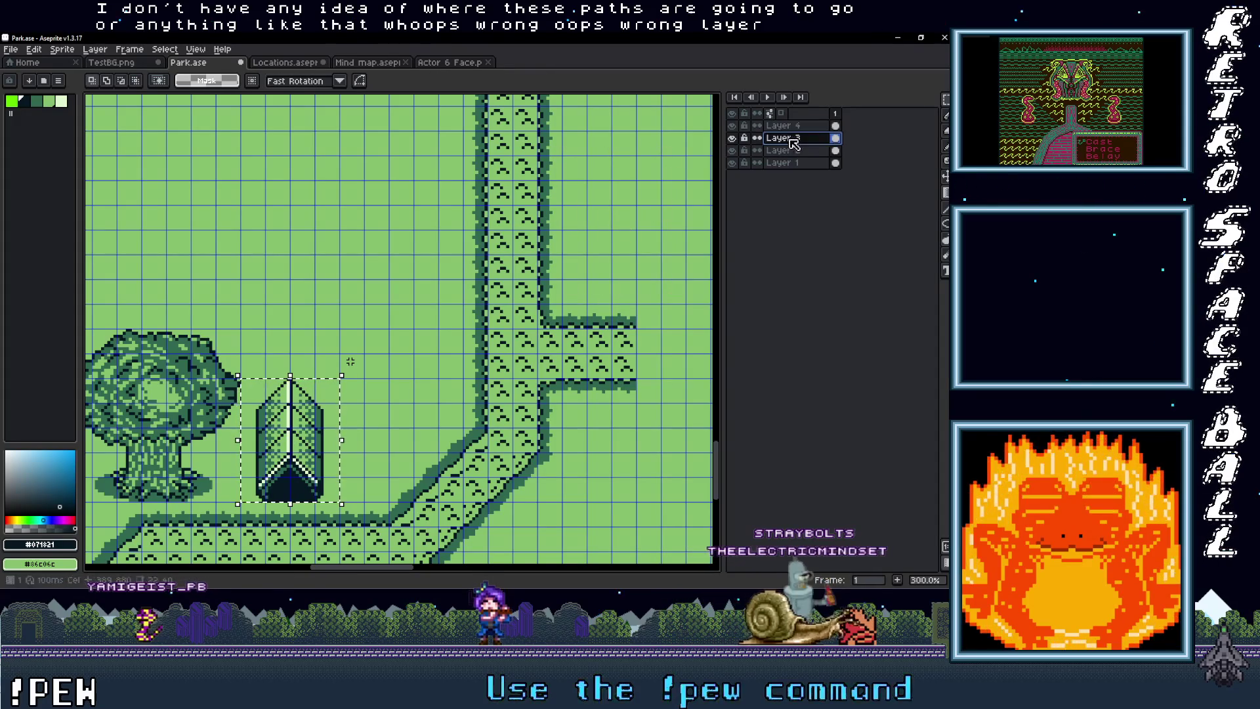
key(ctrl+v)
drag(509, 267, 633, 229)
scroll(639, 256, up, 5)
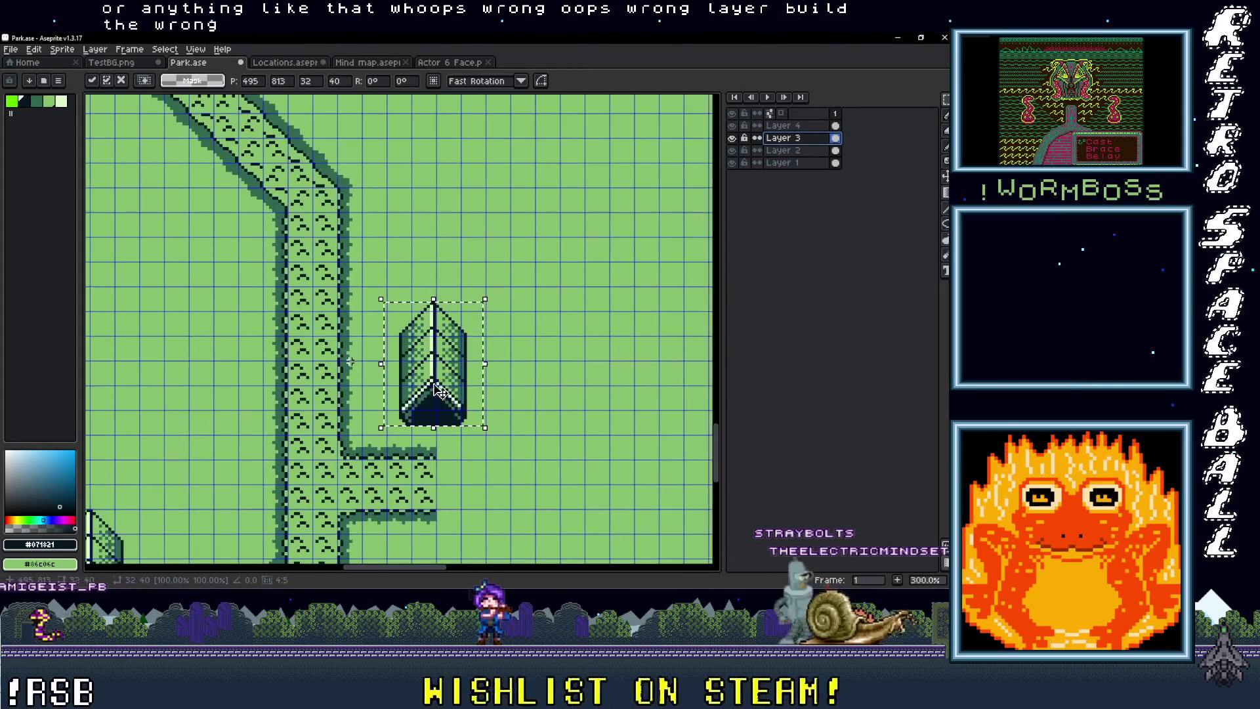
mouse_move(439, 384)
mouse_down()
mouse_move(426, 387)
mouse_move(444, 387)
mouse_up()
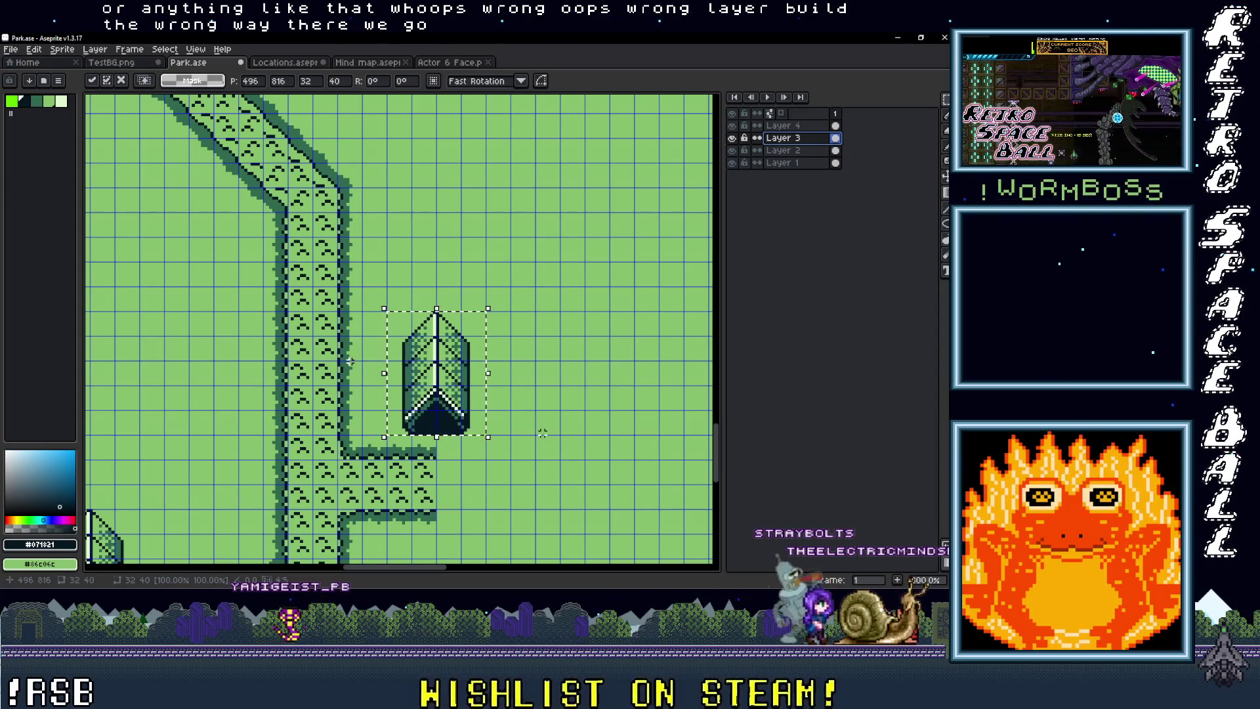
key(Return)
scroll(350, 361, down, 2)
scroll(350, 361, up, 1)
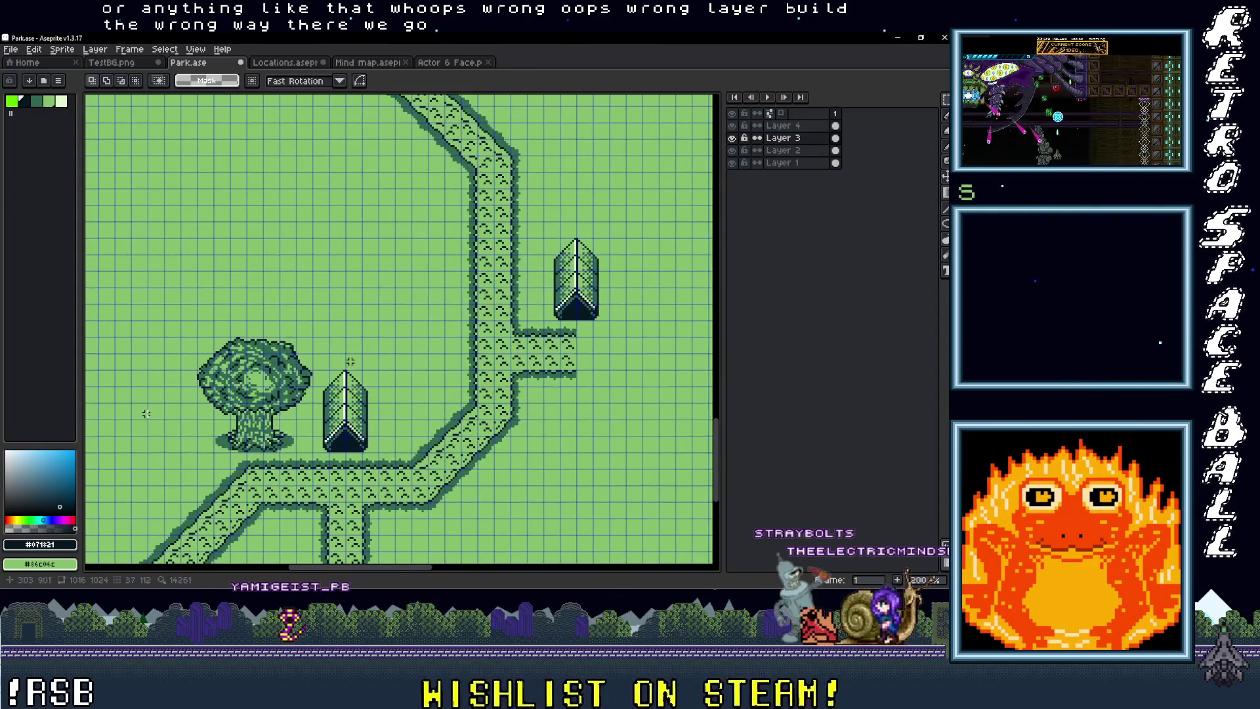
Step: Marquee-select the leafy tree and bring the whole map into view
scroll(350, 361, up, 2)
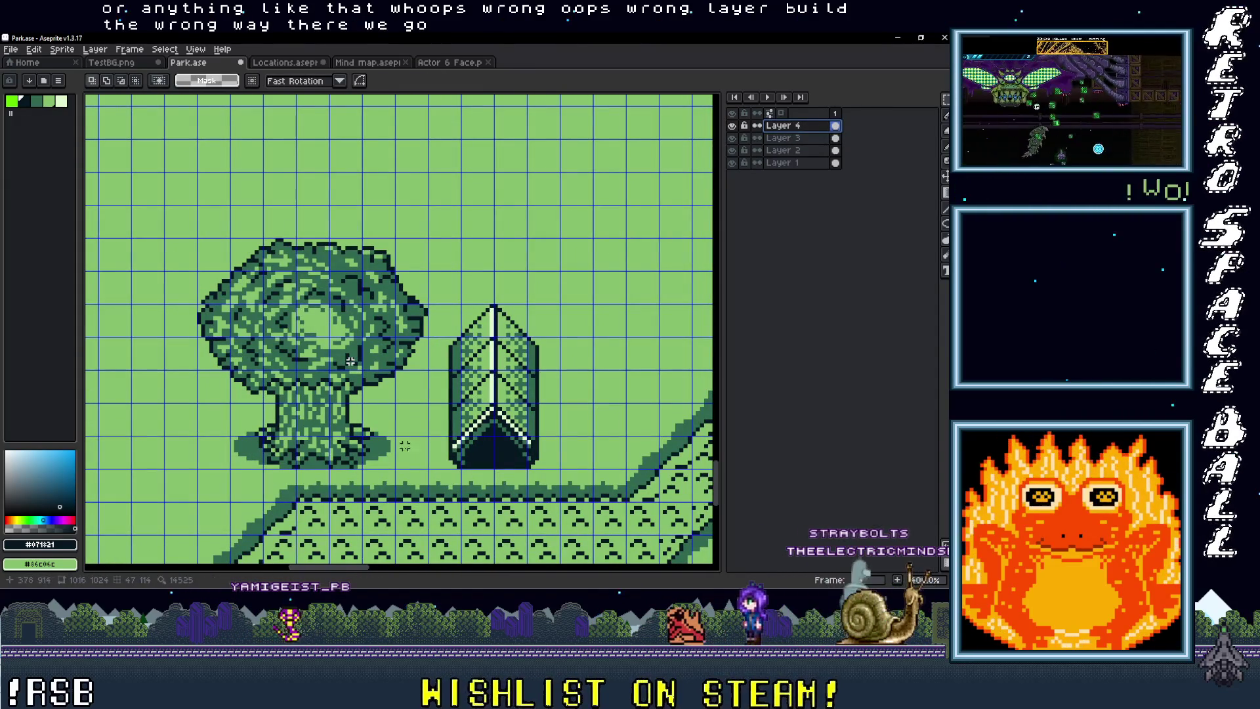
mouse_move(430, 471)
mouse_down()
mouse_move(235, 246)
mouse_move(194, 235)
mouse_up()
mouse_move(371, 364)
mouse_down()
mouse_move(281, 404)
mouse_move(412, 357)
mouse_move(299, 415)
mouse_up()
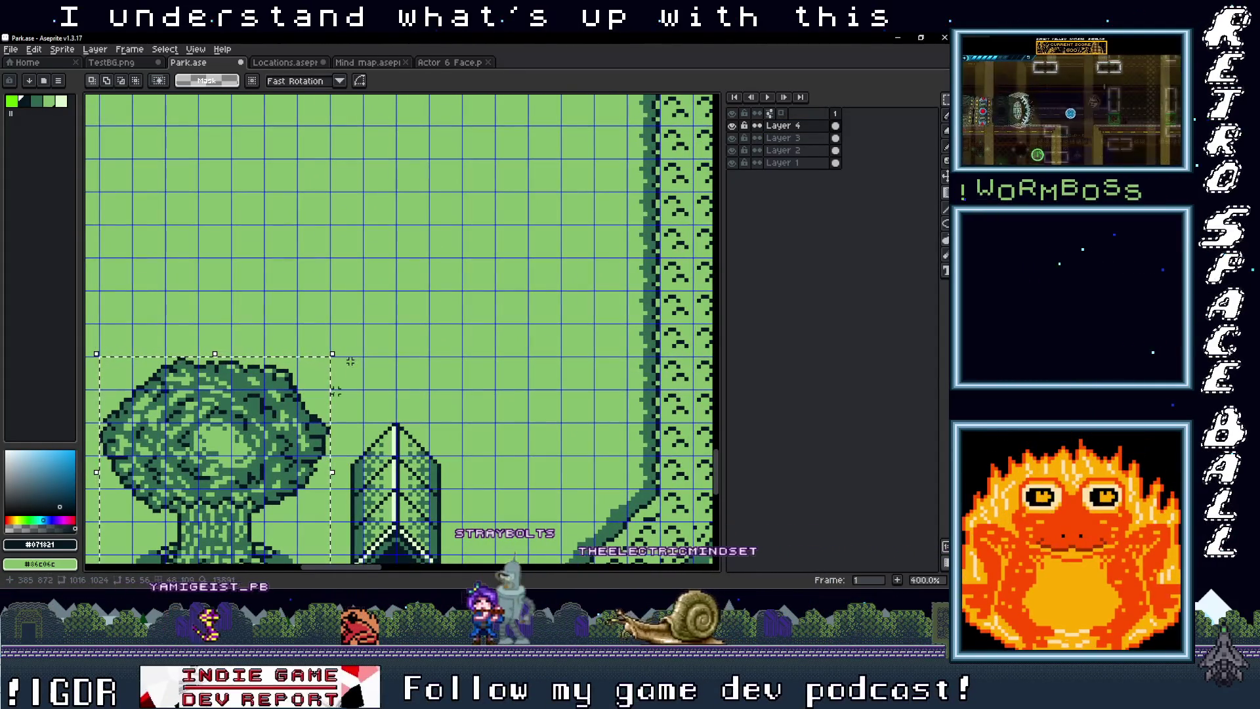
scroll(328, 400, down, 7)
scroll(339, 391, up, 2)
mouse_move(378, 364)
mouse_down()
mouse_move(339, 440)
mouse_move(378, 446)
mouse_move(392, 484)
mouse_move(372, 460)
mouse_up()
scroll(329, 500, up, 4)
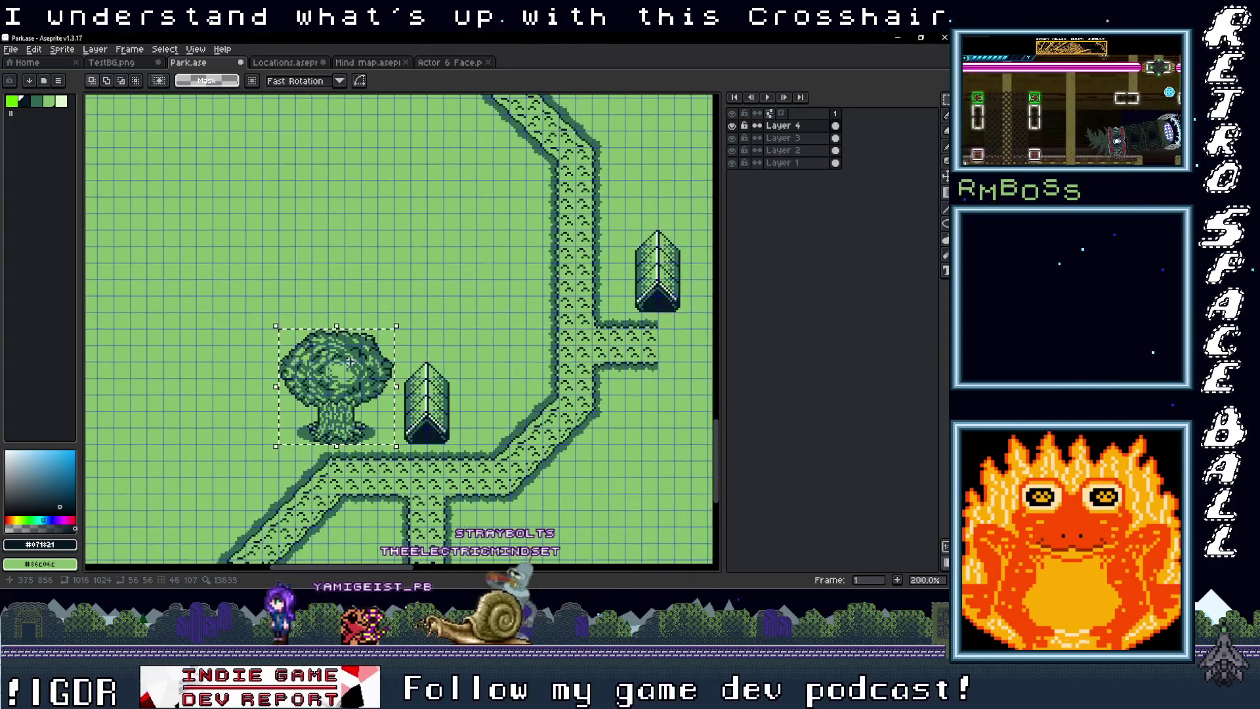
Step: Drag a copy of the tree beside the second tent and drop it there
mouse_move(349, 361)
mouse_down()
mouse_move(424, 148)
mouse_move(292, 246)
mouse_move(328, 280)
mouse_up()
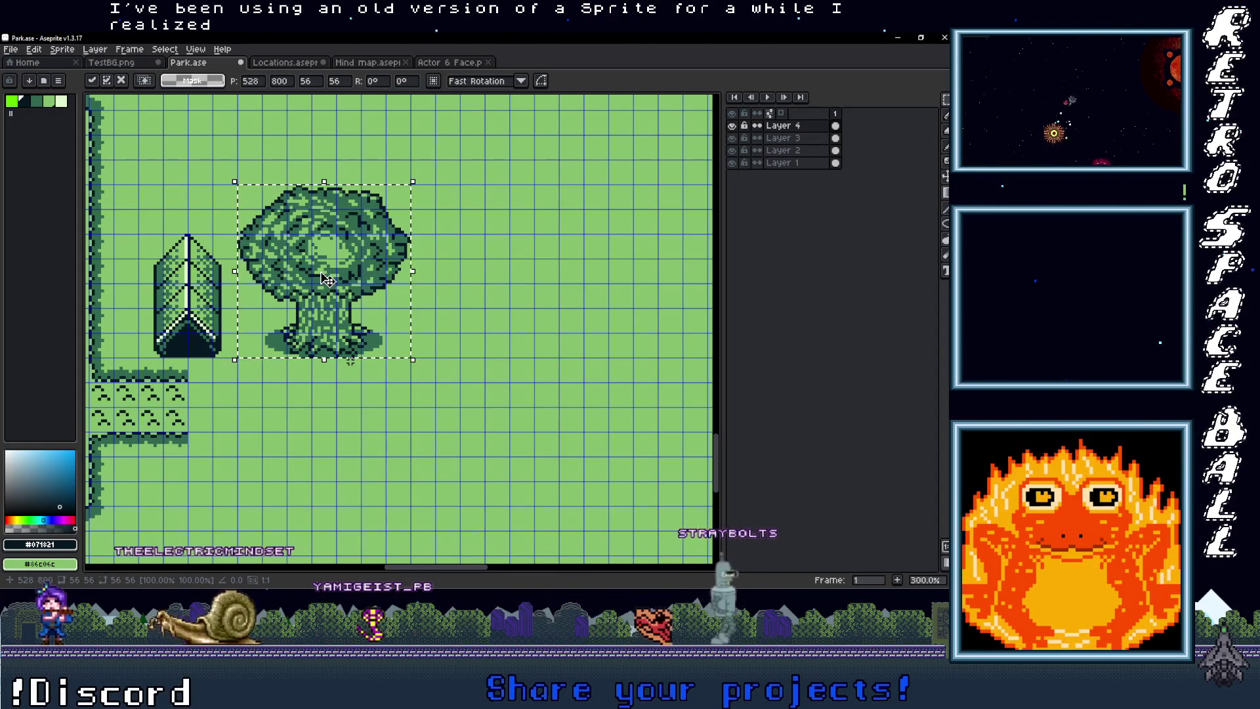
scroll(327, 280, down, 2)
scroll(327, 280, down, 1)
scroll(327, 280, up, 1)
scroll(350, 361, left, 2)
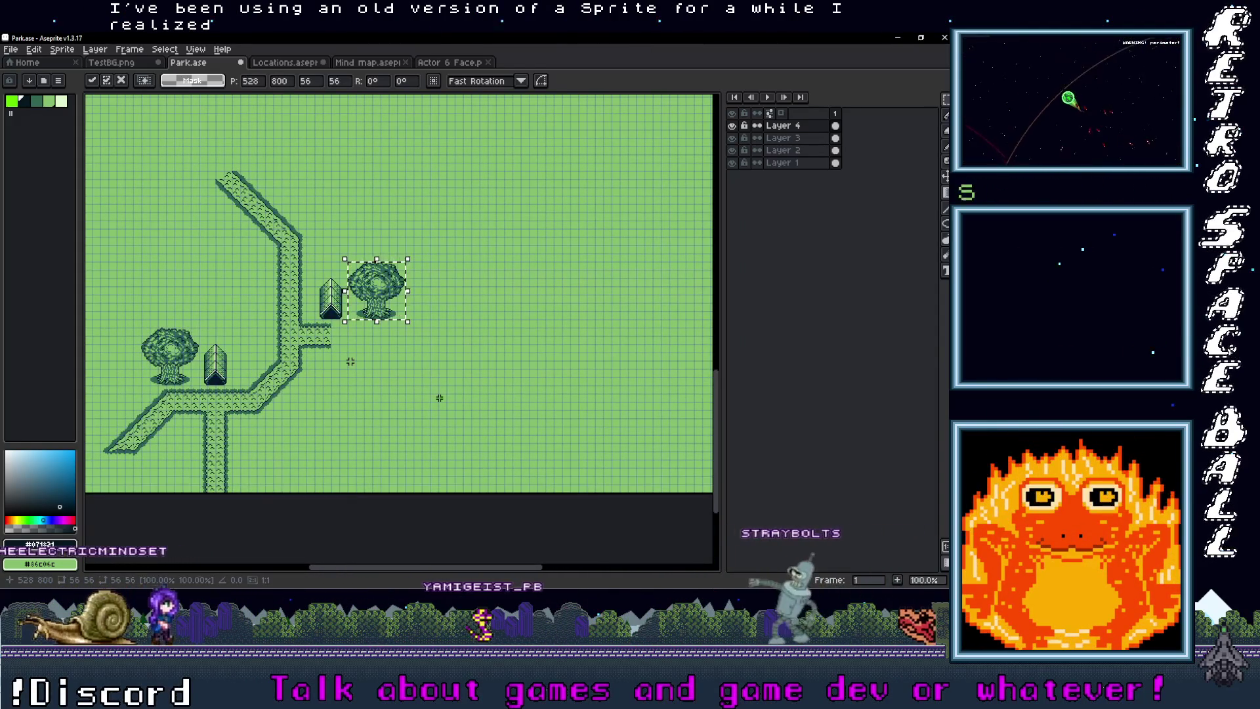
click(350, 361)
scroll(350, 361, up, 1)
scroll(350, 361, down, 2)
scroll(350, 361, up, 2)
scroll(350, 361, down, 2)
scroll(351, 361, up, 1)
scroll(351, 361, up, 1)
scroll(350, 361, down, 1)
scroll(351, 361, up, 2)
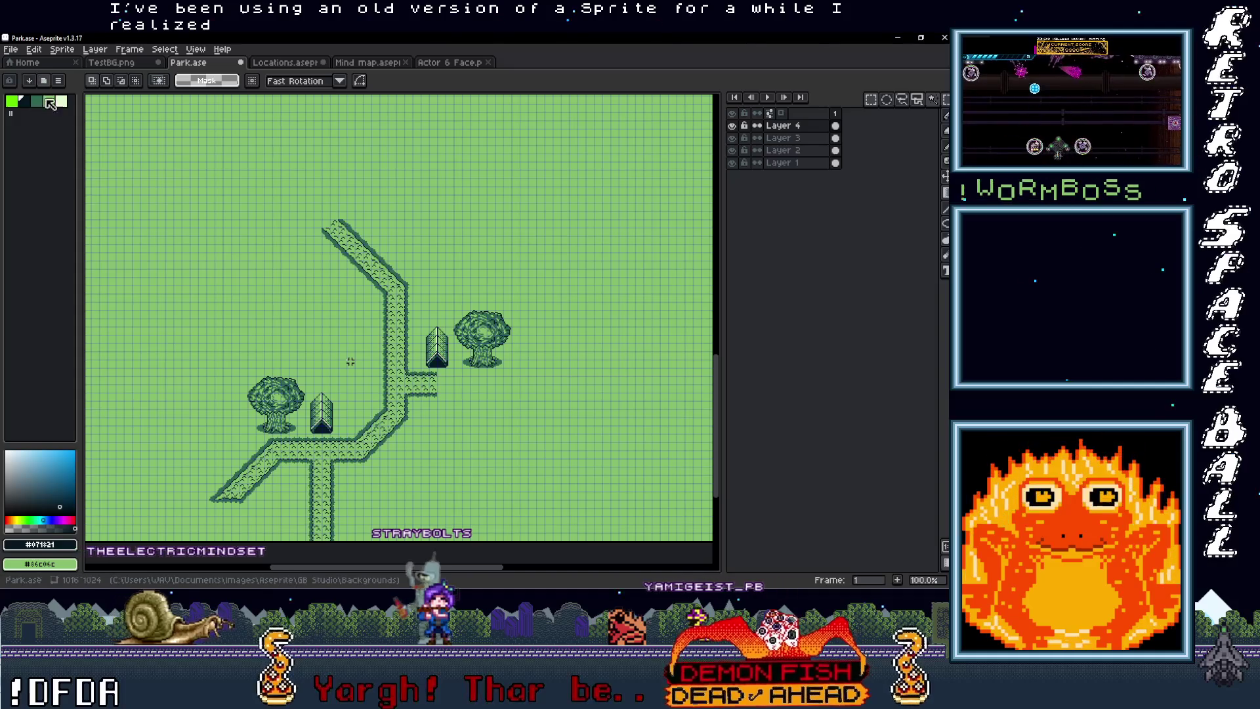
scroll(344, 346, down, 2)
scroll(344, 346, up, 4)
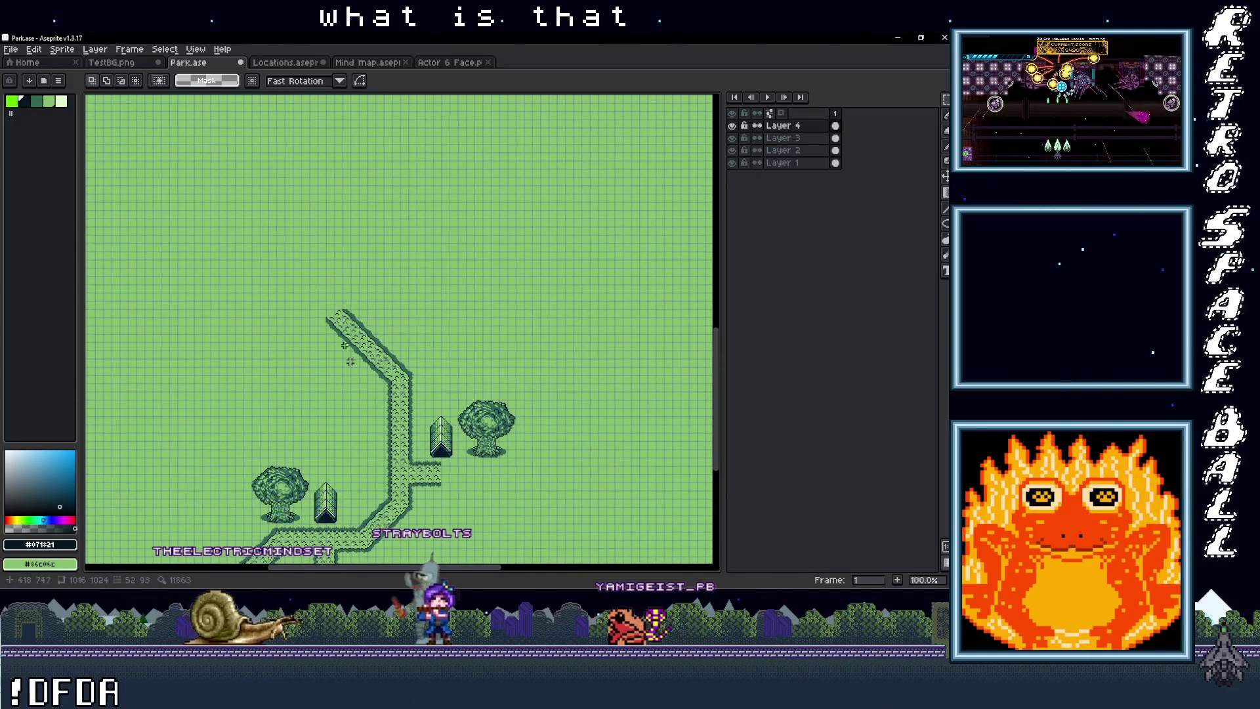
drag(344, 346, 360, 305)
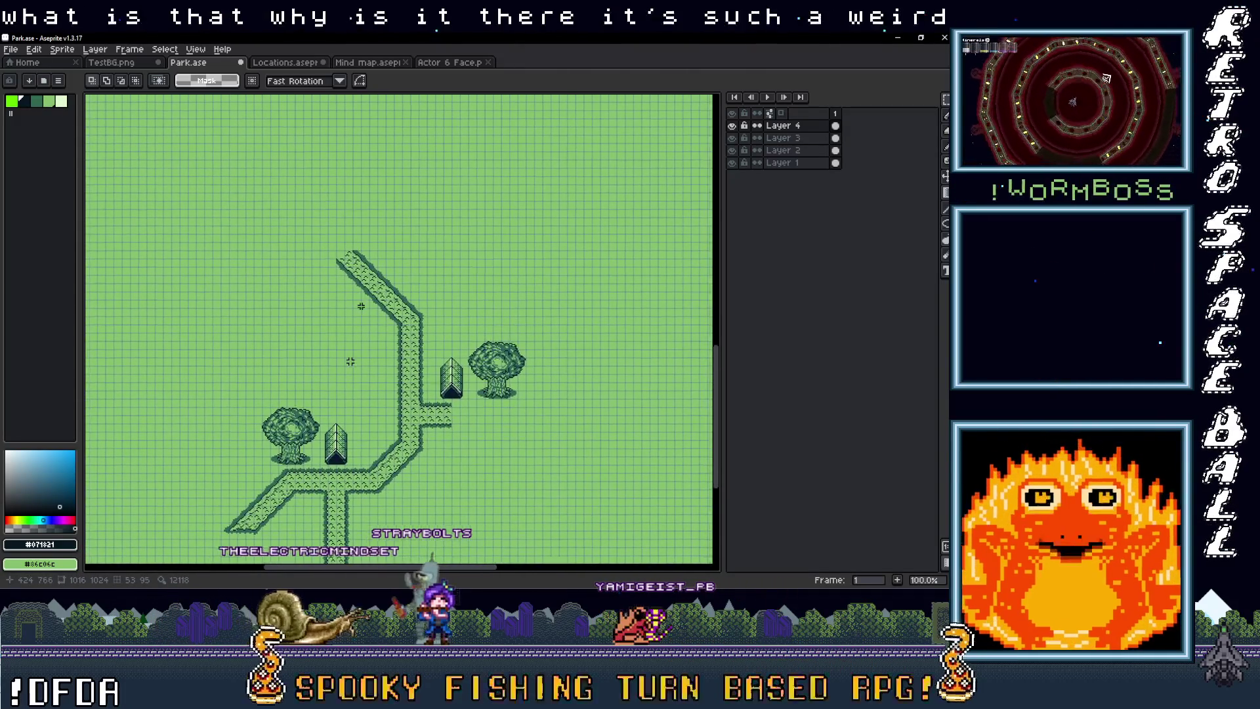
mouse_move(455, 566)
mouse_down()
mouse_move(595, 571)
mouse_move(468, 585)
mouse_move(358, 578)
mouse_move(435, 571)
mouse_move(423, 566)
mouse_up()
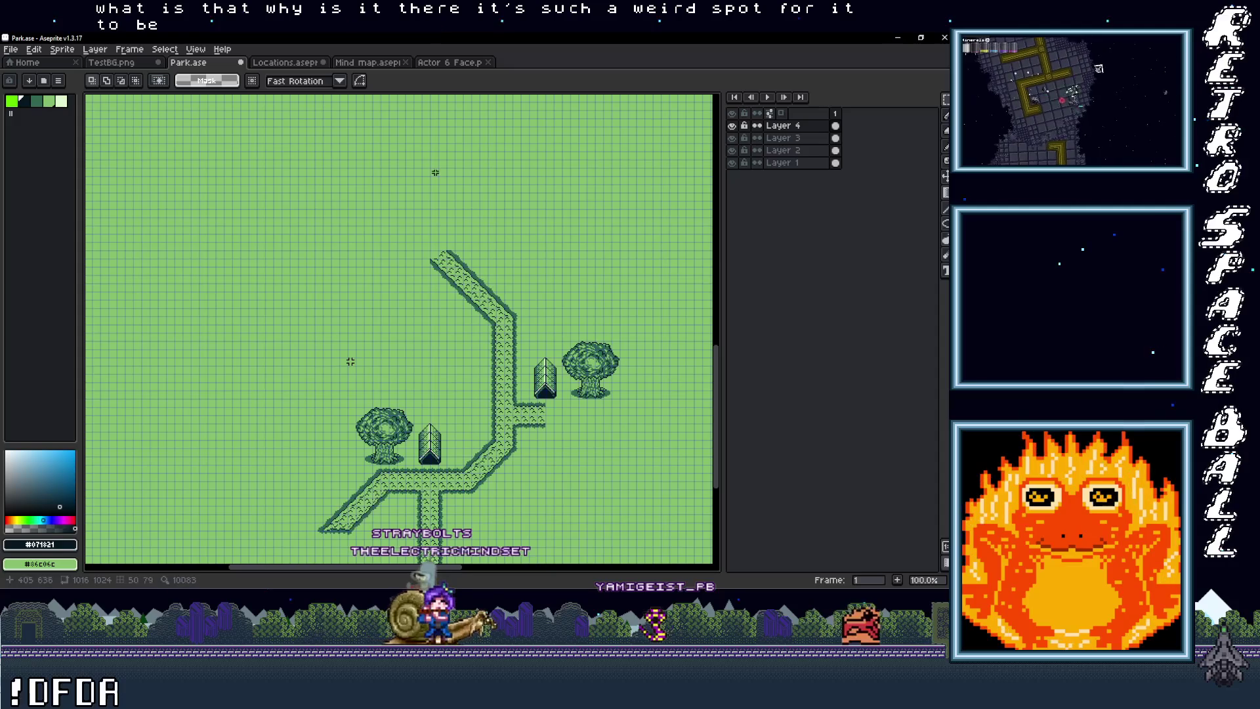
click(363, 83)
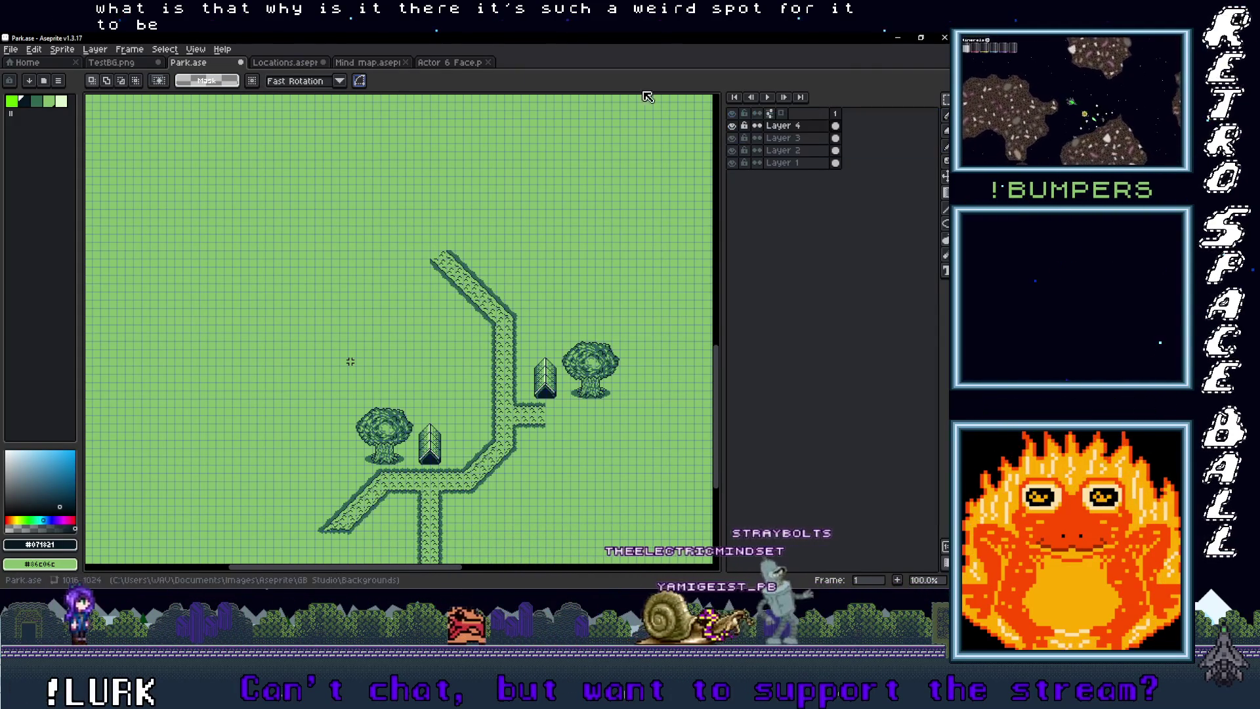
drag(413, 243, 413, 243)
key(ctrl+z)
click(395, 82)
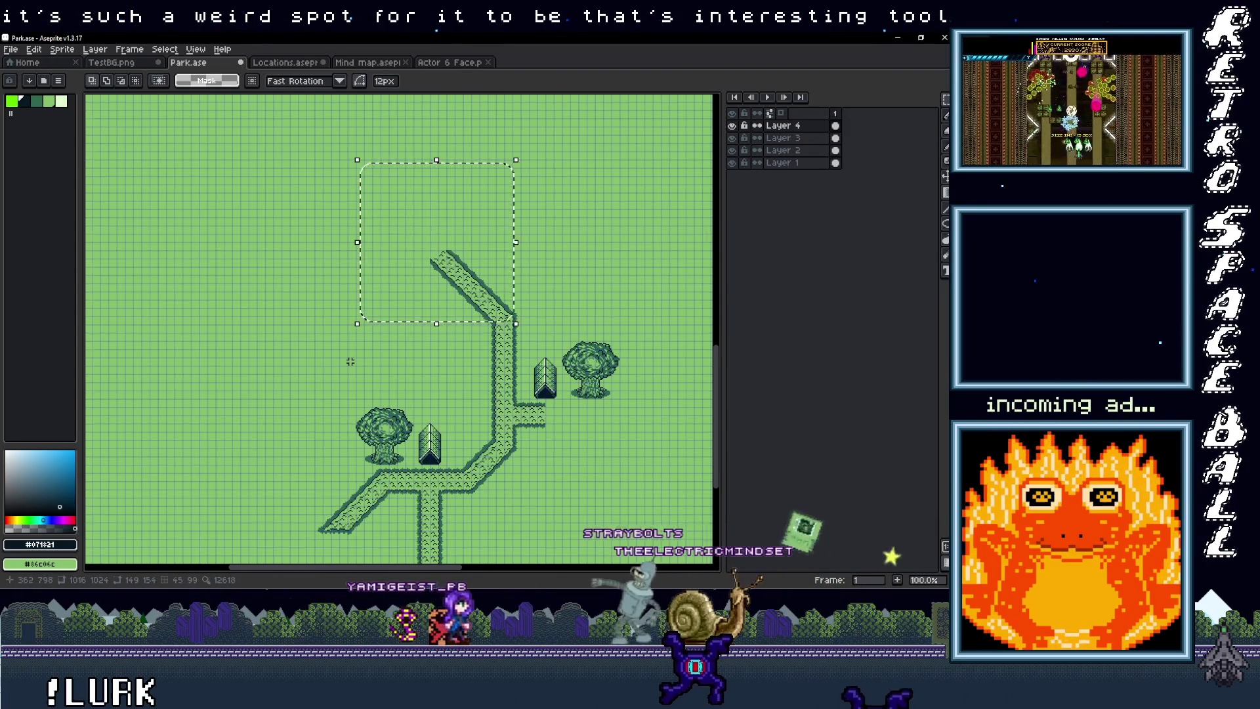
scroll(351, 362, up, 3)
scroll(350, 361, down, 3)
key(ctrl+z)
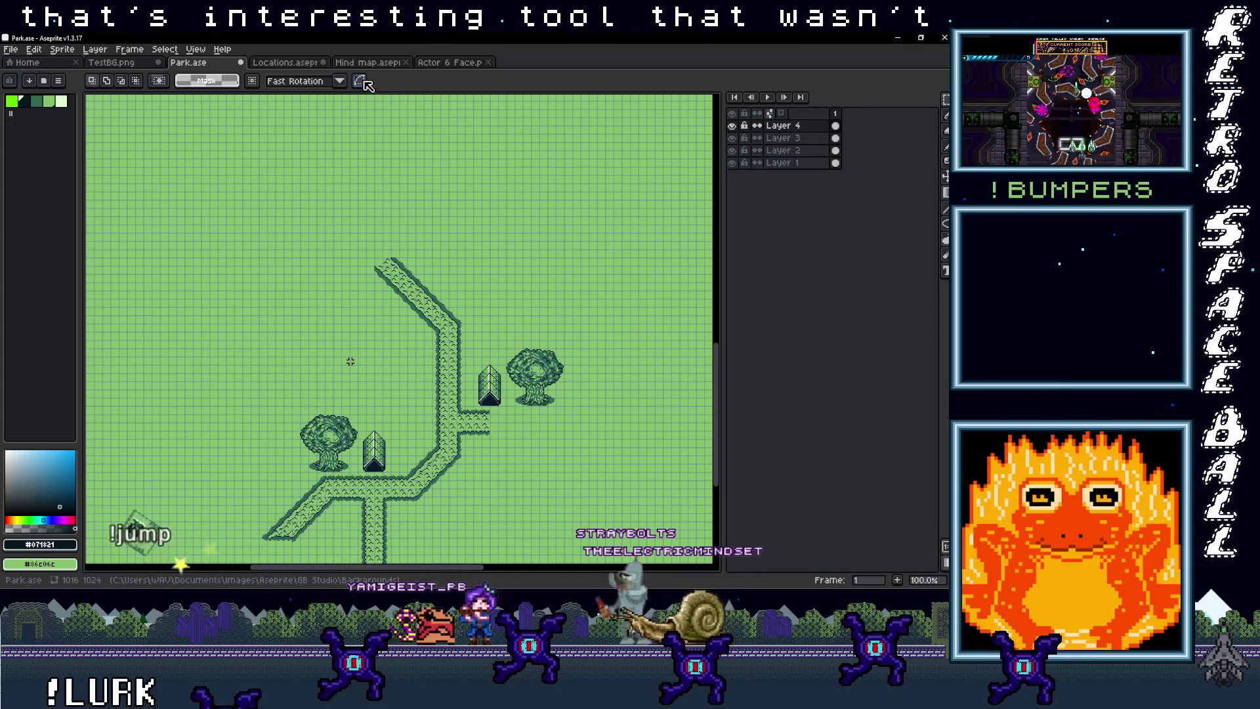
drag(377, 303, 382, 224)
click(785, 138)
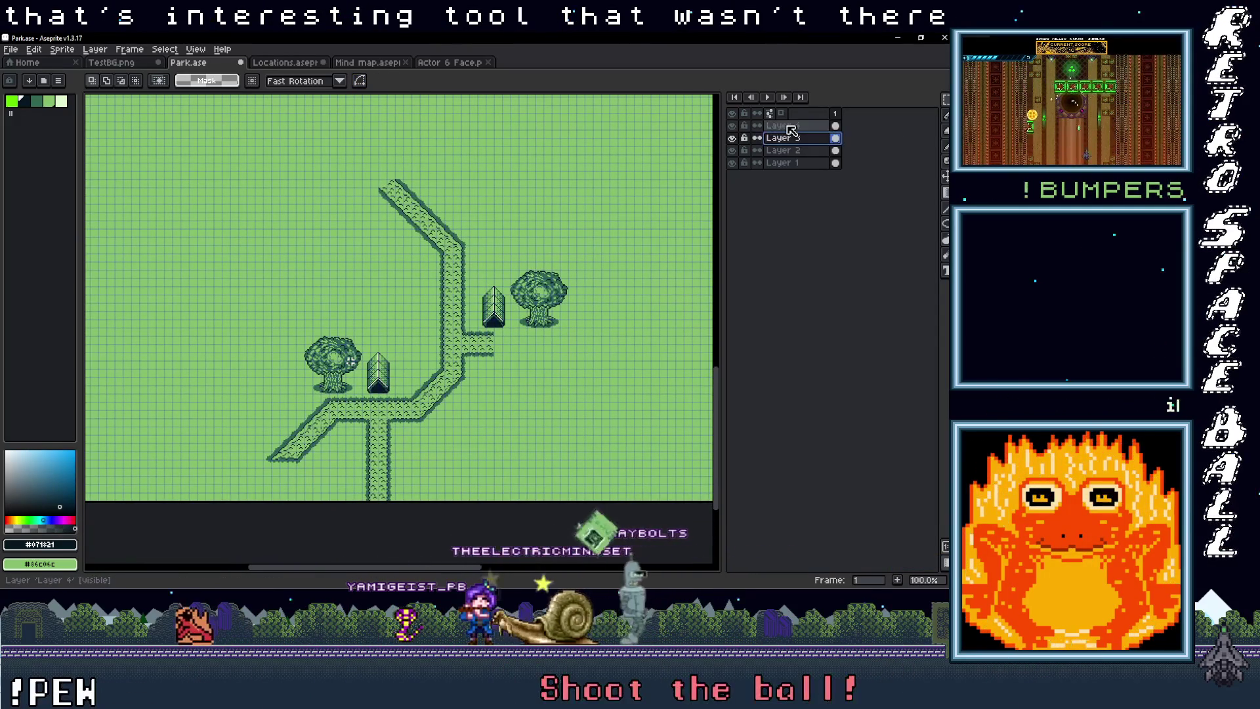
click(788, 127)
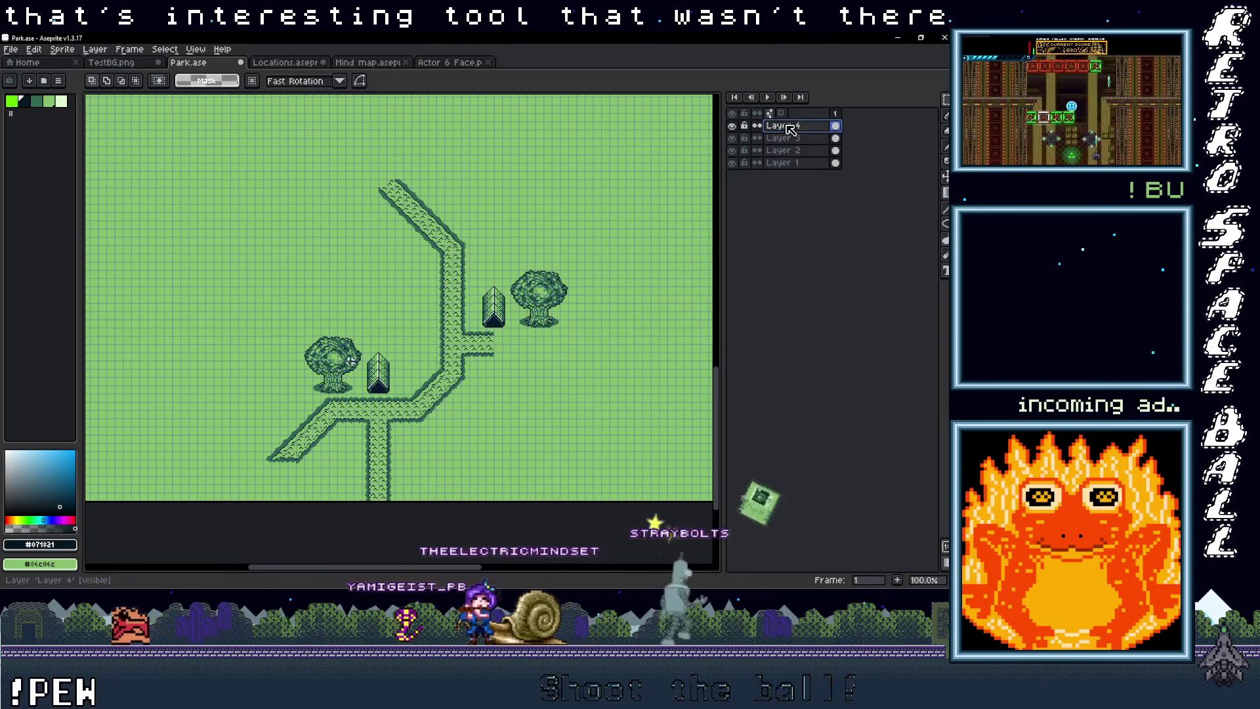
click(733, 126)
click(733, 126)
click(733, 162)
click(733, 163)
click(733, 162)
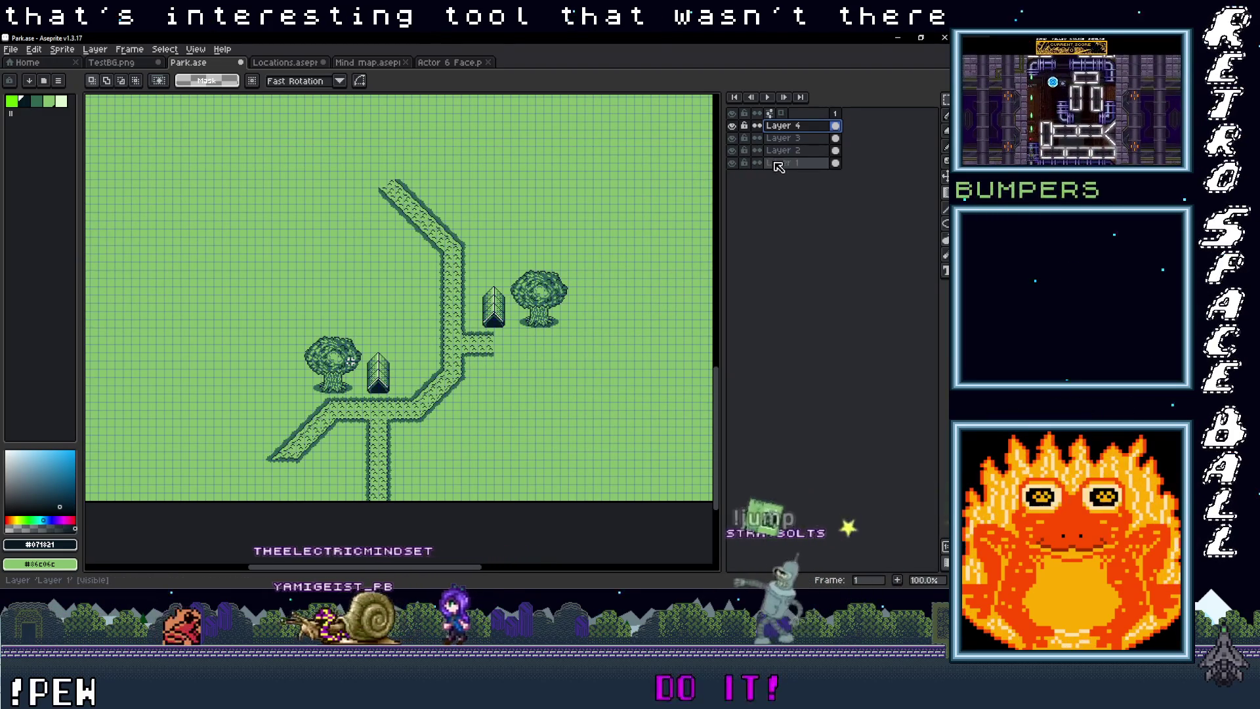
mouse_move(534, 245)
mouse_down()
mouse_move(395, 310)
mouse_move(360, 278)
mouse_up()
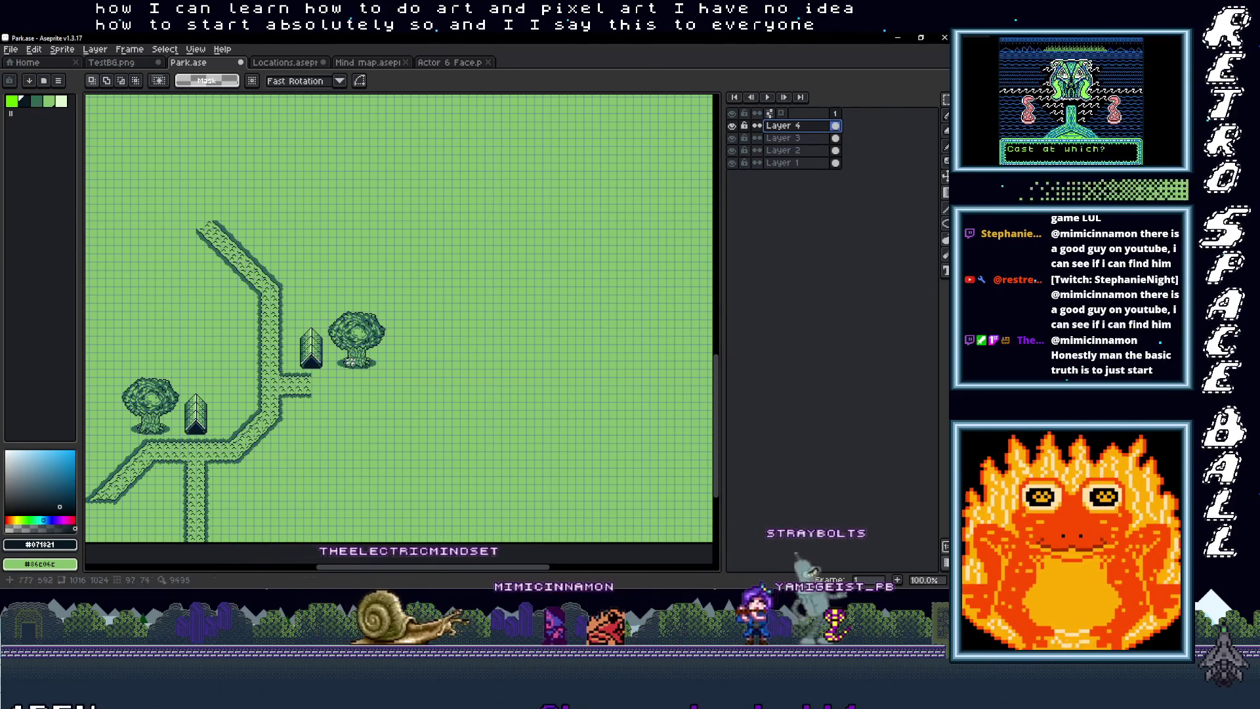
key(alt+Tab)
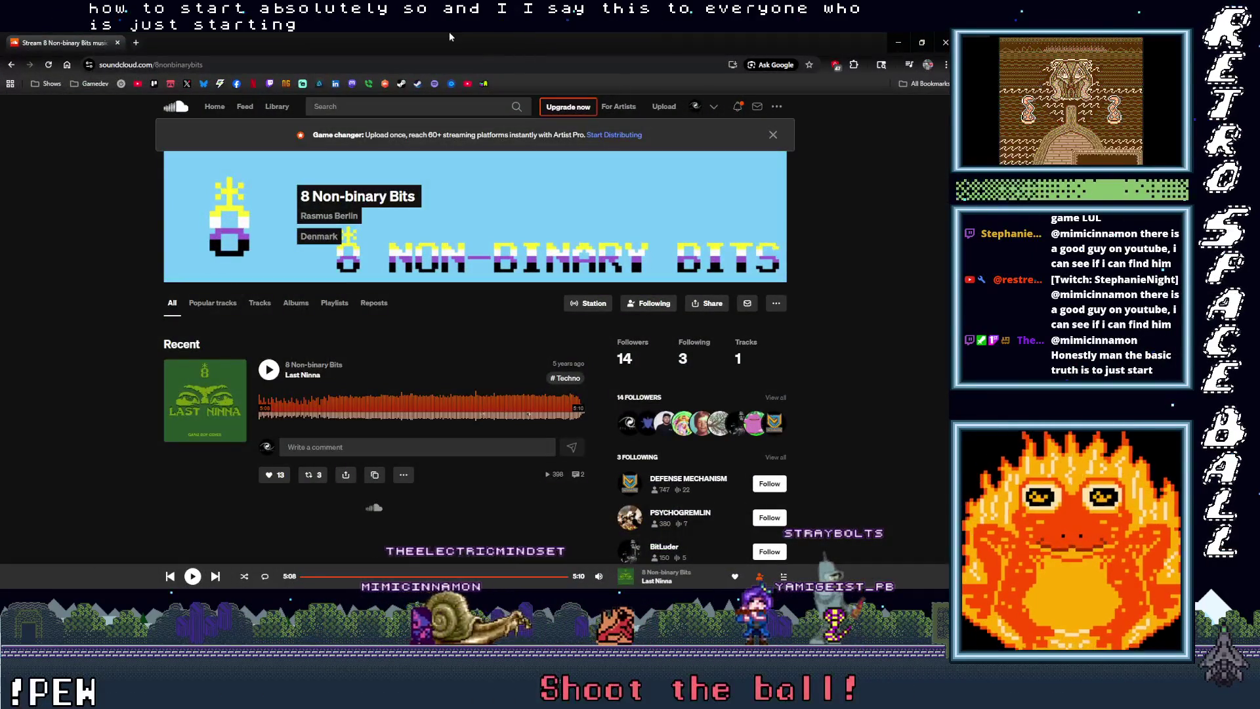
Step: Switch away from SoundCloud with Alt+Tab and drag the Pixel Art Tutorials window into view
key(alt+Tab)
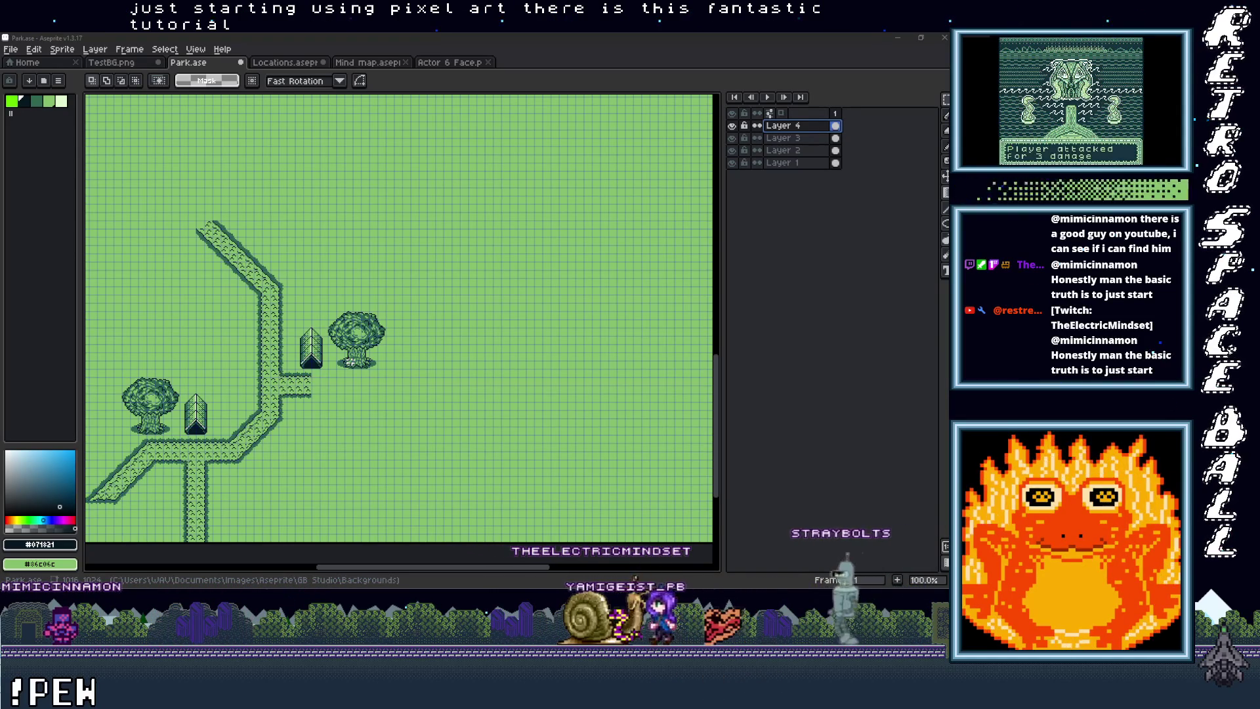
mouse_move(854, 31)
mouse_down()
mouse_move(376, 32)
mouse_move(340, 46)
mouse_up()
Step: Maximise the Saint11 Pixel Art Tutorials window and scroll through the first tutorial cards
double_click(340, 46)
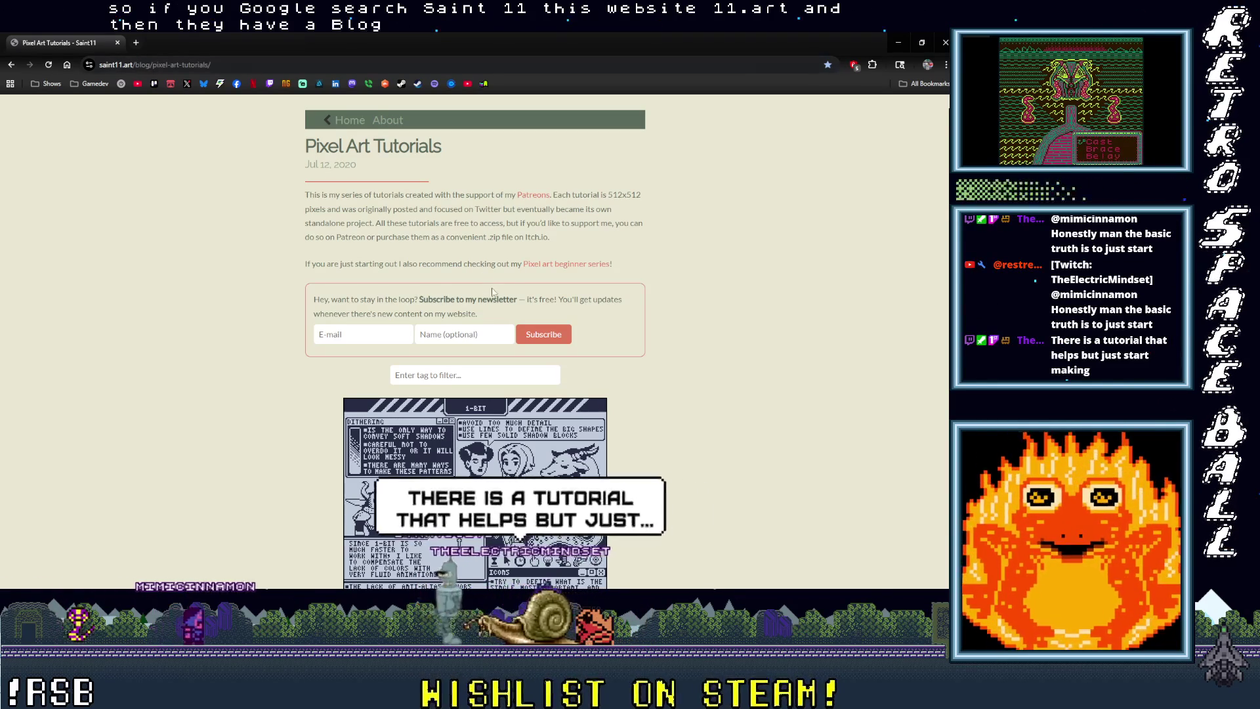
scroll(308, 308, down, 4)
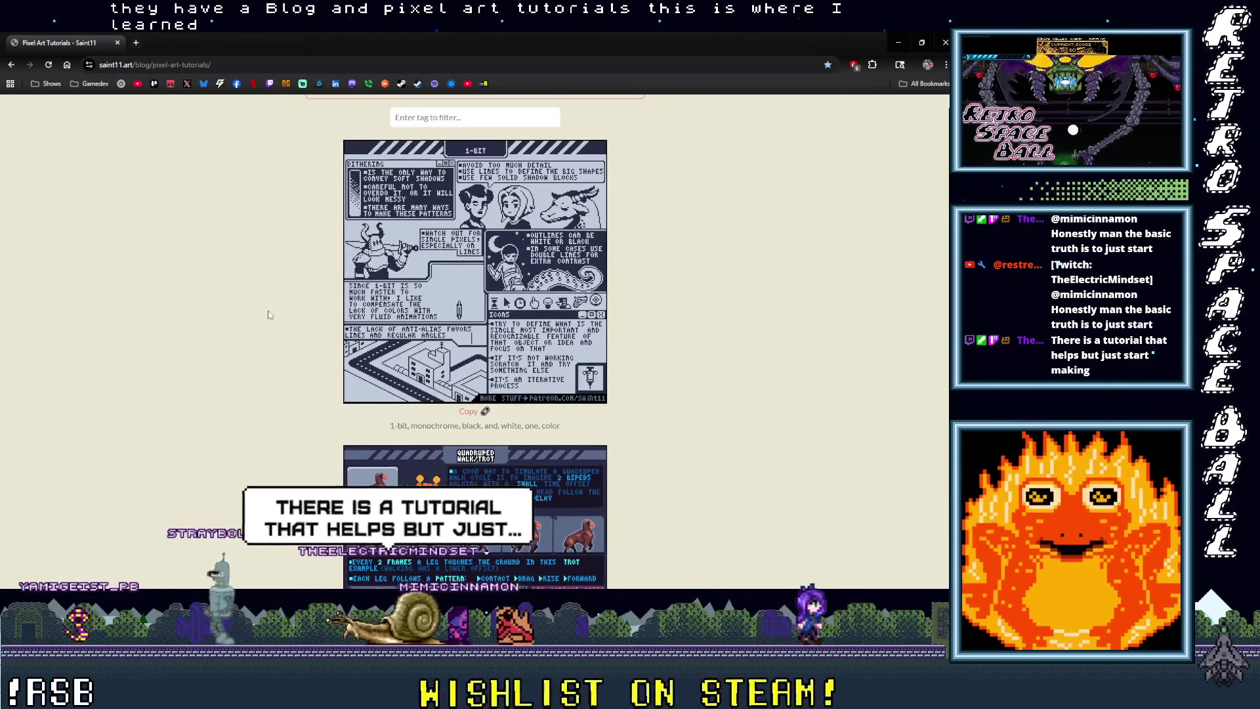
scroll(269, 313, down, 2)
scroll(268, 315, down, 9)
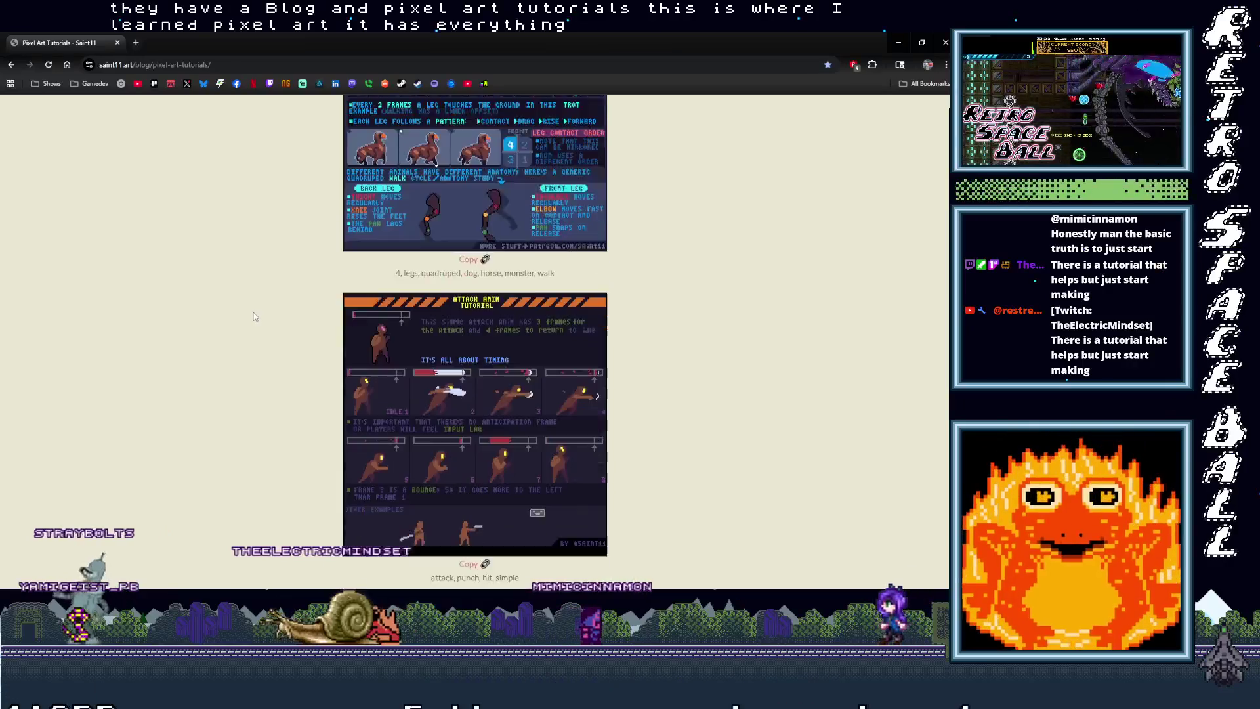
scroll(248, 319, down, 8)
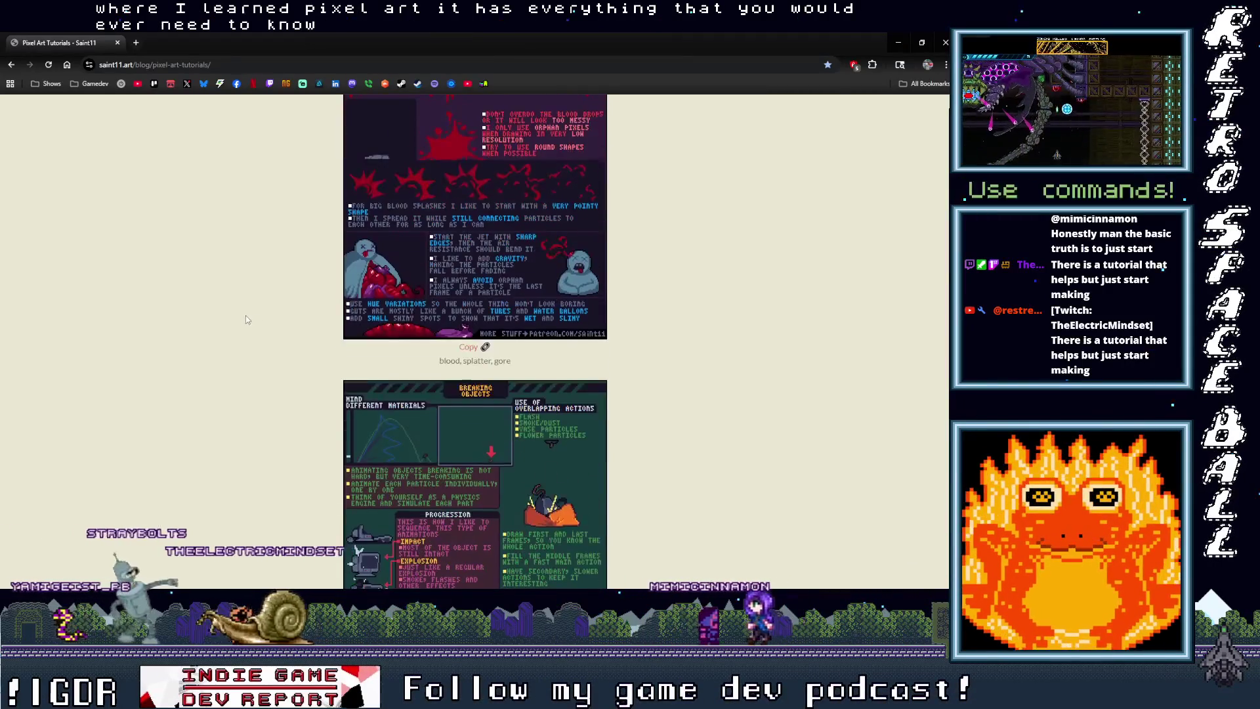
scroll(245, 320, down, 8)
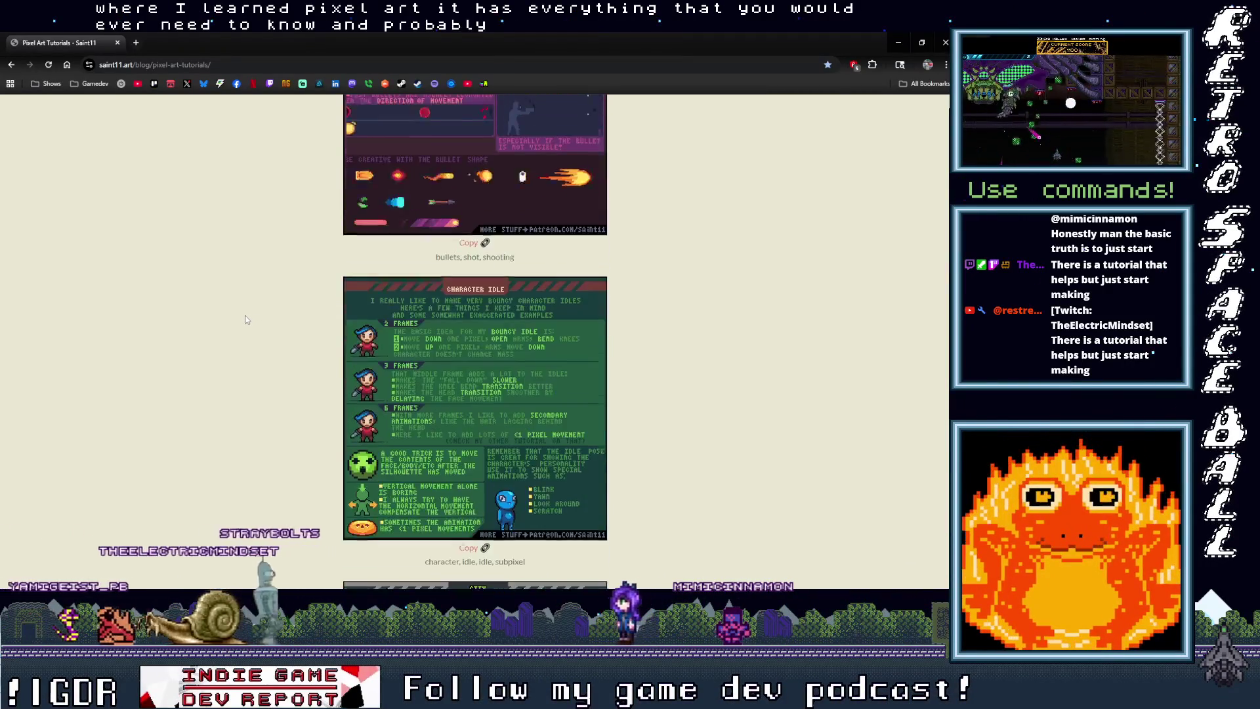
scroll(245, 319, down, 5)
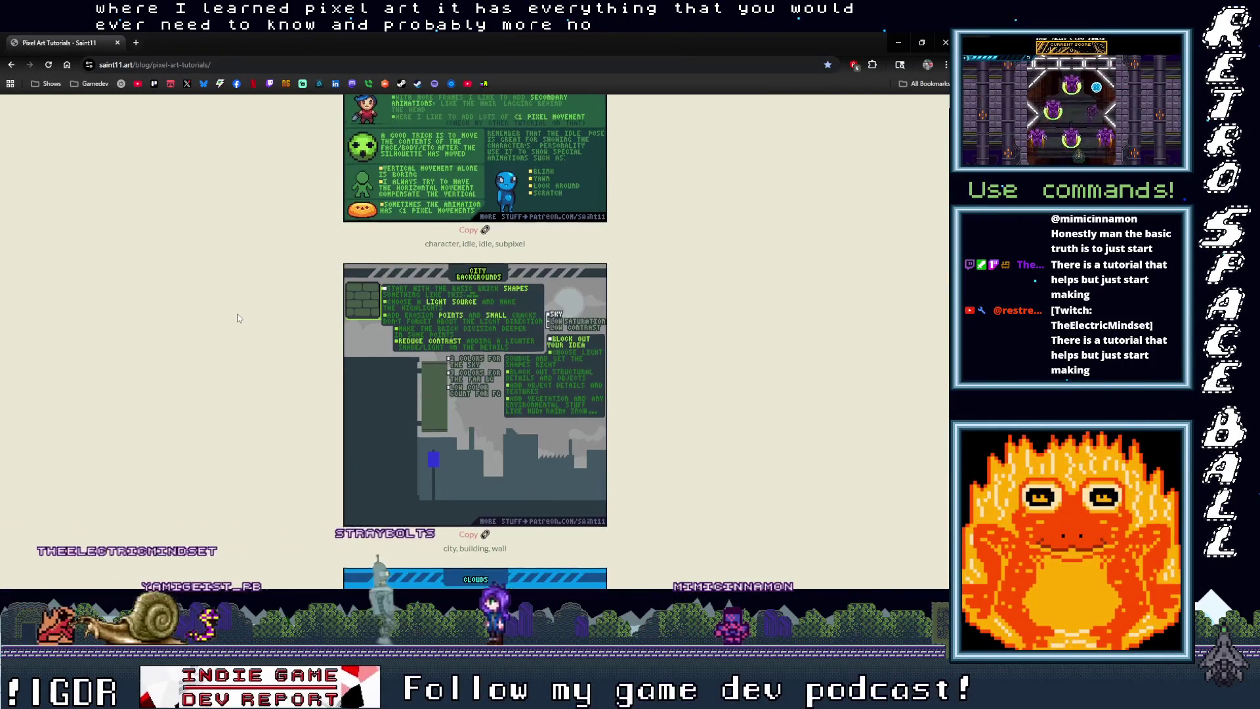
scroll(238, 318, down, 1)
scroll(238, 319, down, 1)
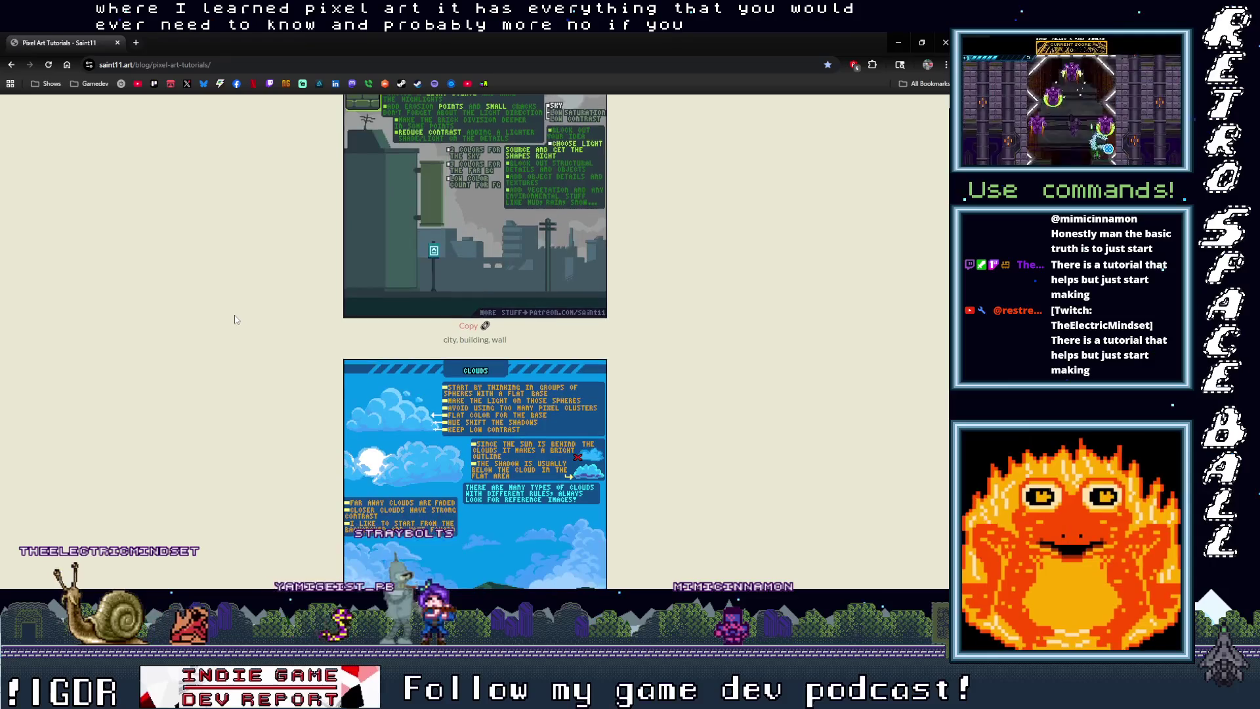
Step: Scroll further down the tutorial cards, then close the tab to reach Earthblade's Steam page
scroll(236, 320, down, 2)
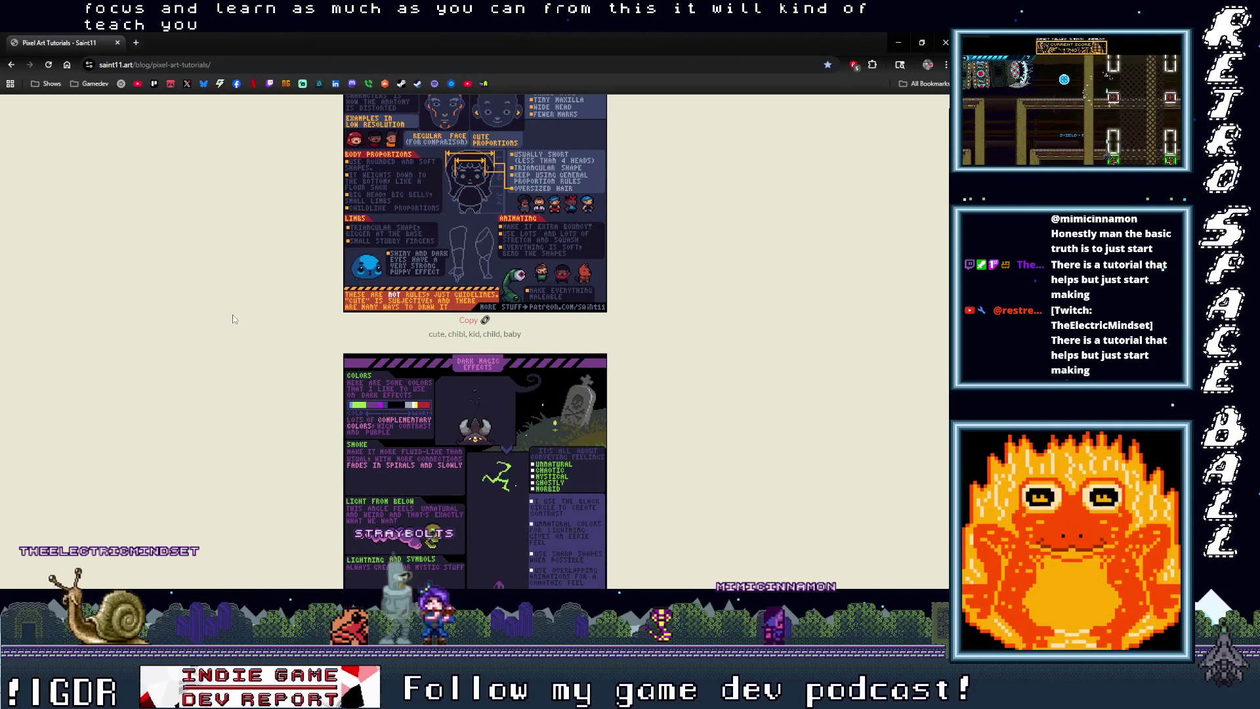
scroll(234, 318, down, 2)
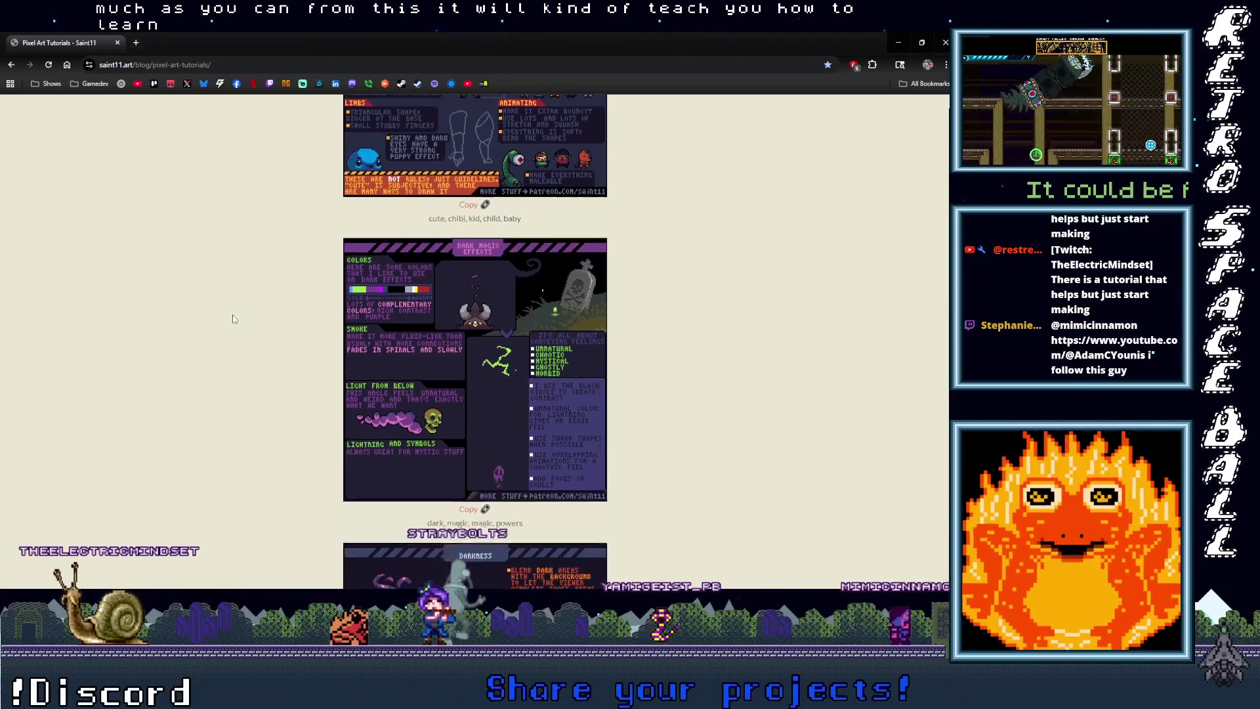
scroll(232, 317, down, 4)
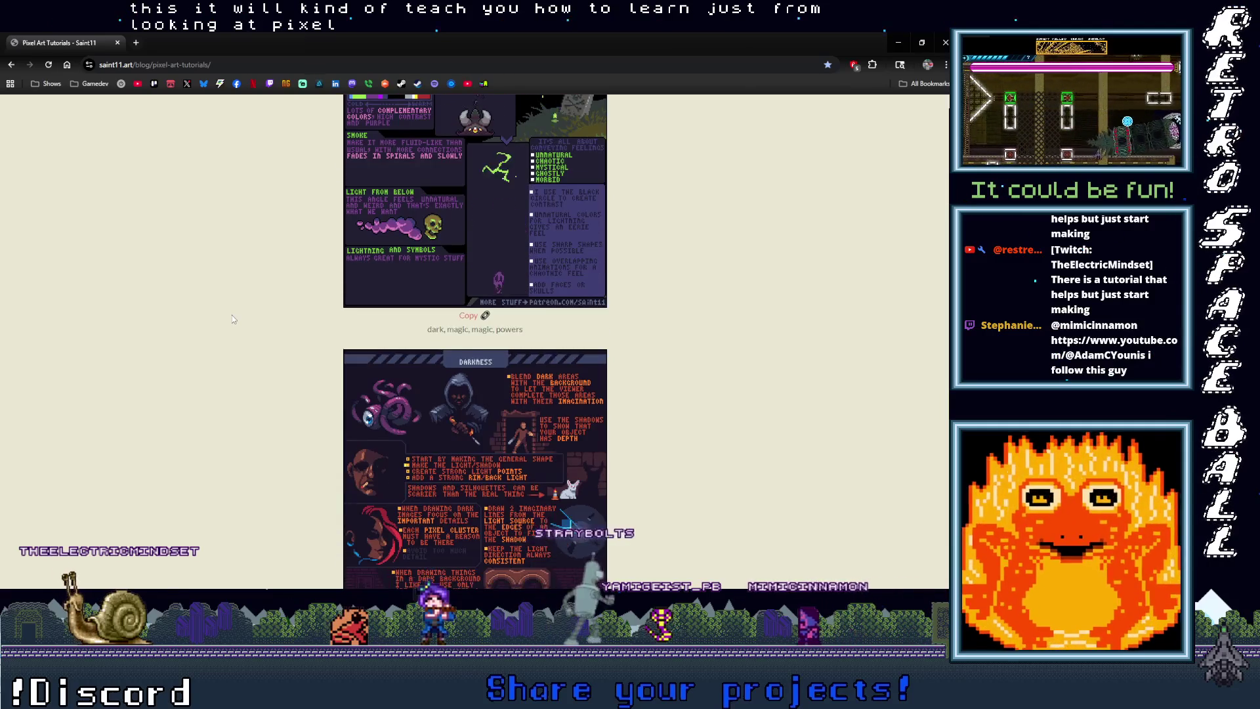
scroll(232, 319, down, 1)
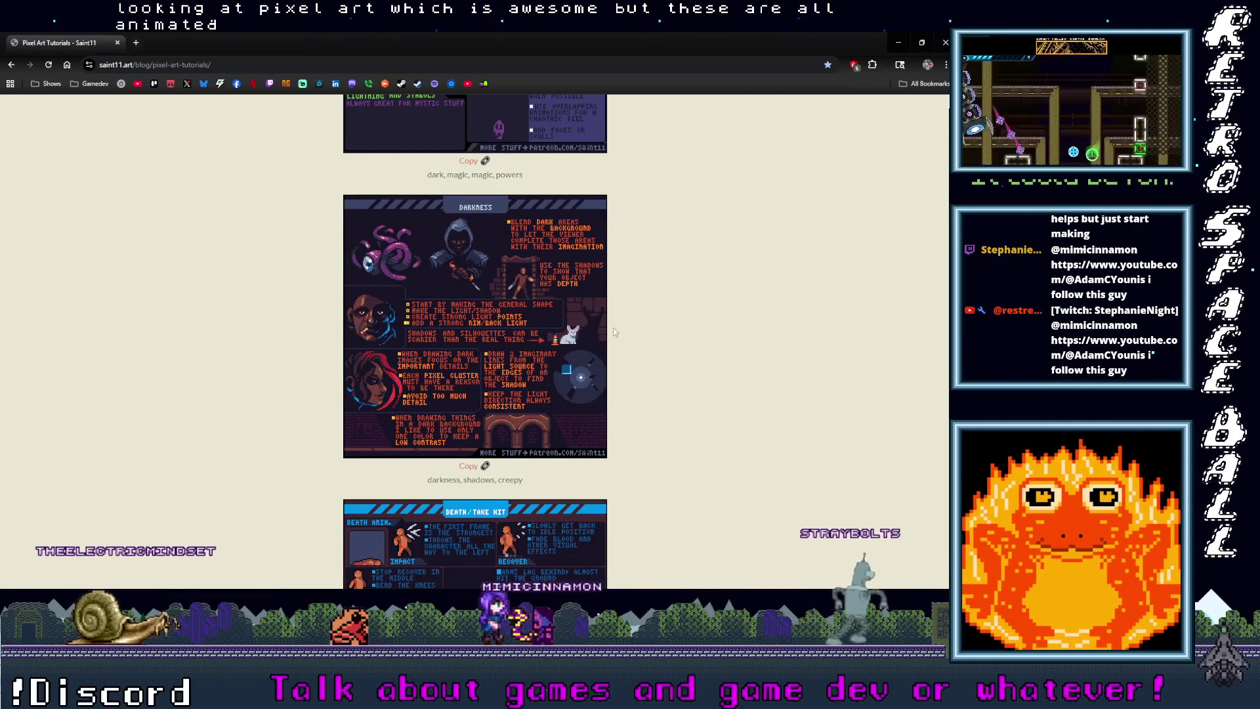
scroll(474, 341, down, 7)
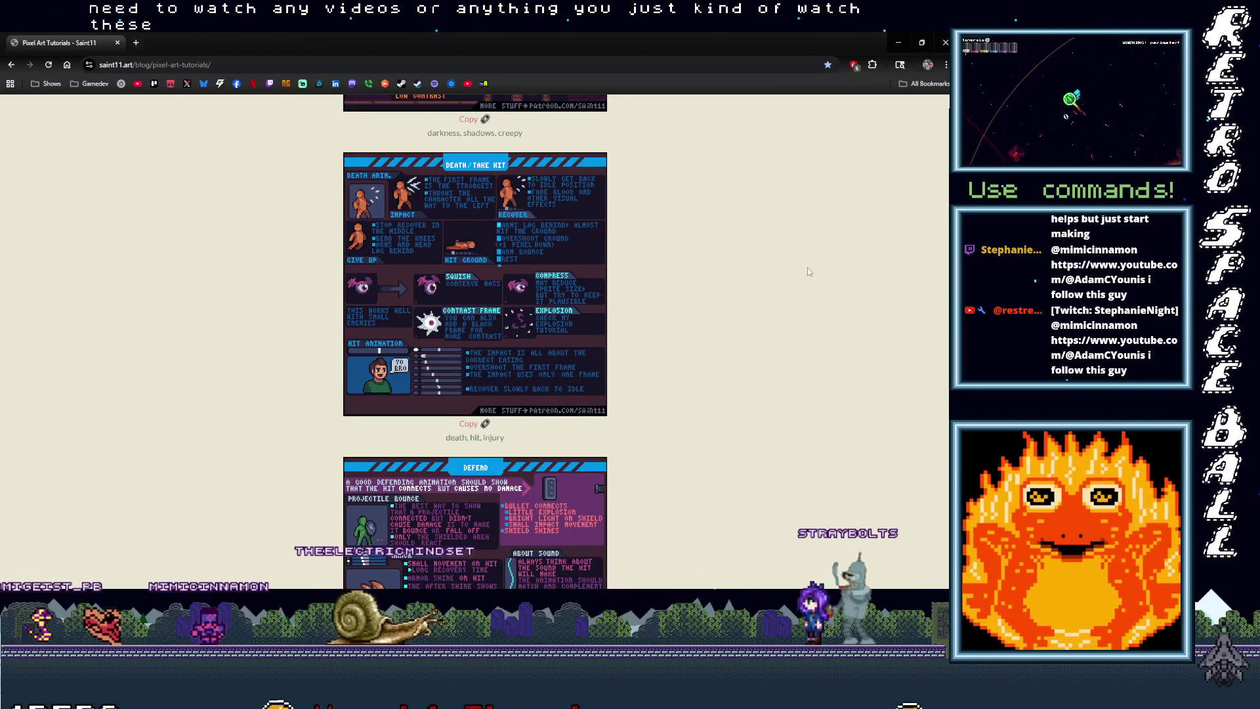
scroll(763, 292, down, 5)
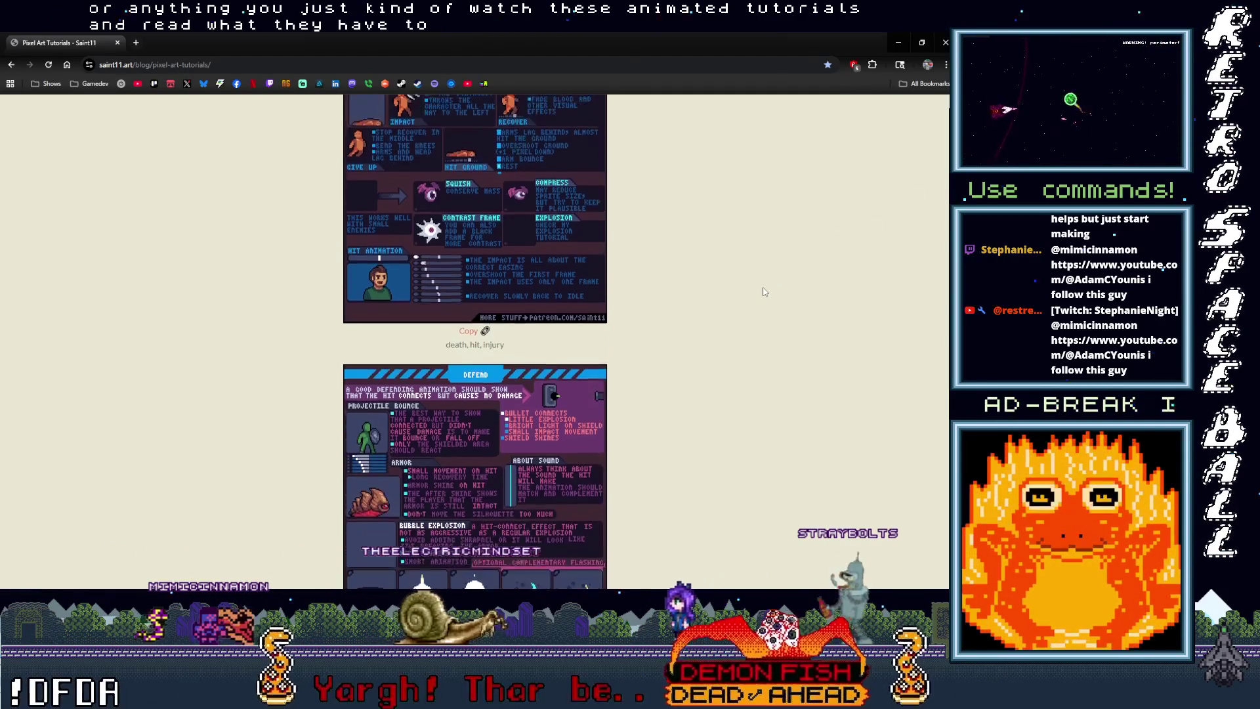
scroll(764, 291, down, 7)
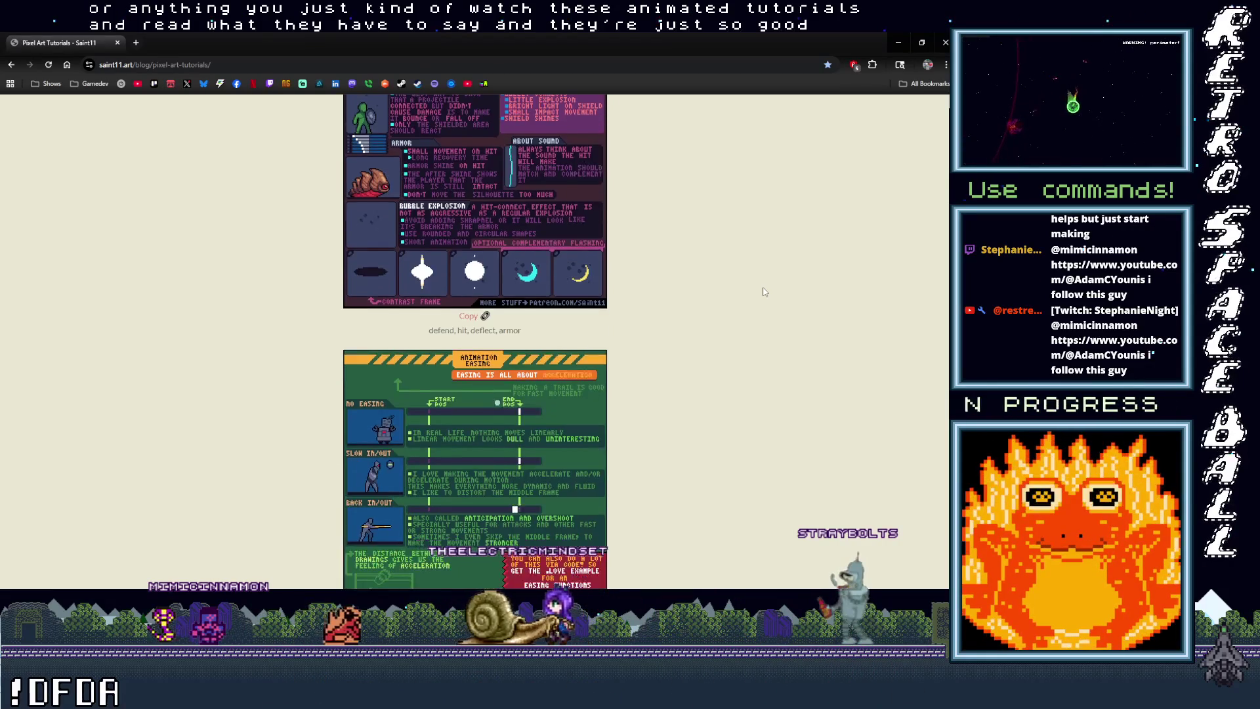
key(ctrl+w)
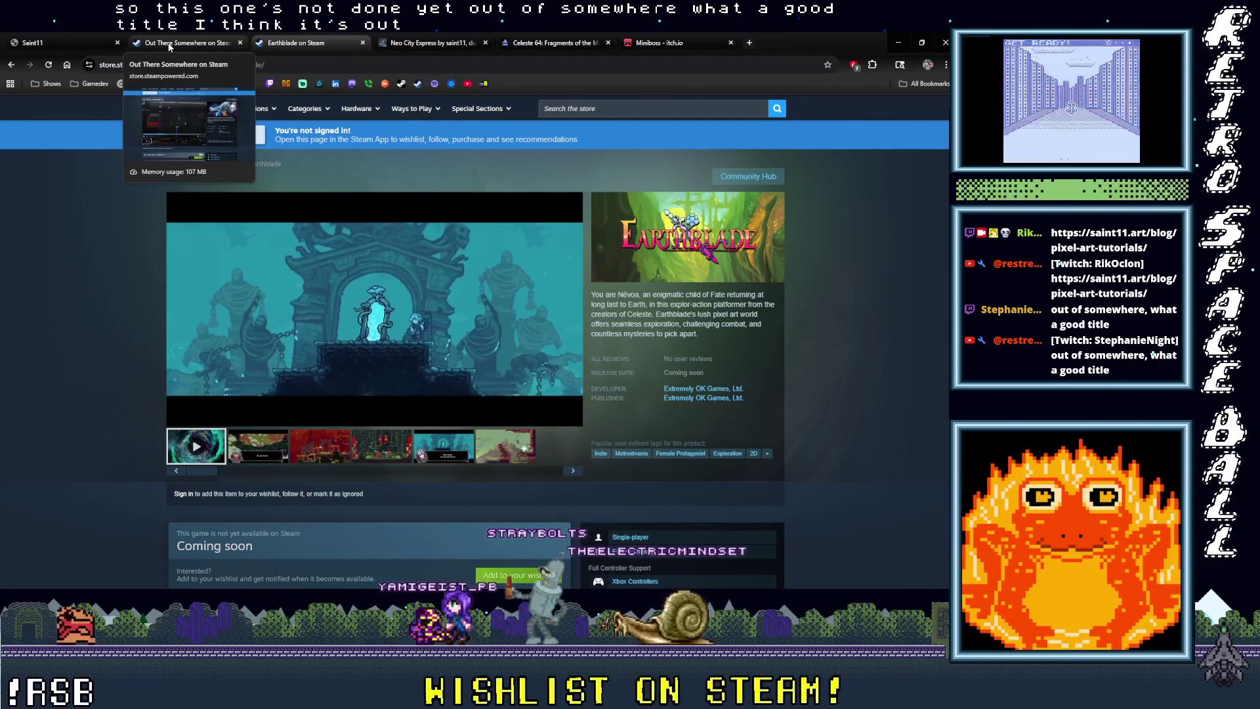
Step: Glance at the Out There Somewhere and Earthblade Steam tabs, then open Neo City Express on itch.io
click(169, 45)
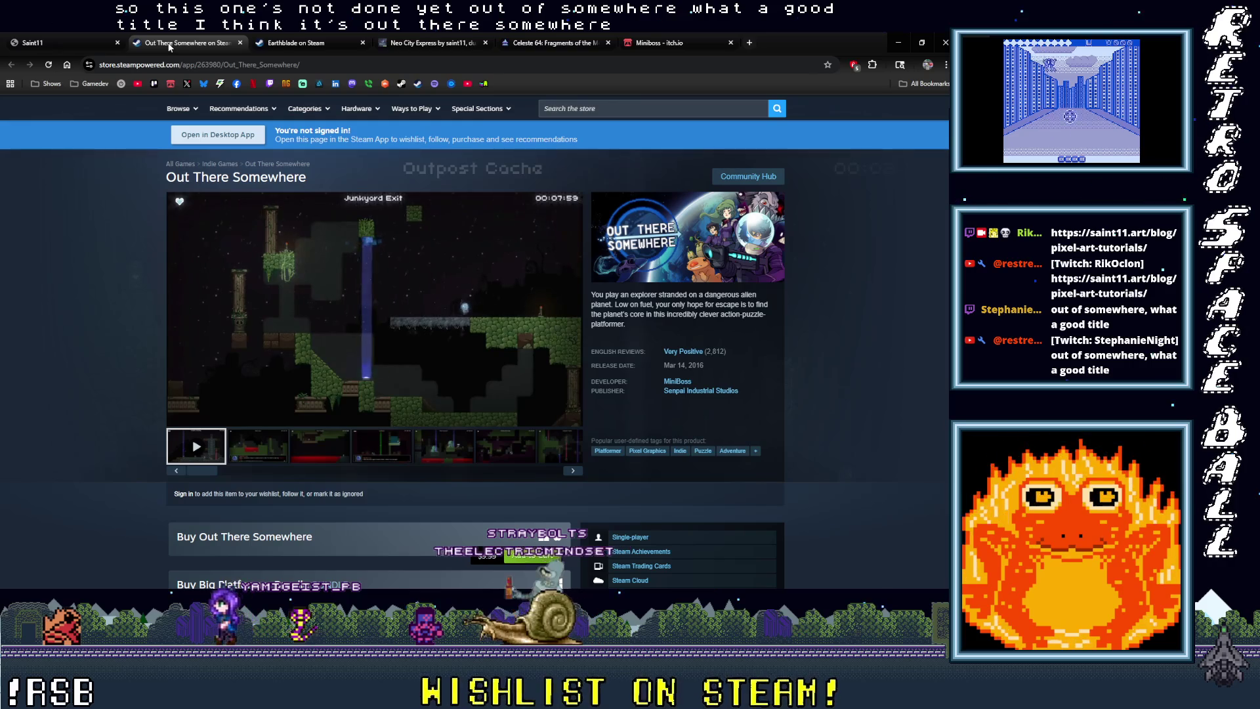
click(350, 45)
click(420, 44)
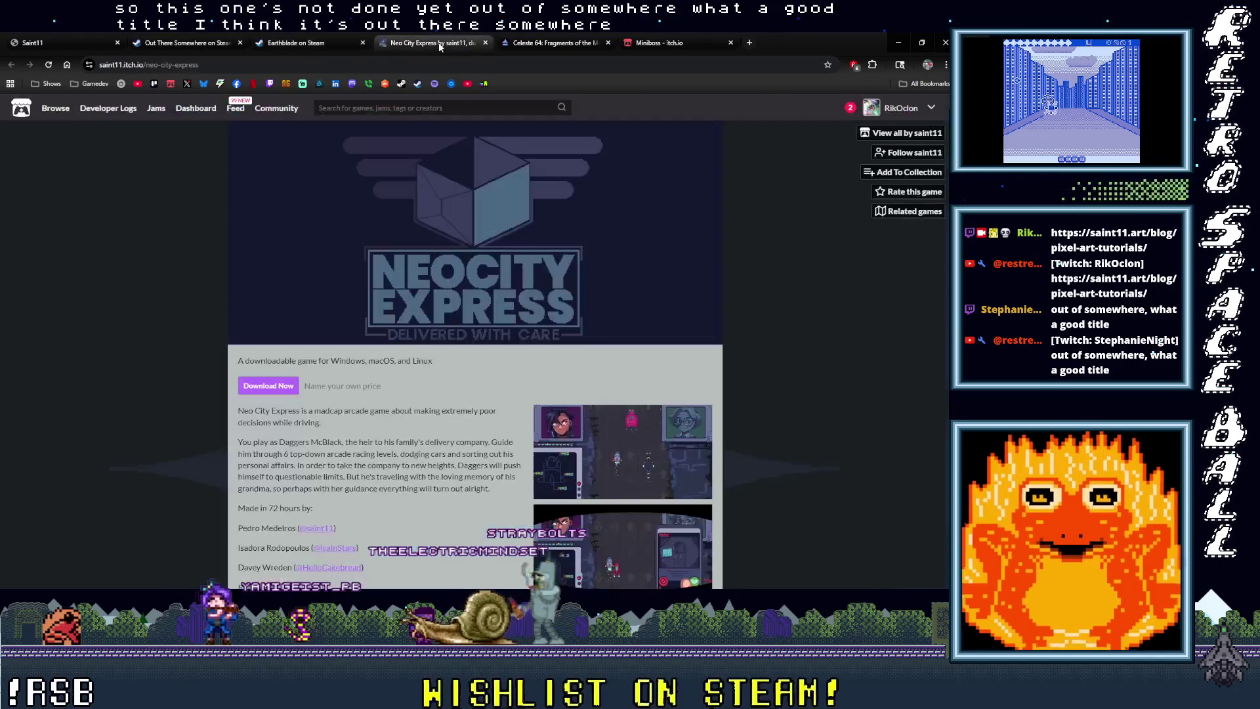
Step: Enlarge a Neo City Express gameplay screenshot and step through the next two
scroll(160, 354, down, 3)
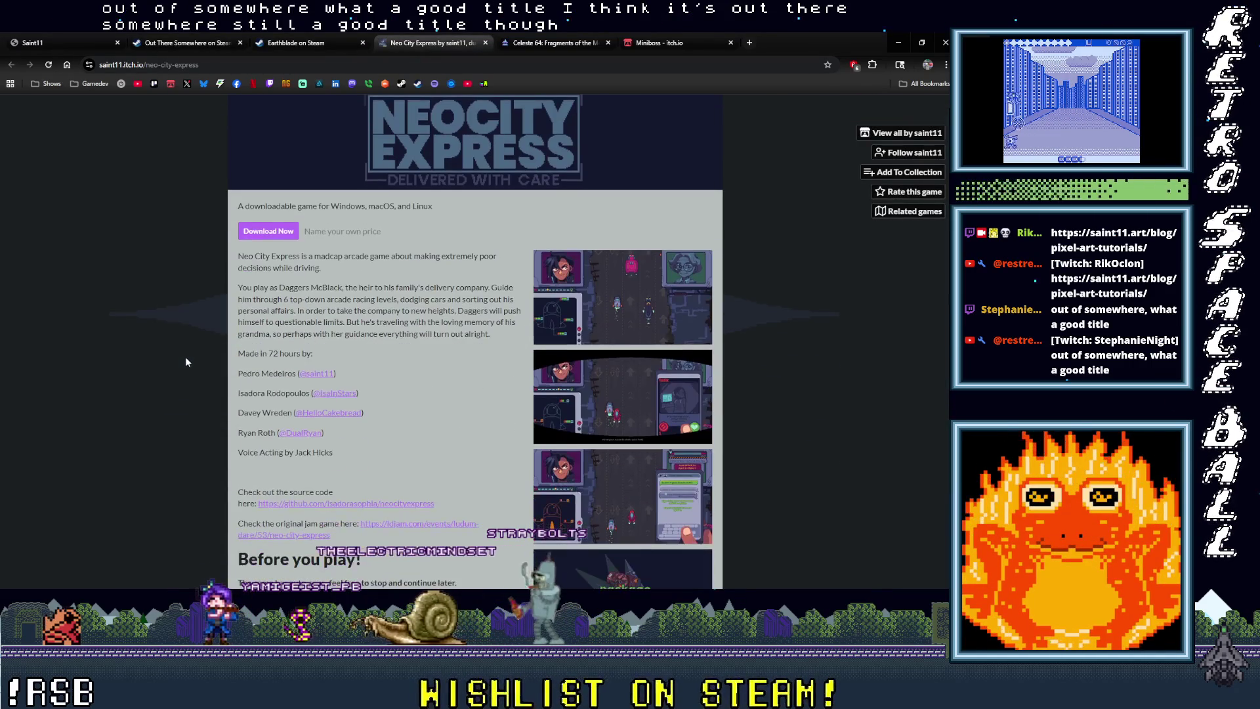
scroll(185, 358, down, 2)
scroll(186, 362, down, 1)
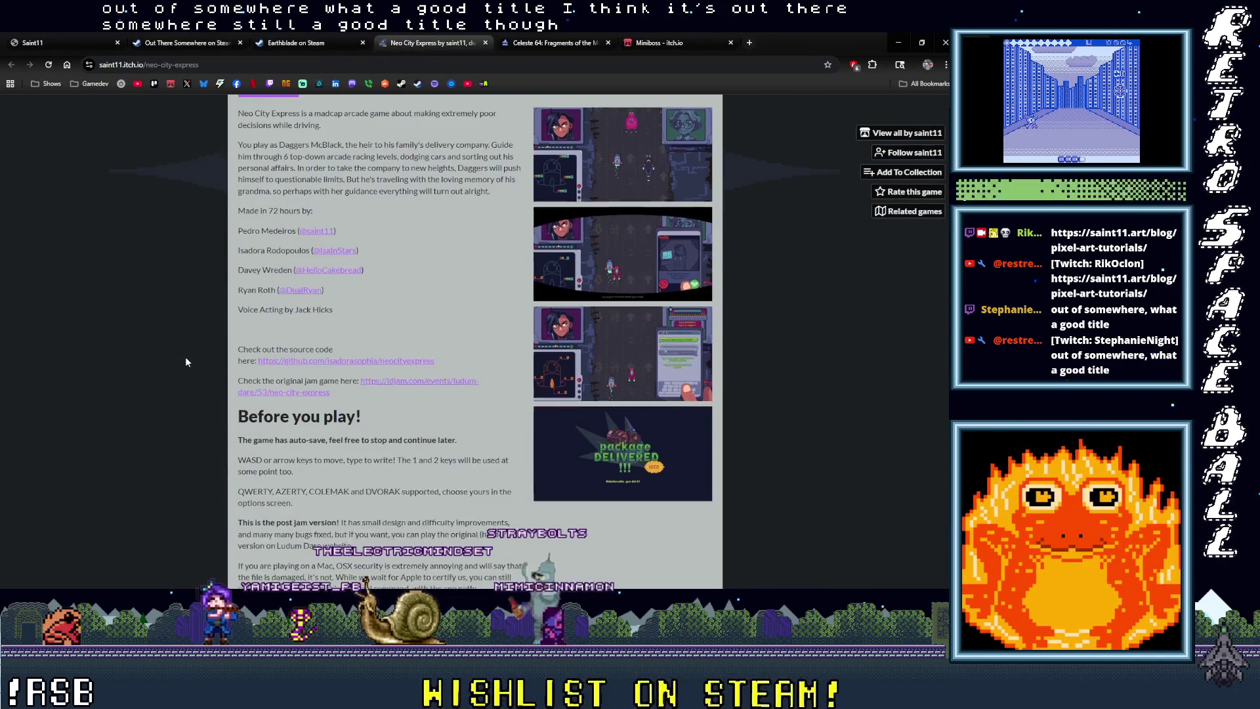
click(574, 346)
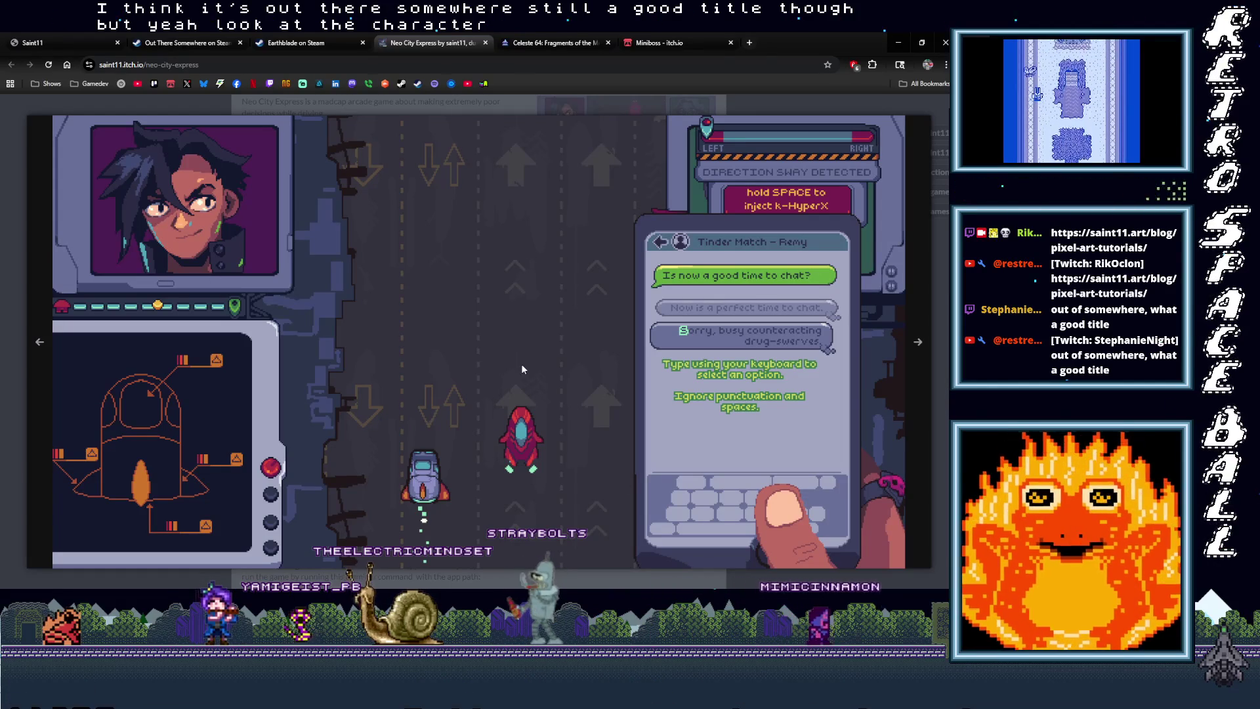
click(918, 341)
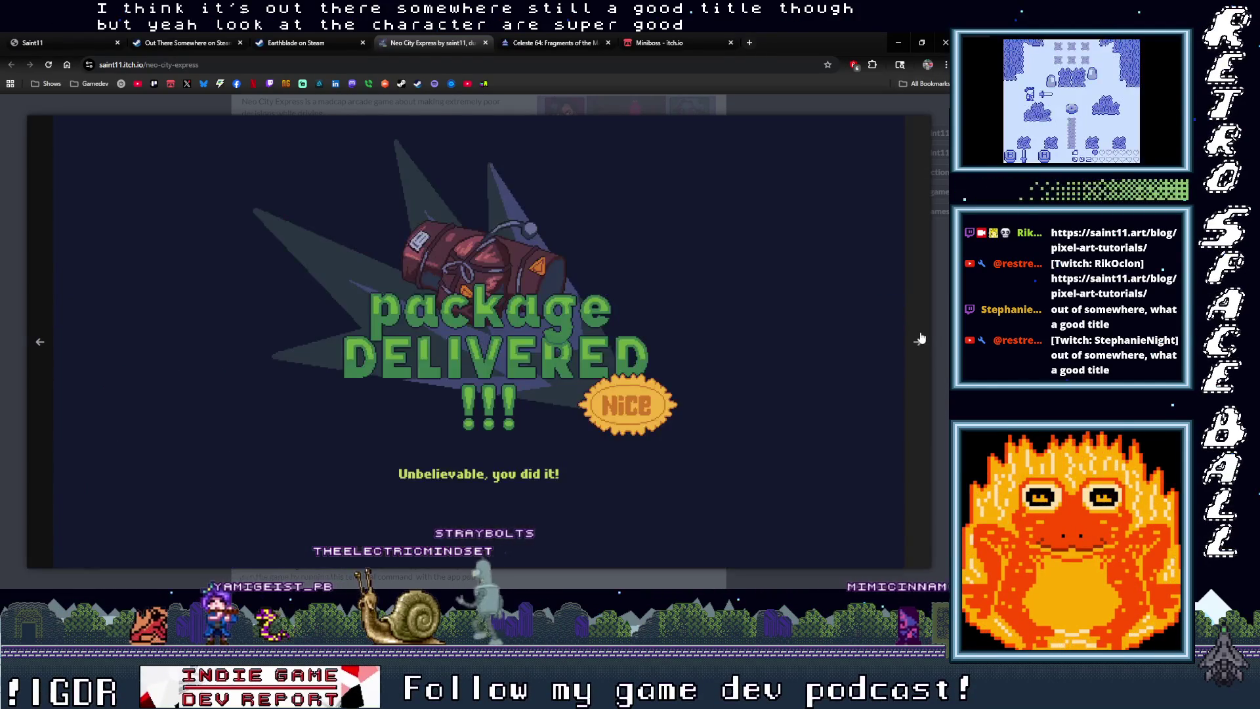
click(921, 339)
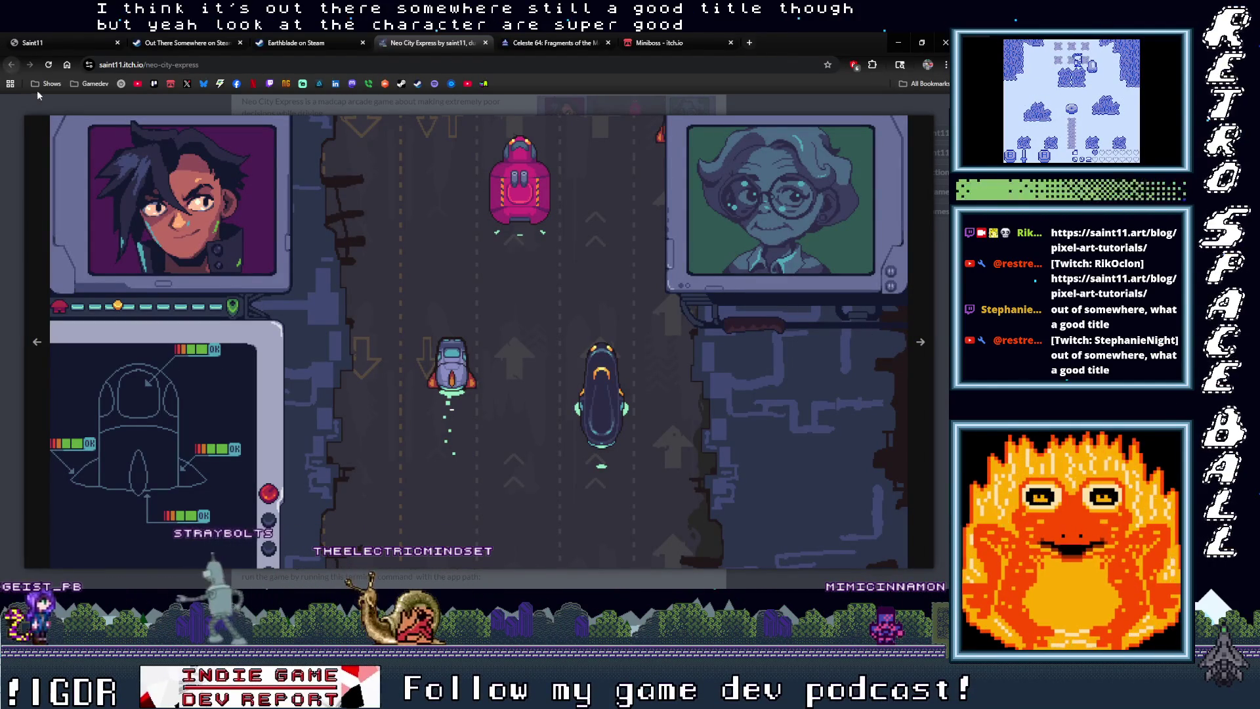
Step: Open the Celeste 64 itch.io page and skim it
click(529, 43)
scroll(661, 360, down, 2)
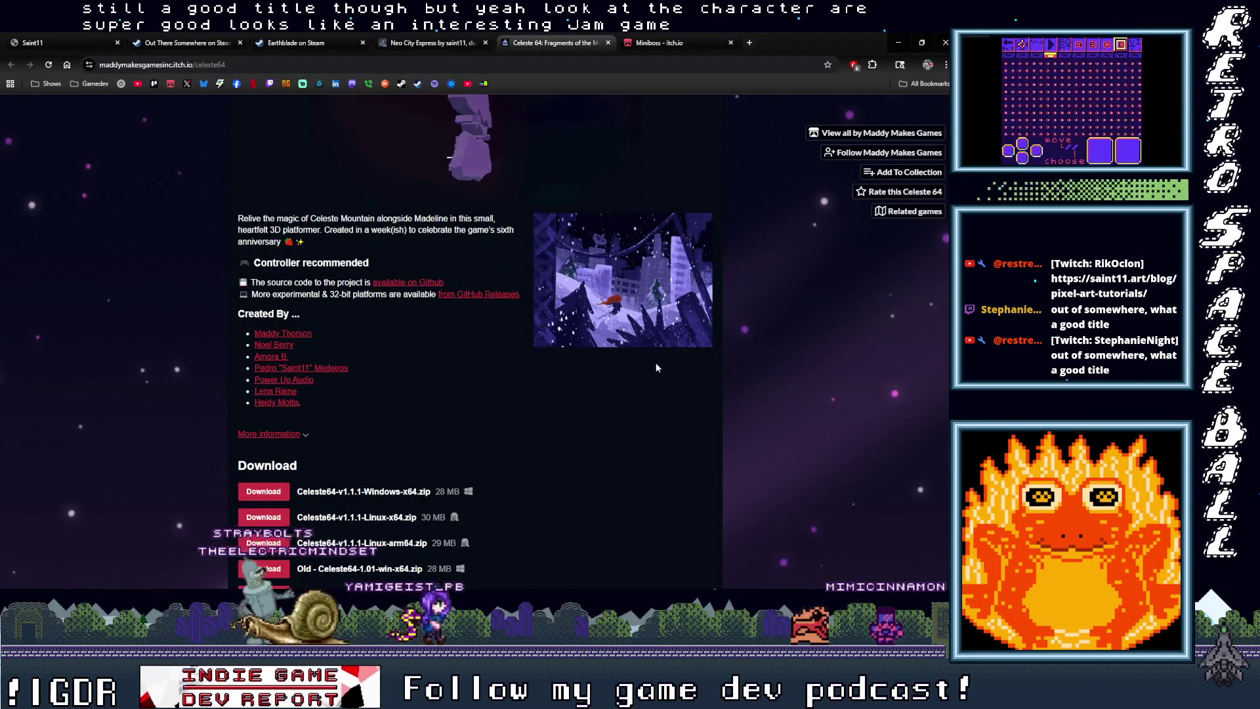
scroll(655, 365, up, 2)
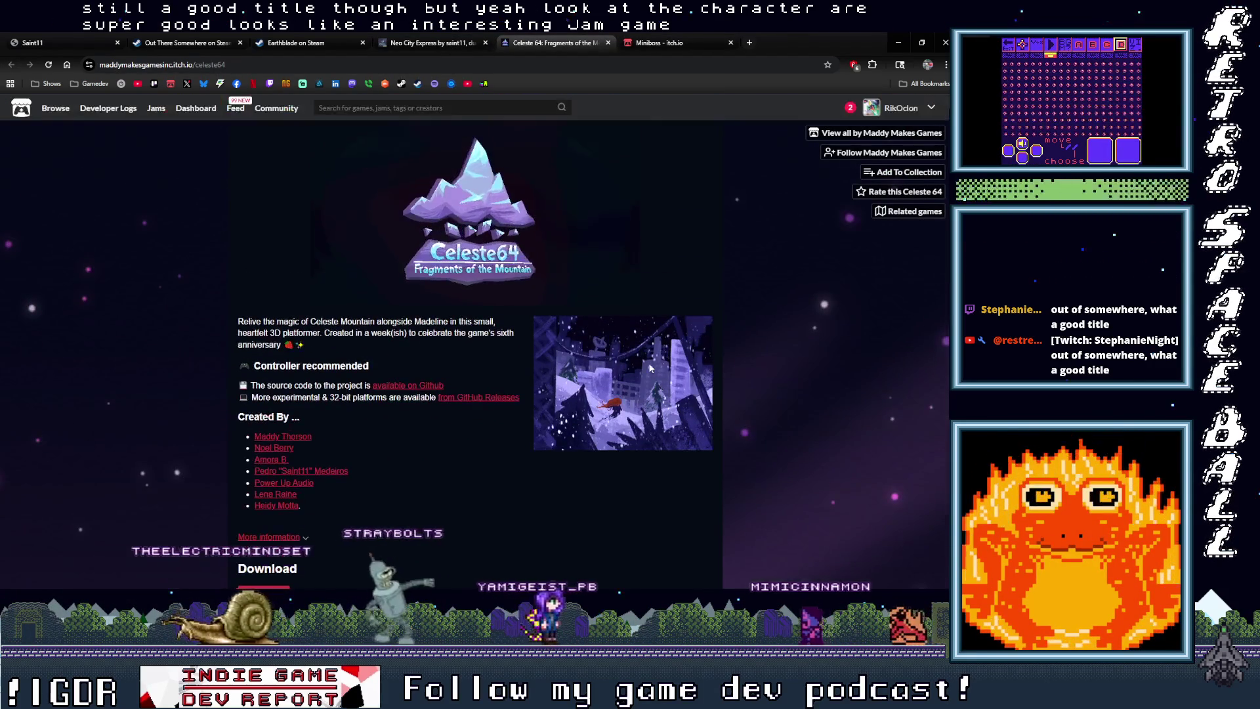
Step: Open the Miniboss studio page on itch.io and scroll through it
scroll(640, 370, down, 10)
scroll(632, 373, up, 8)
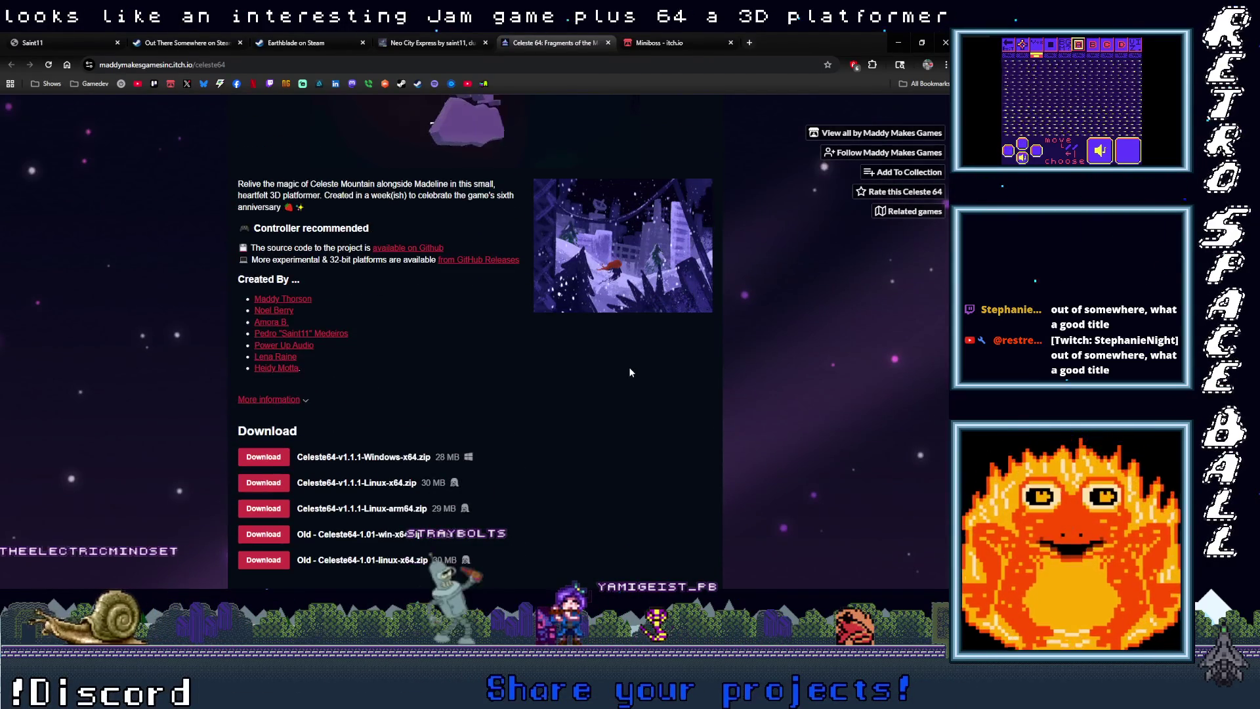
scroll(629, 372, up, 3)
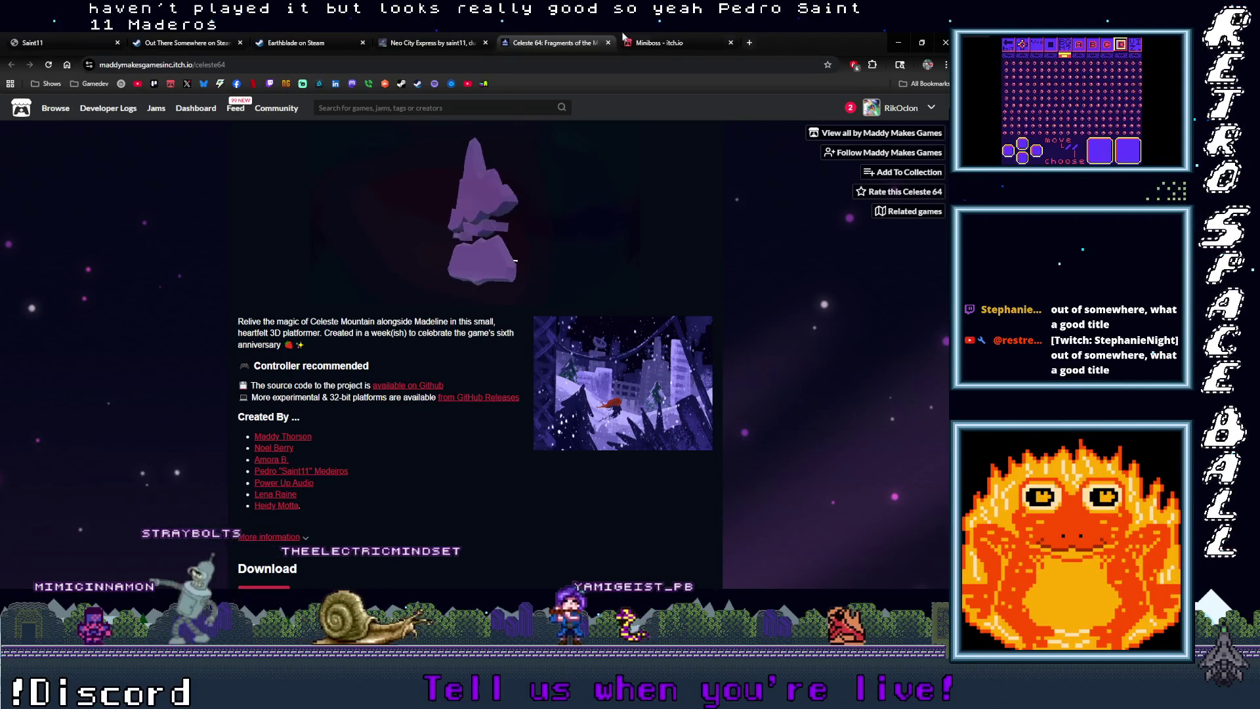
click(669, 42)
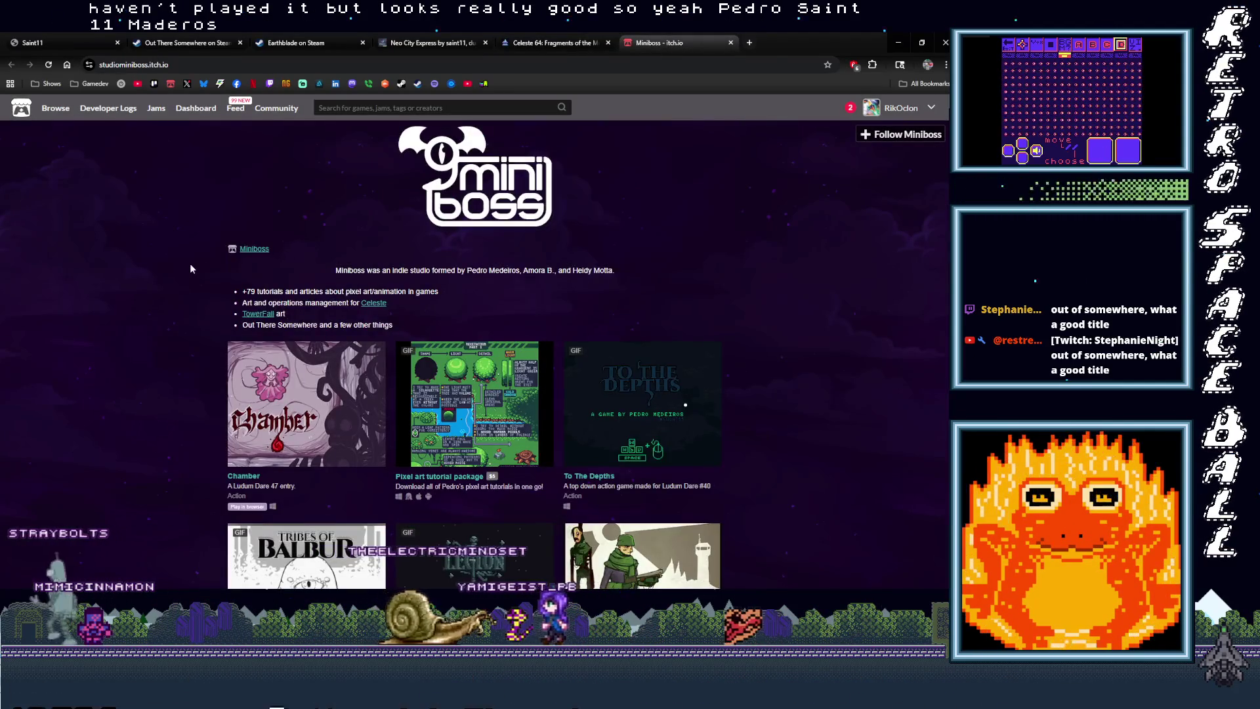
scroll(191, 265, down, 10)
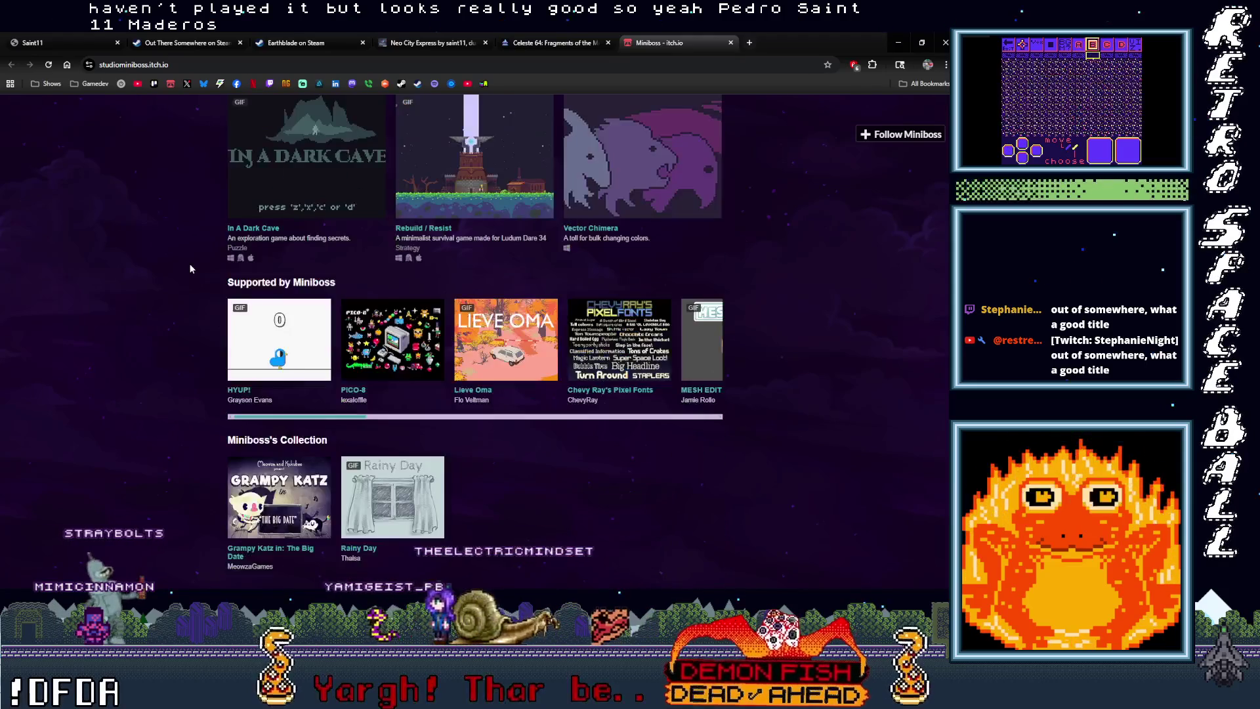
scroll(190, 265, down, 1)
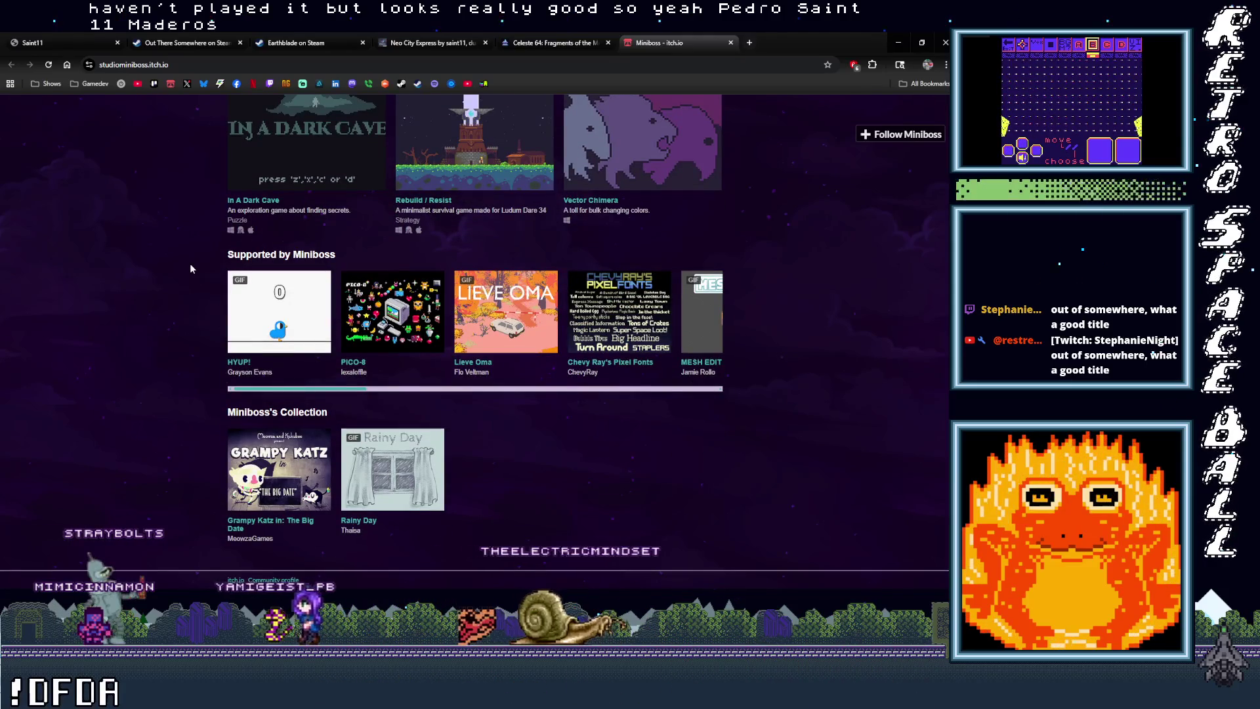
scroll(191, 269, up, 9)
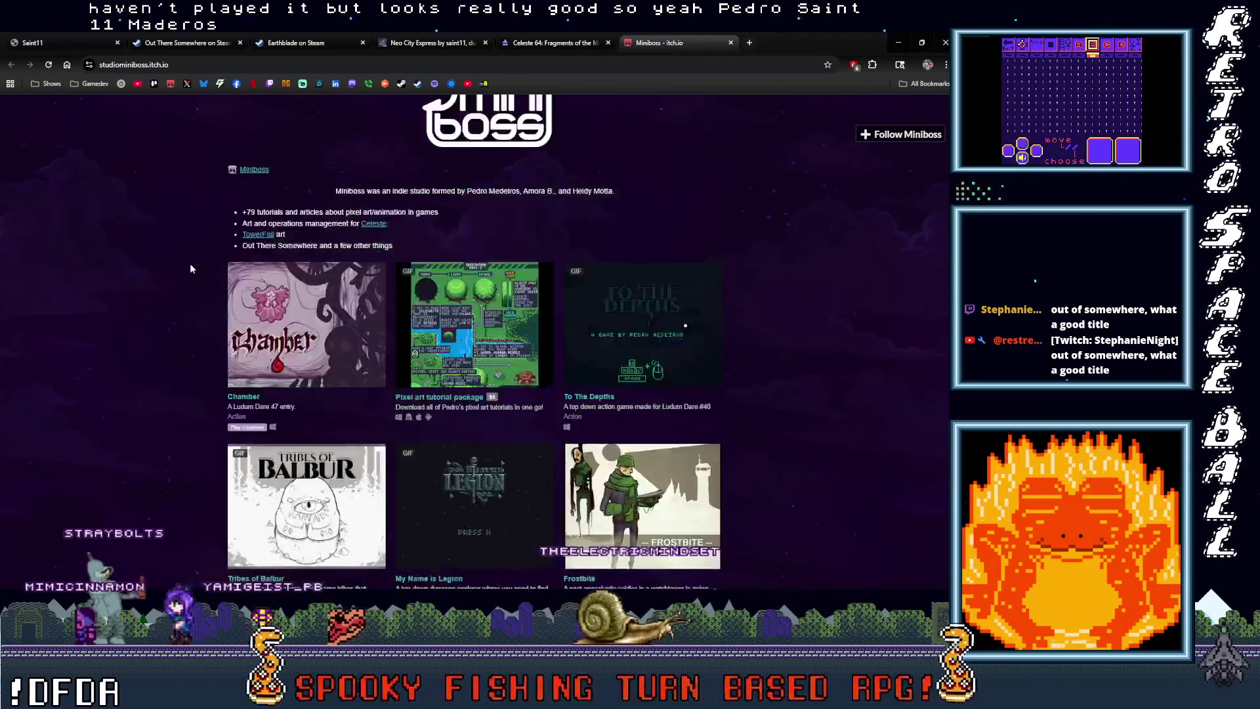
scroll(191, 269, up, 1)
Step: Return to the Saint11 homepage tab and open its Pixel Art Tutorials page
click(465, 41)
click(187, 43)
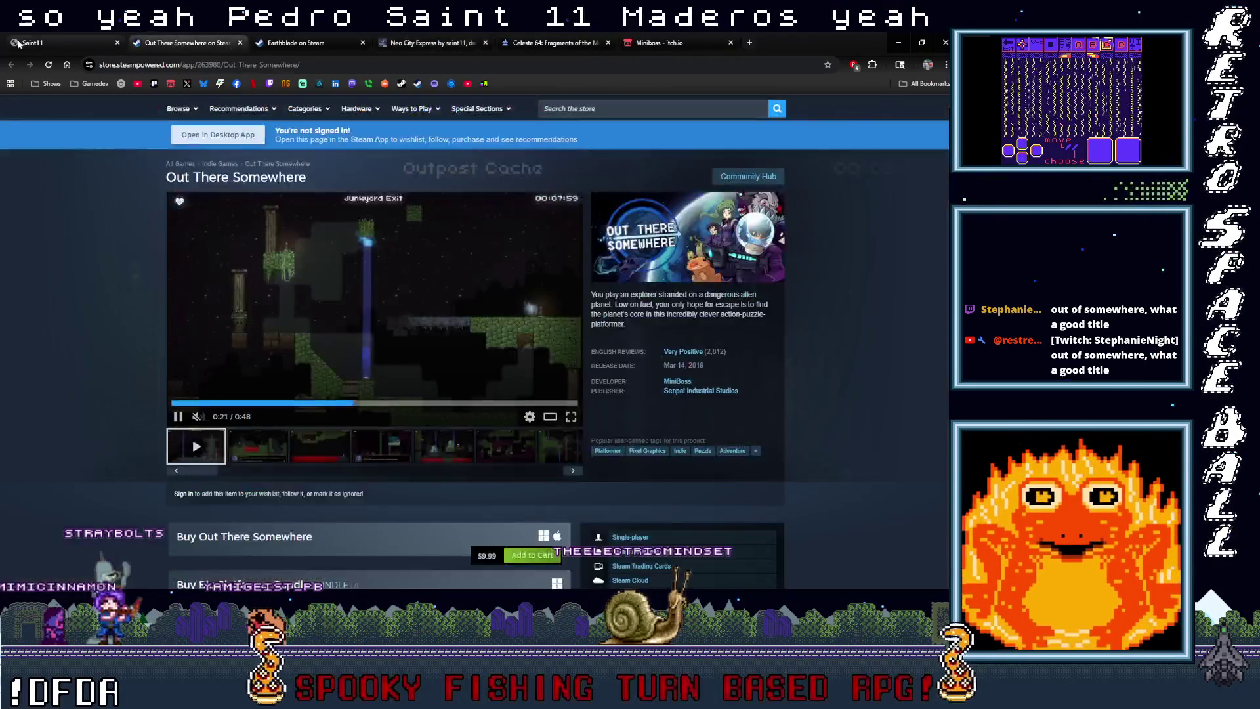
click(39, 42)
scroll(266, 298, up, 6)
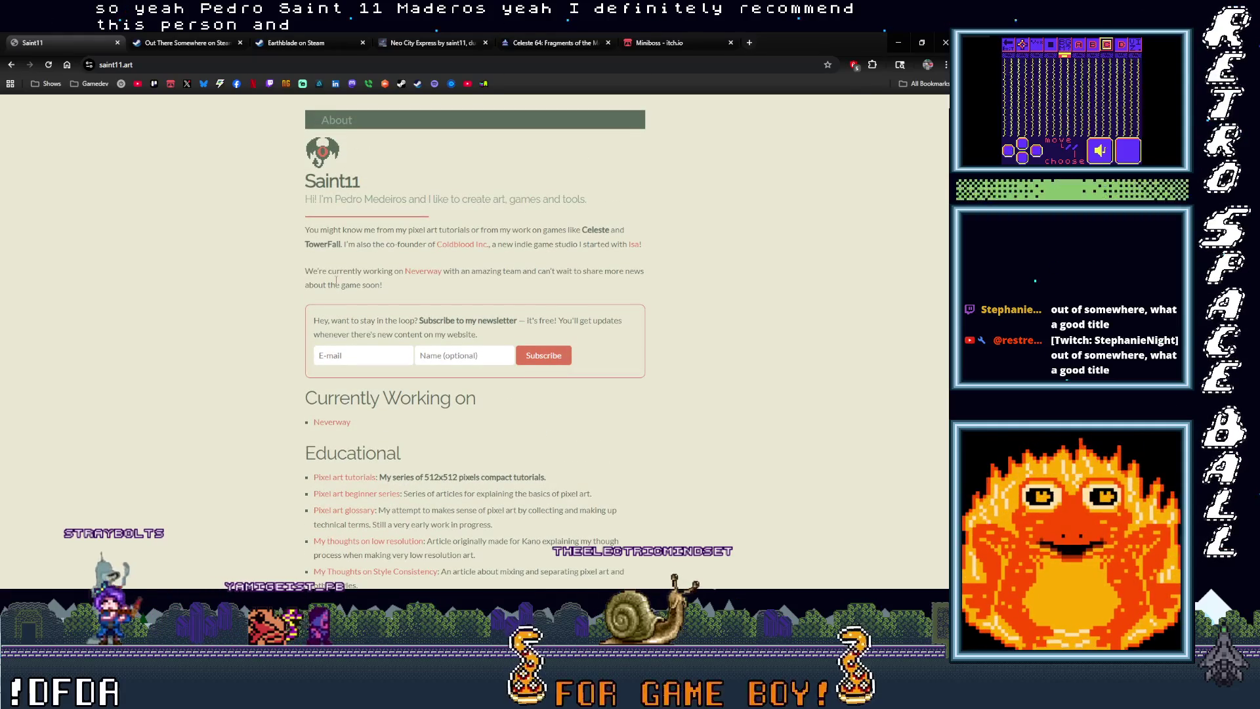
click(370, 484)
scroll(623, 475, down, 10)
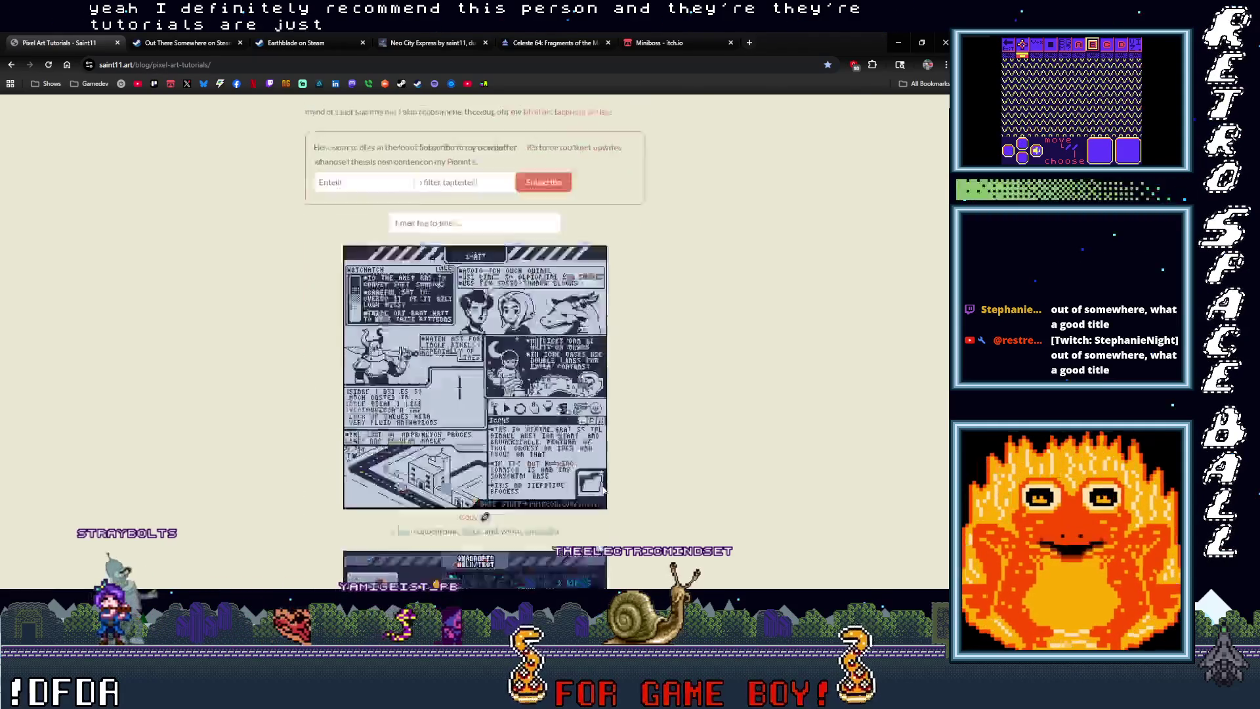
Step: Scroll down through the first pixel art tutorial sheets
scroll(623, 475, down, 15)
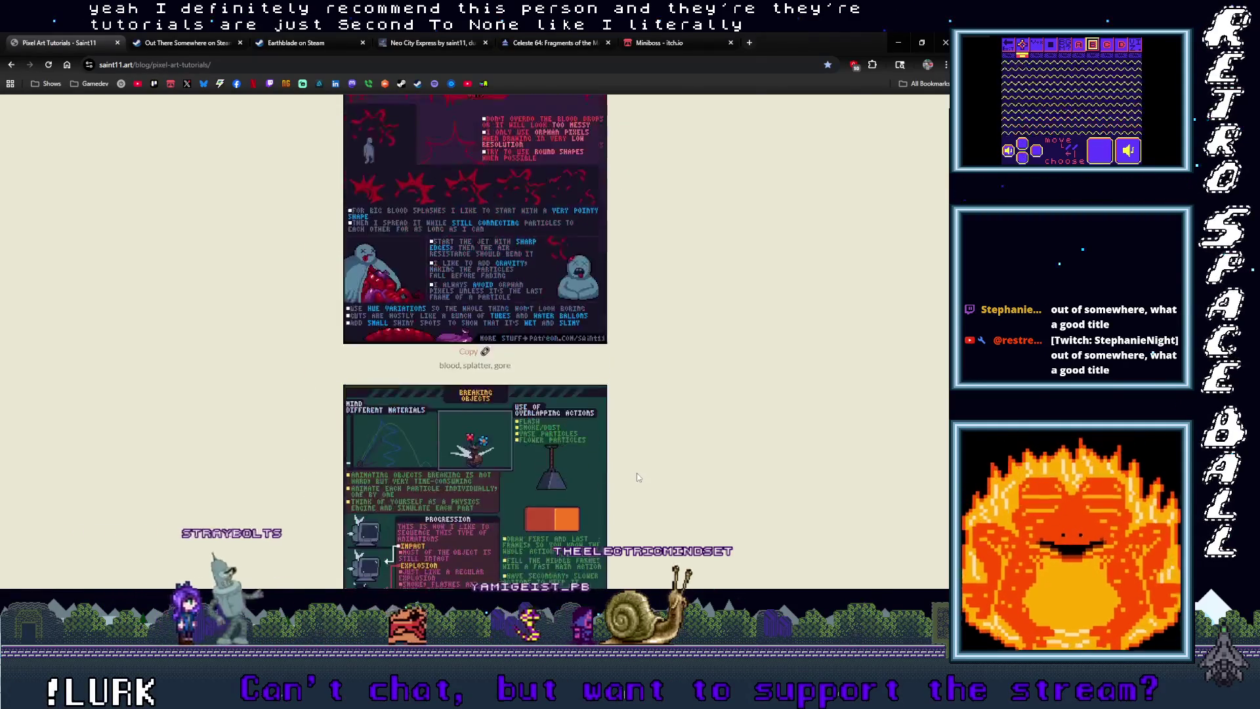
scroll(644, 472, down, 2)
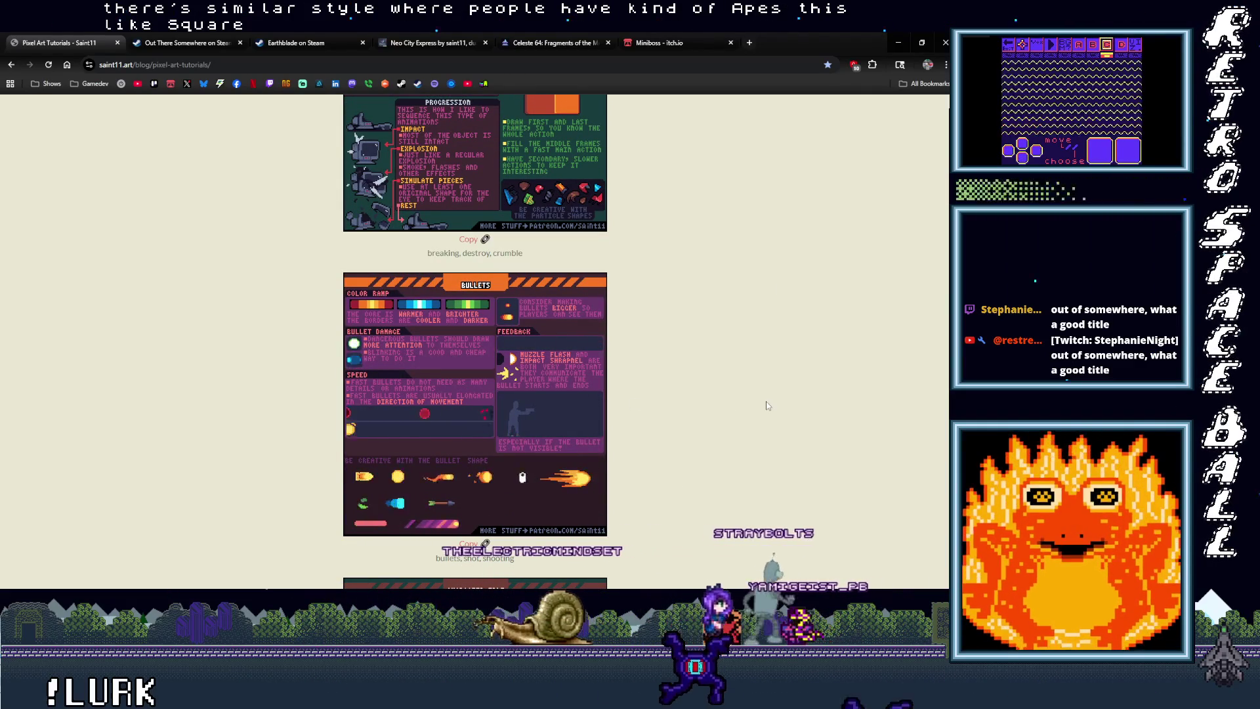
scroll(741, 402, down, 10)
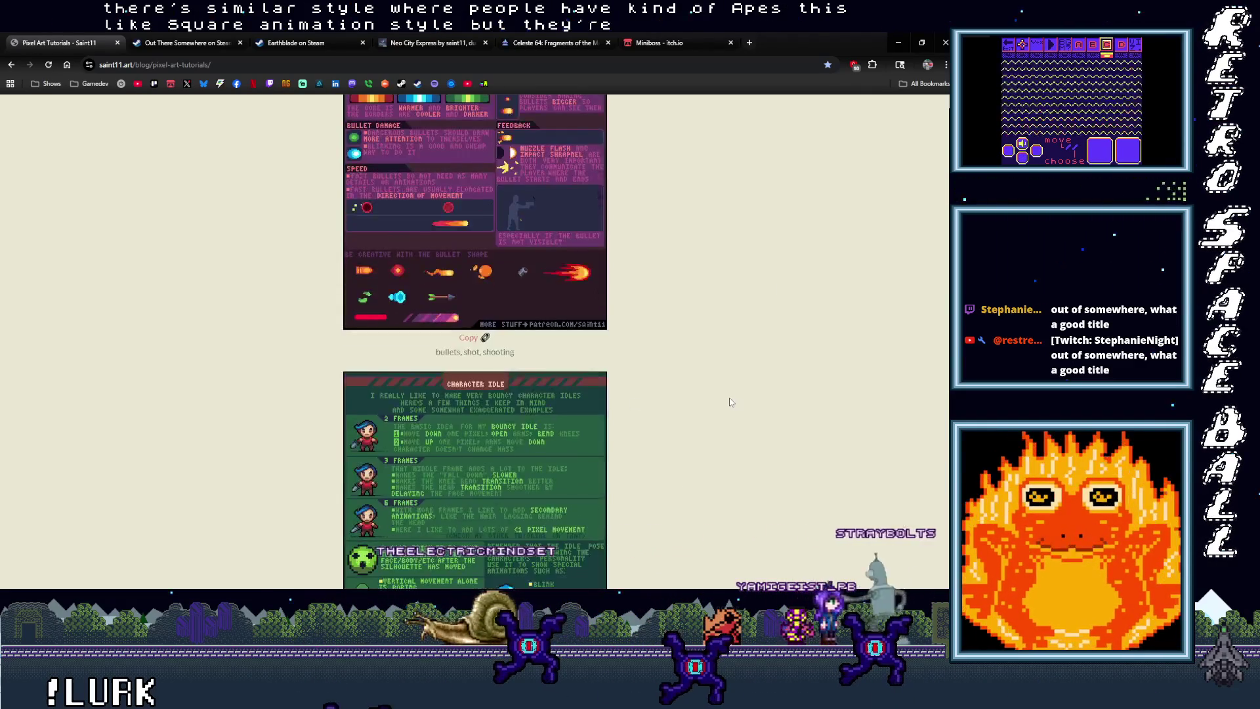
scroll(729, 402, down, 4)
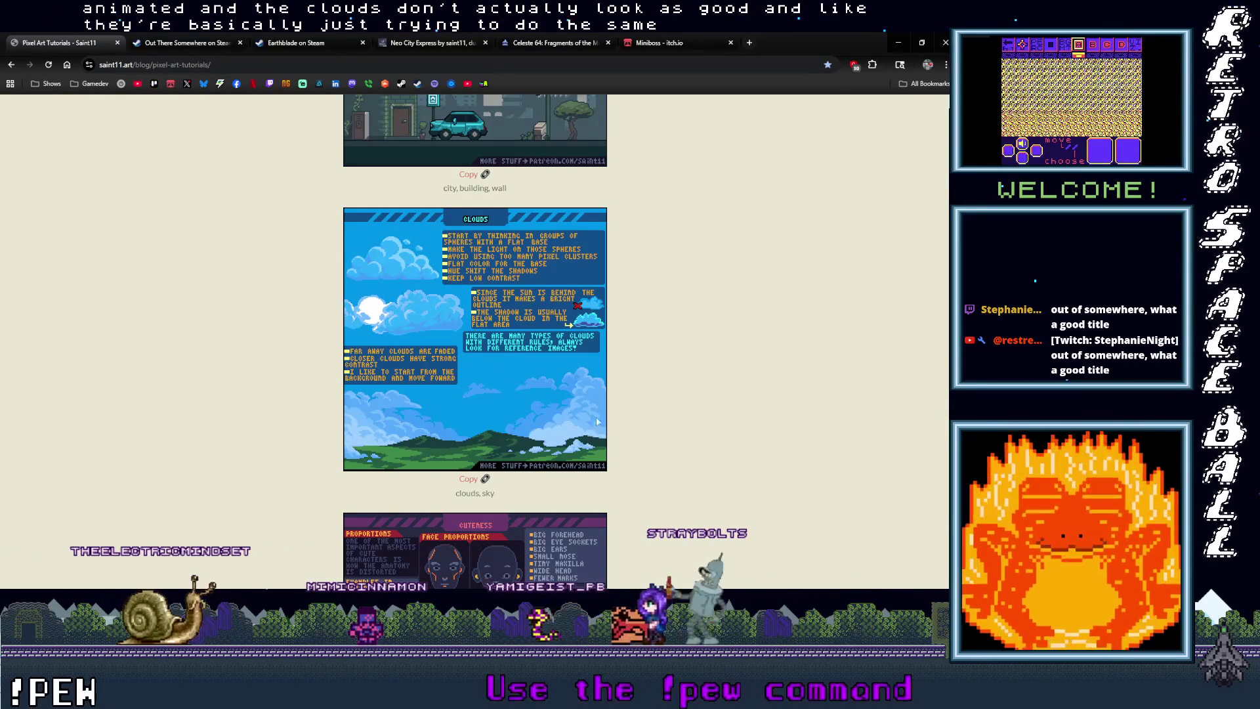
scroll(591, 423, down, 4)
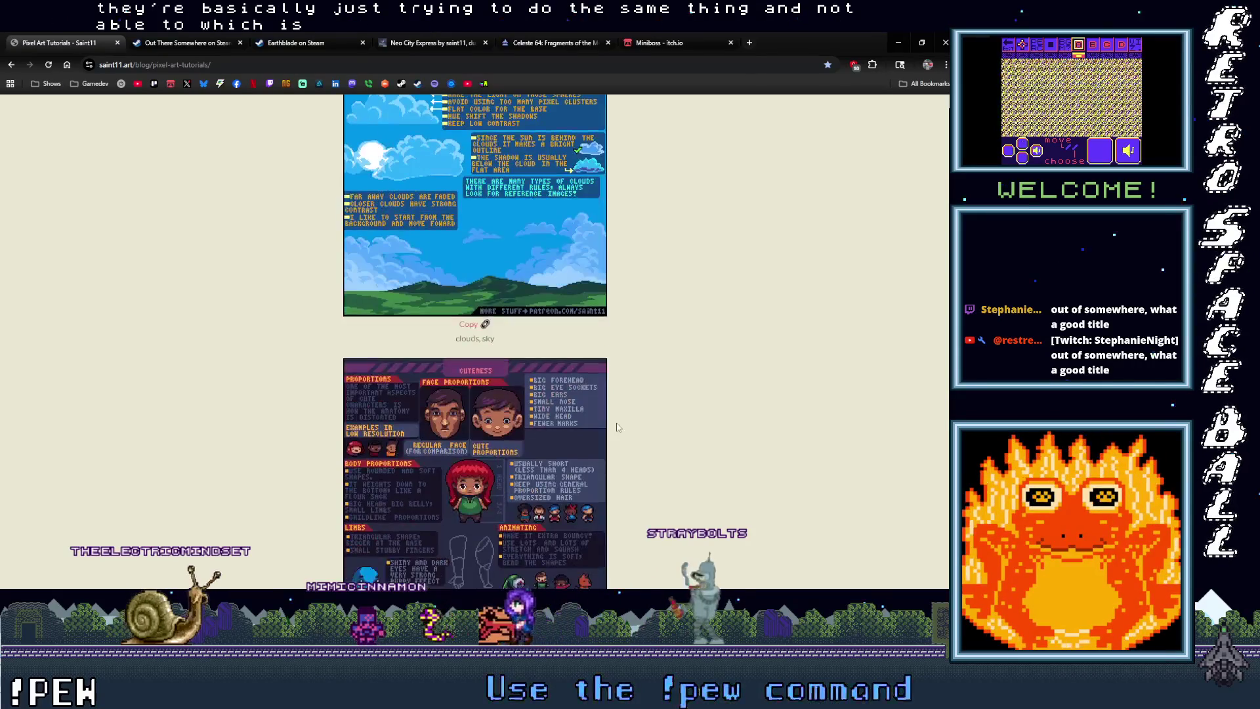
scroll(617, 427, down, 1)
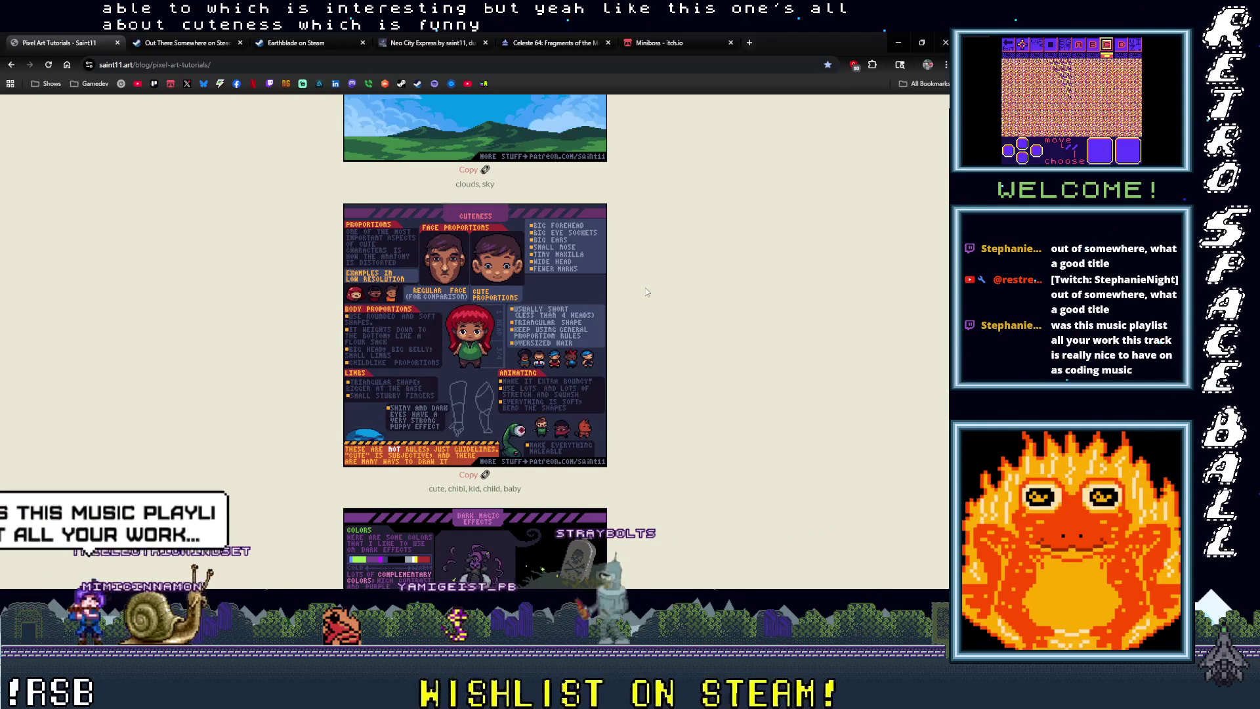
scroll(646, 291, down, 1)
Step: Scroll further through the tutorial sheets, then back up toward the tag filter box
scroll(646, 291, down, 3)
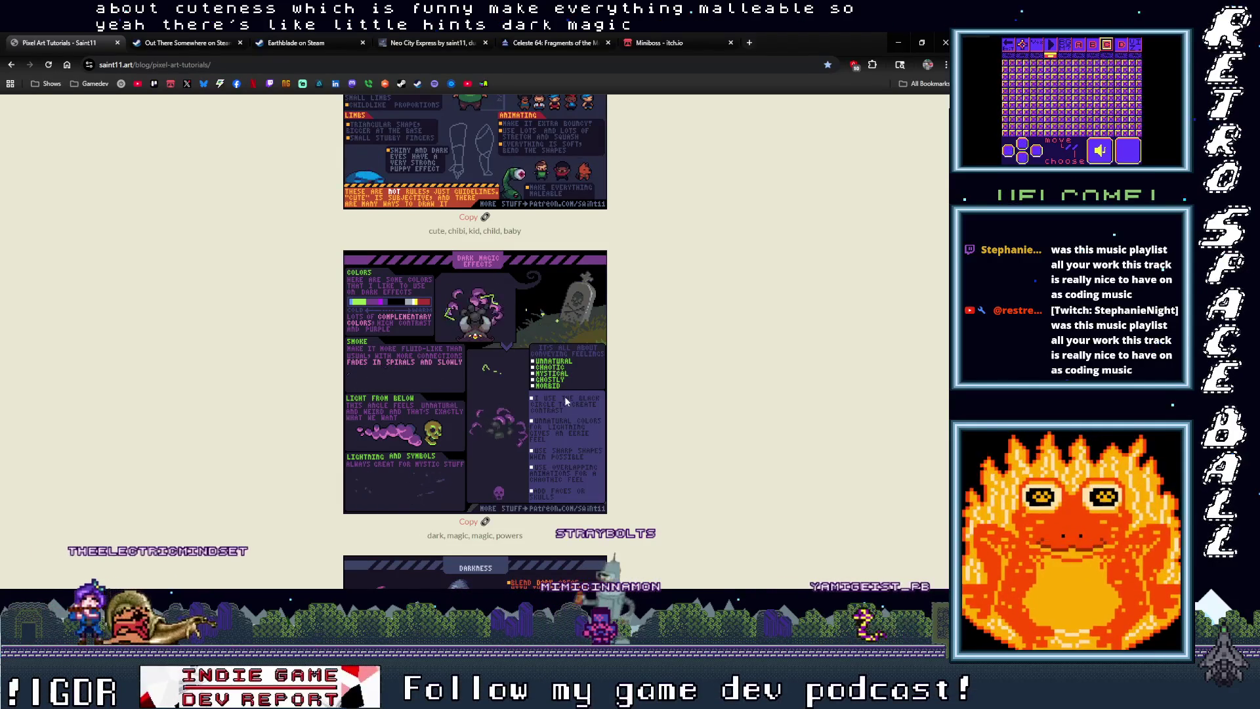
scroll(565, 400, down, 6)
scroll(595, 407, down, 4)
scroll(595, 407, down, 2)
scroll(475, 341, down, 15)
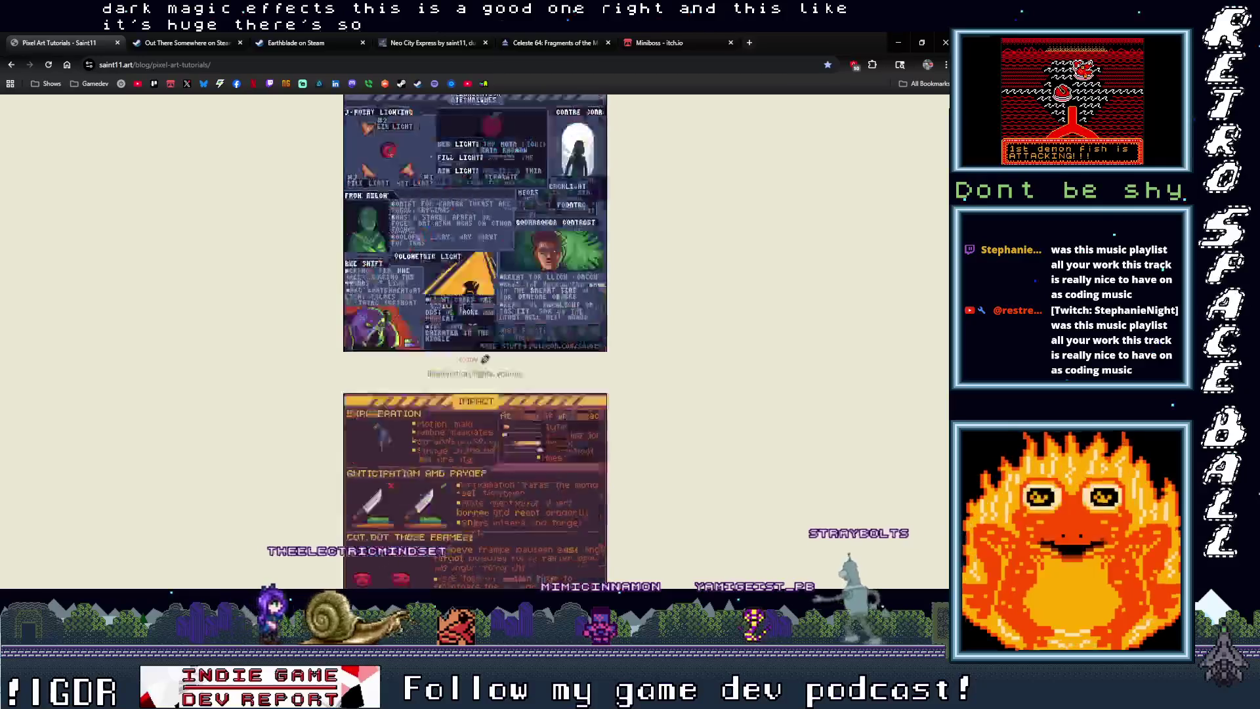
scroll(945, 369, down, 20)
scroll(944, 369, up, 20)
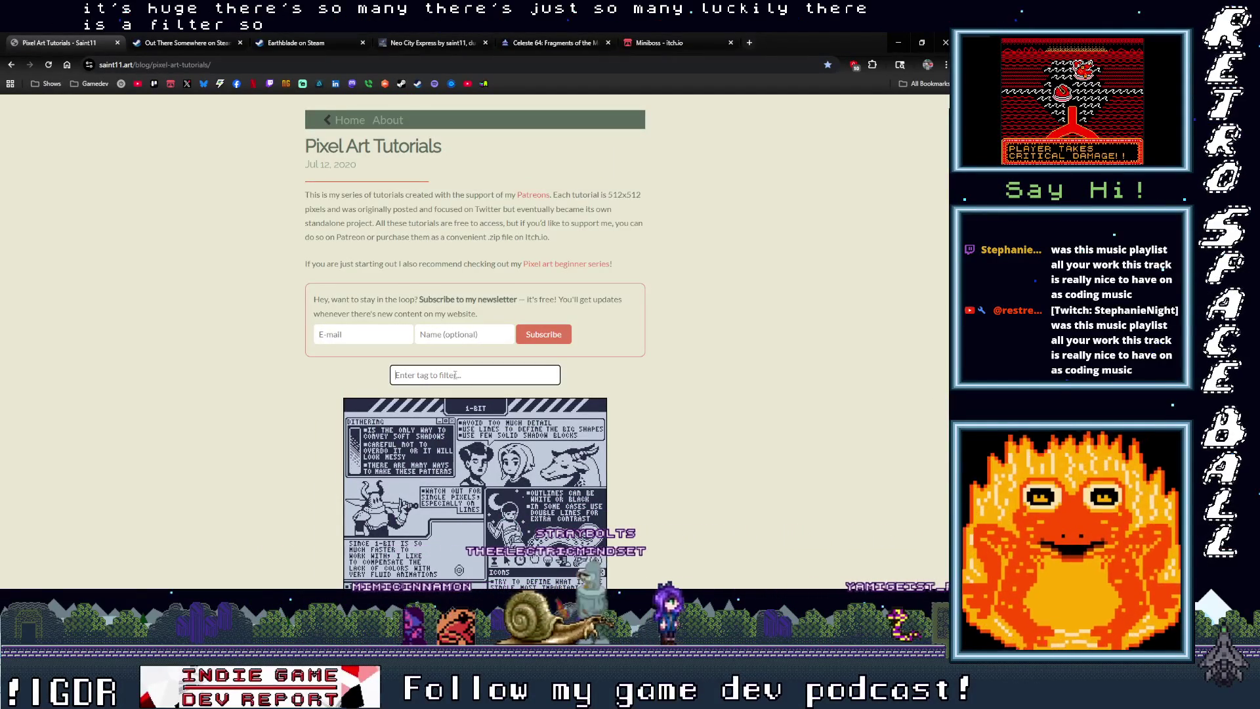
Step: Finish the 'metal' tag filter, then replace it with 'gem' and clear it
text(metal)
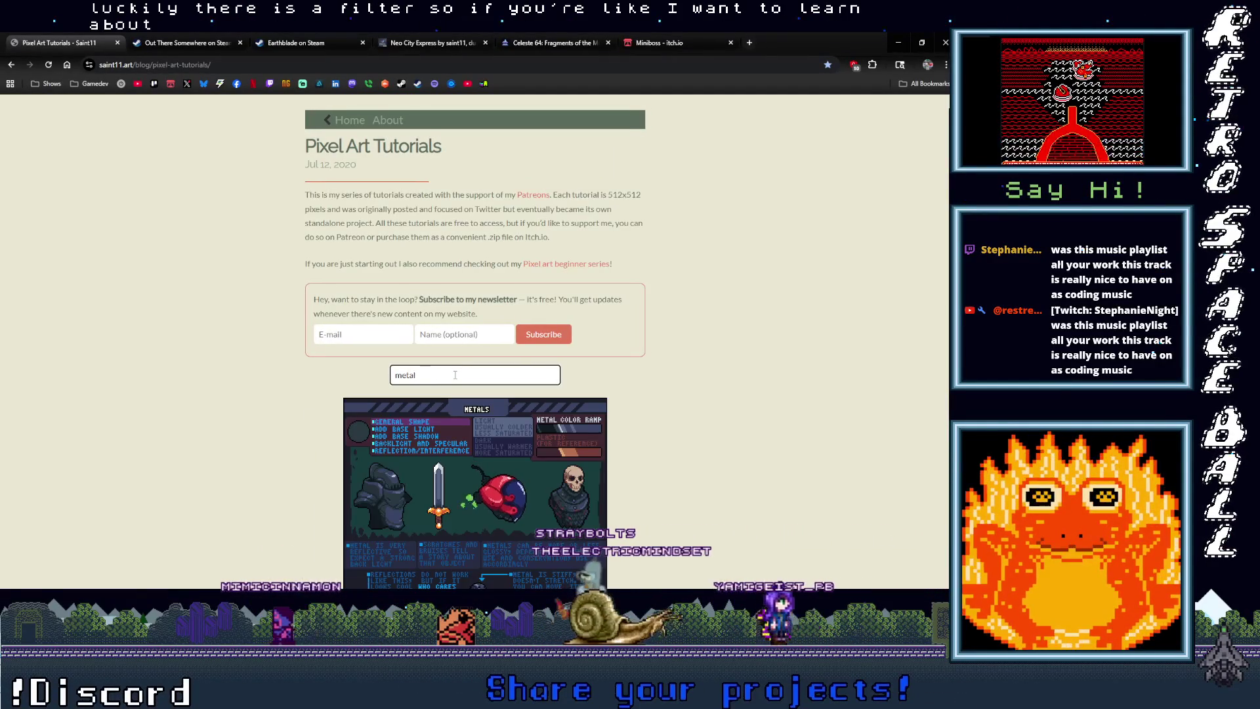
scroll(729, 453, down, 3)
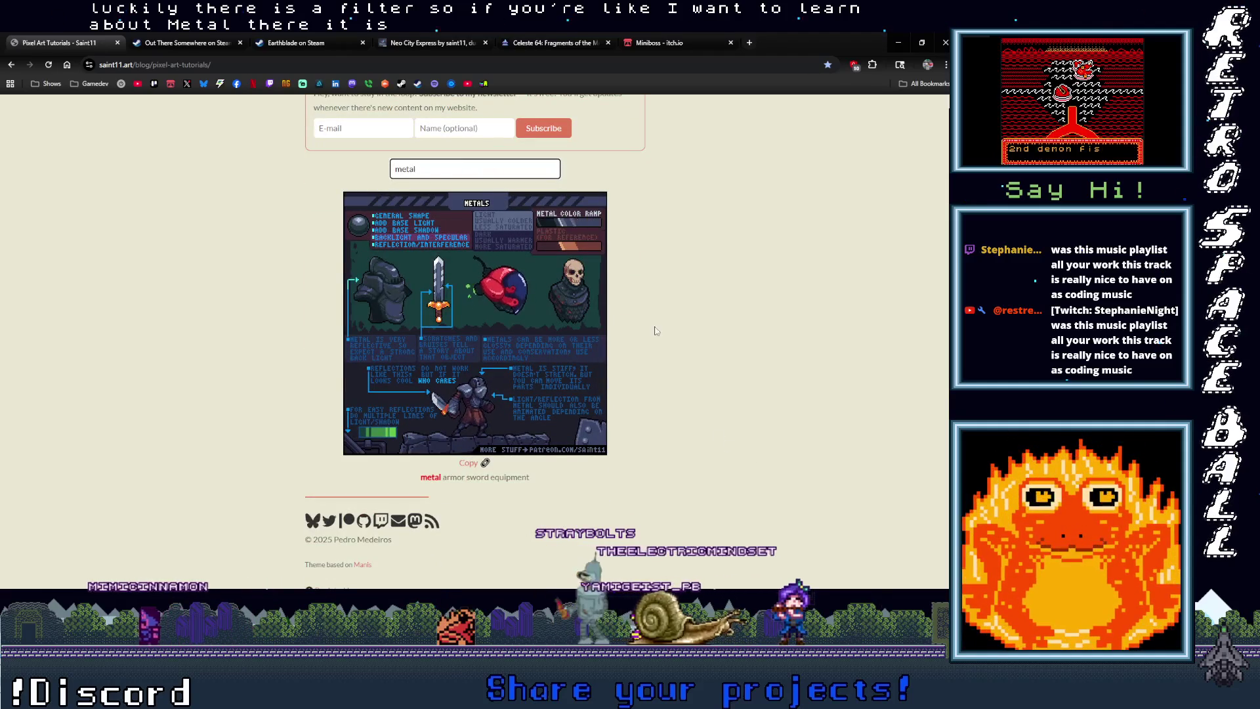
double_click(441, 174)
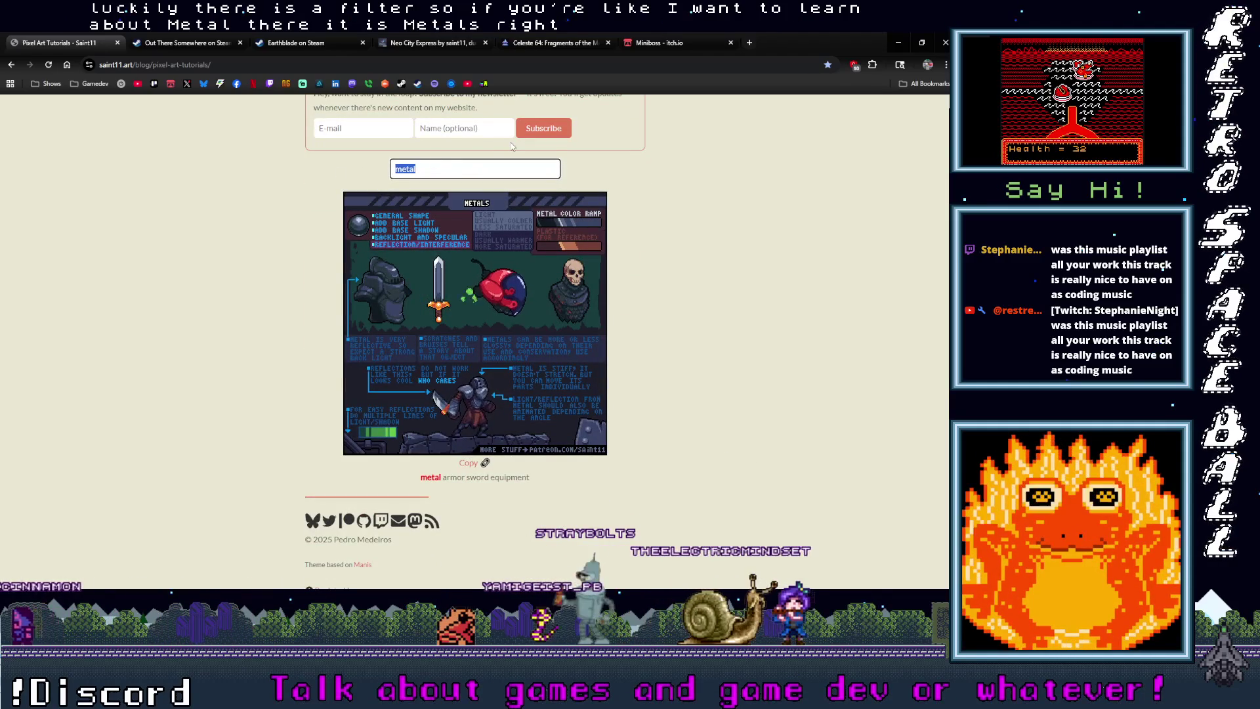
text(aem)
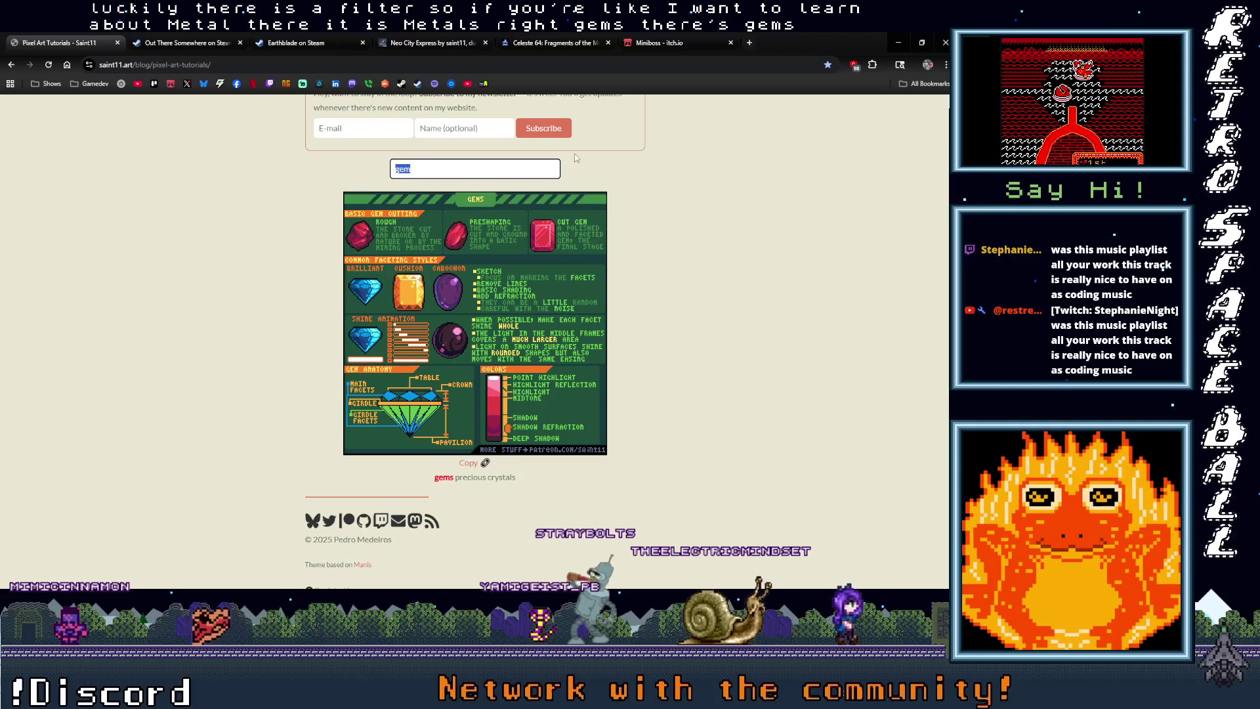
key(BackSpace)
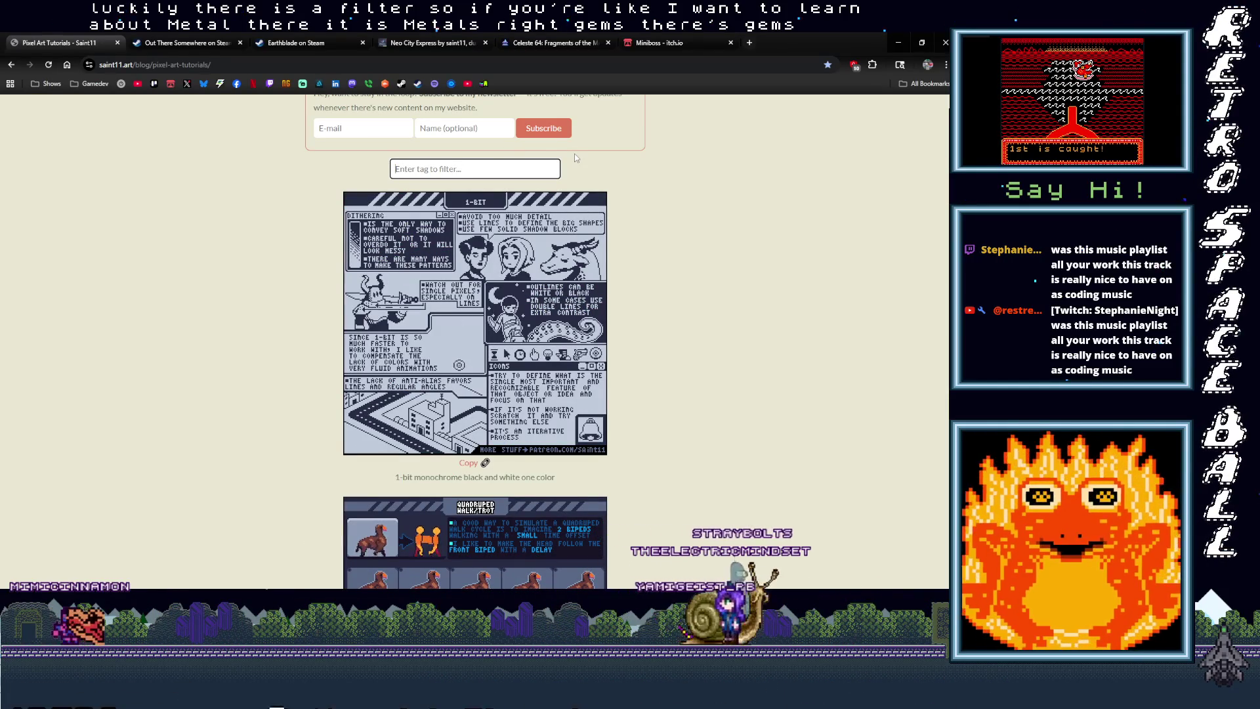
Step: Try the 'space' and 'machine' tag filters, then empty the filter box
text(space)
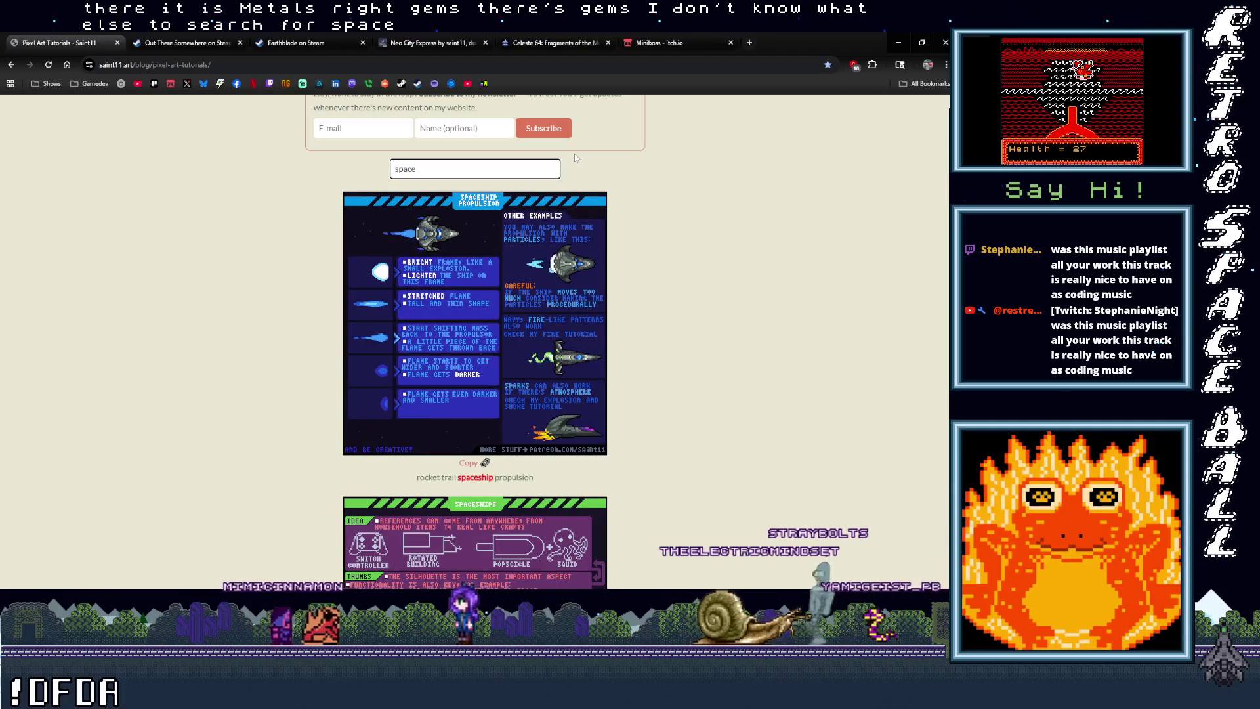
scroll(633, 262, down, 5)
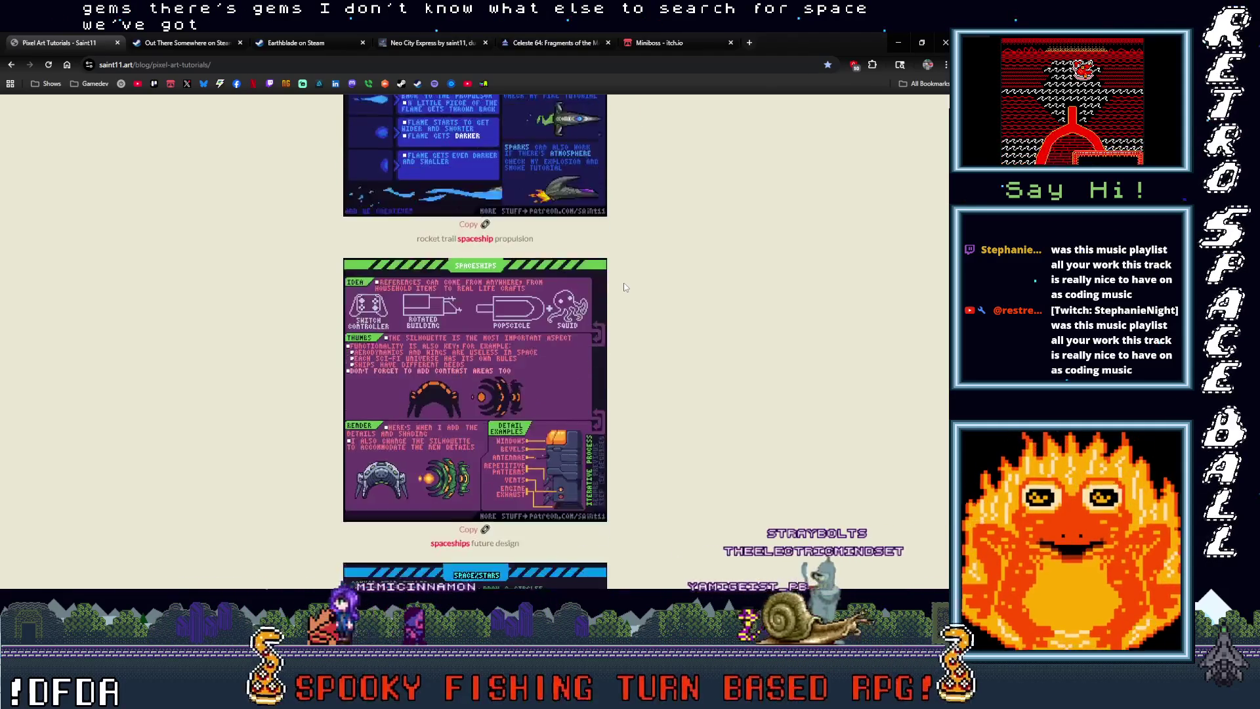
scroll(625, 287, down, 3)
scroll(630, 290, down, 2)
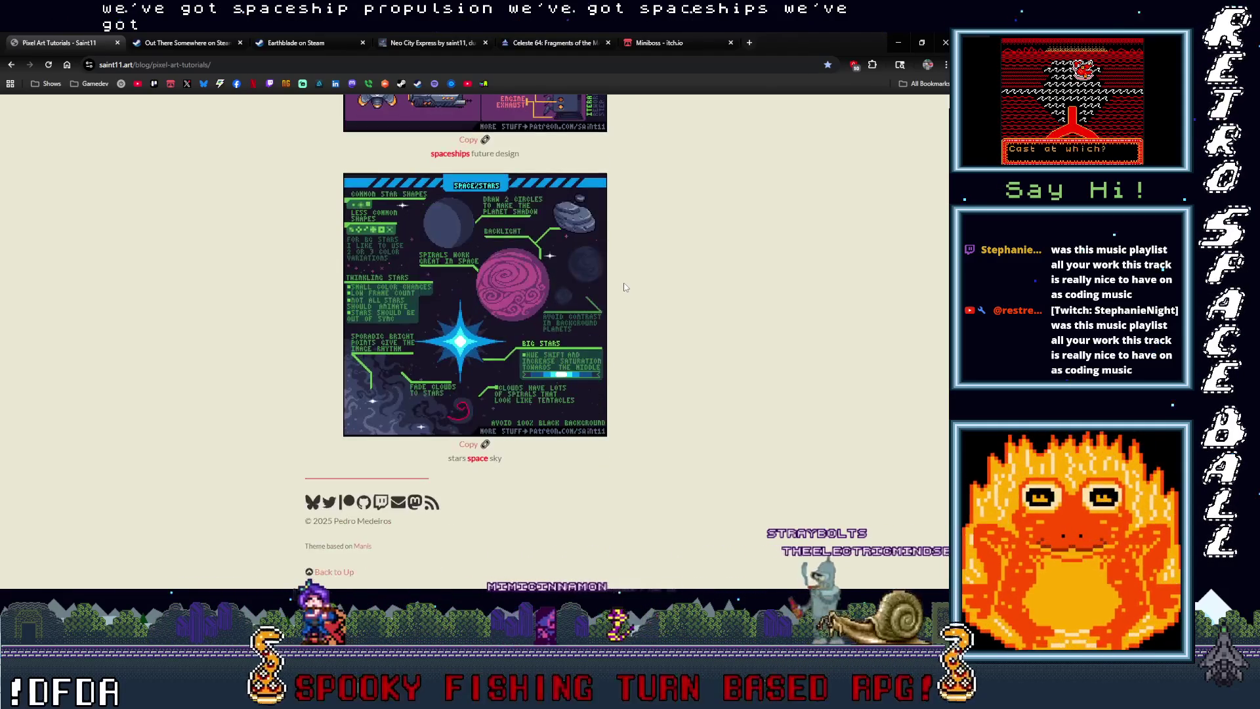
scroll(632, 292, up, 12)
text(train)
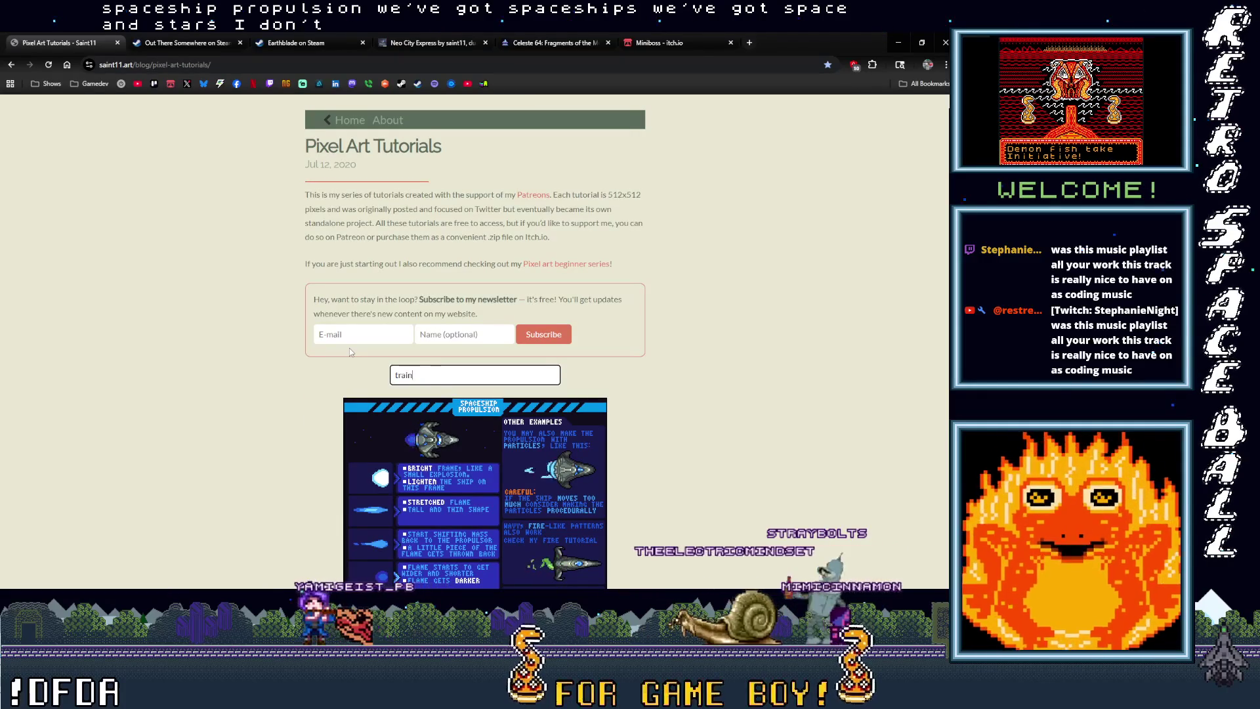
key(BackSpace)
key(BackSpace)
key(BackSpace)
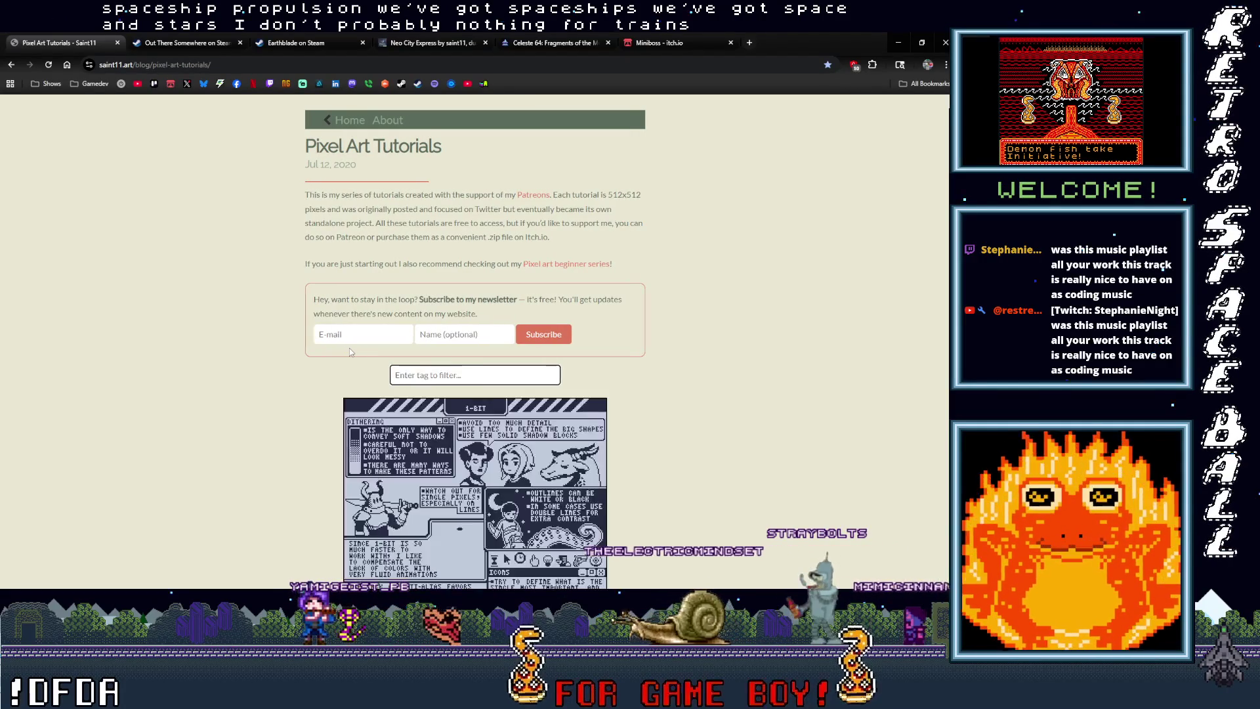
text(machine)
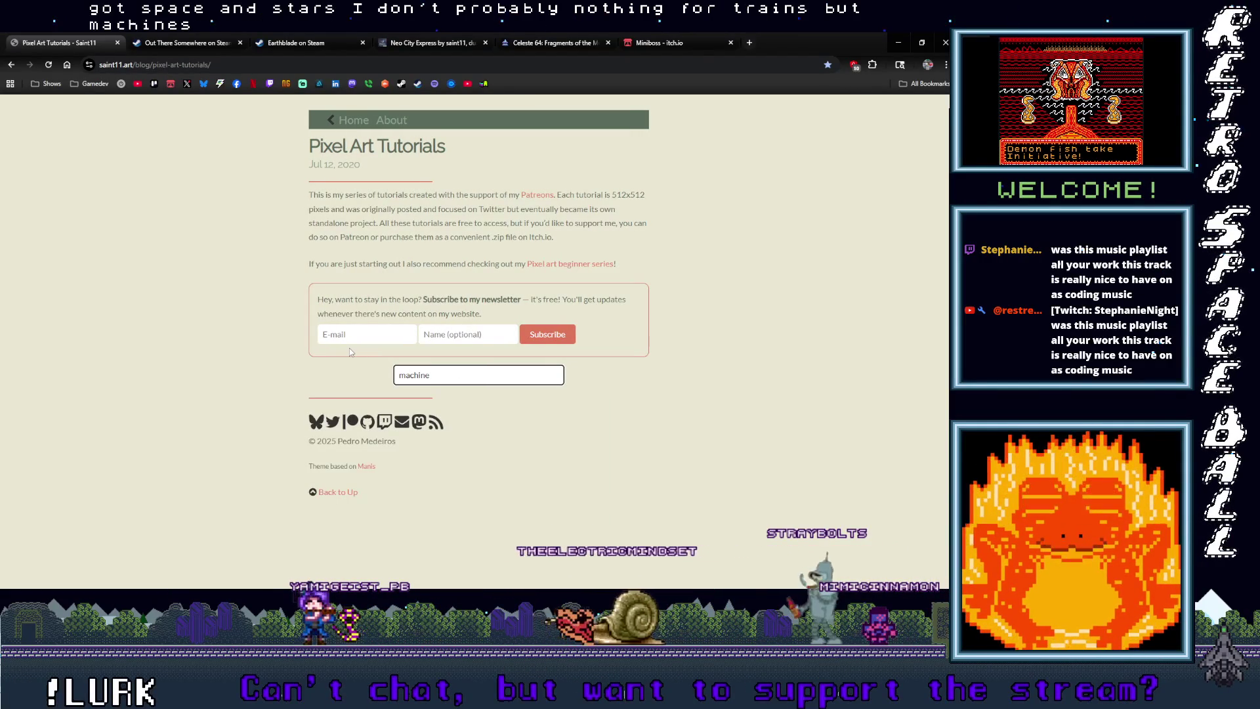
text(bot)
key(BackSpace)
key(BackSpace)
key(BackSpace)
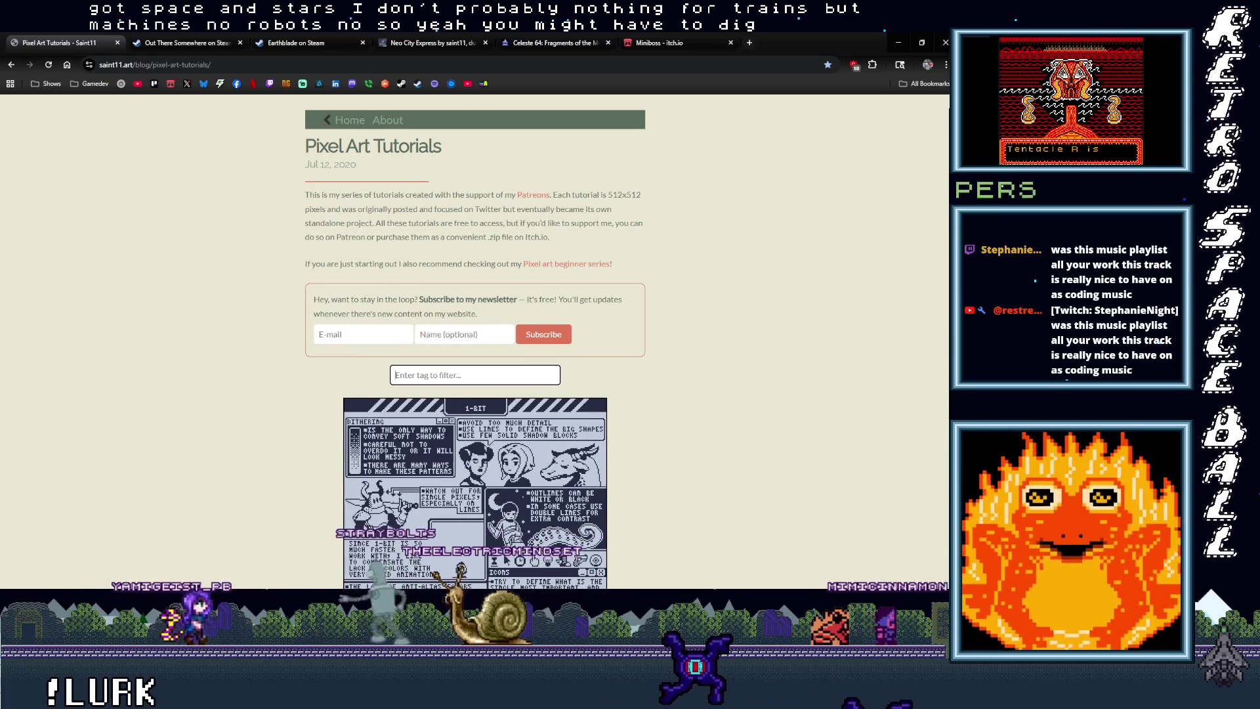
Step: Scroll the tutorials page down until the pipeline process theory sheet appears below the parallax backgrounds sheet
scroll(919, 269, down, 20)
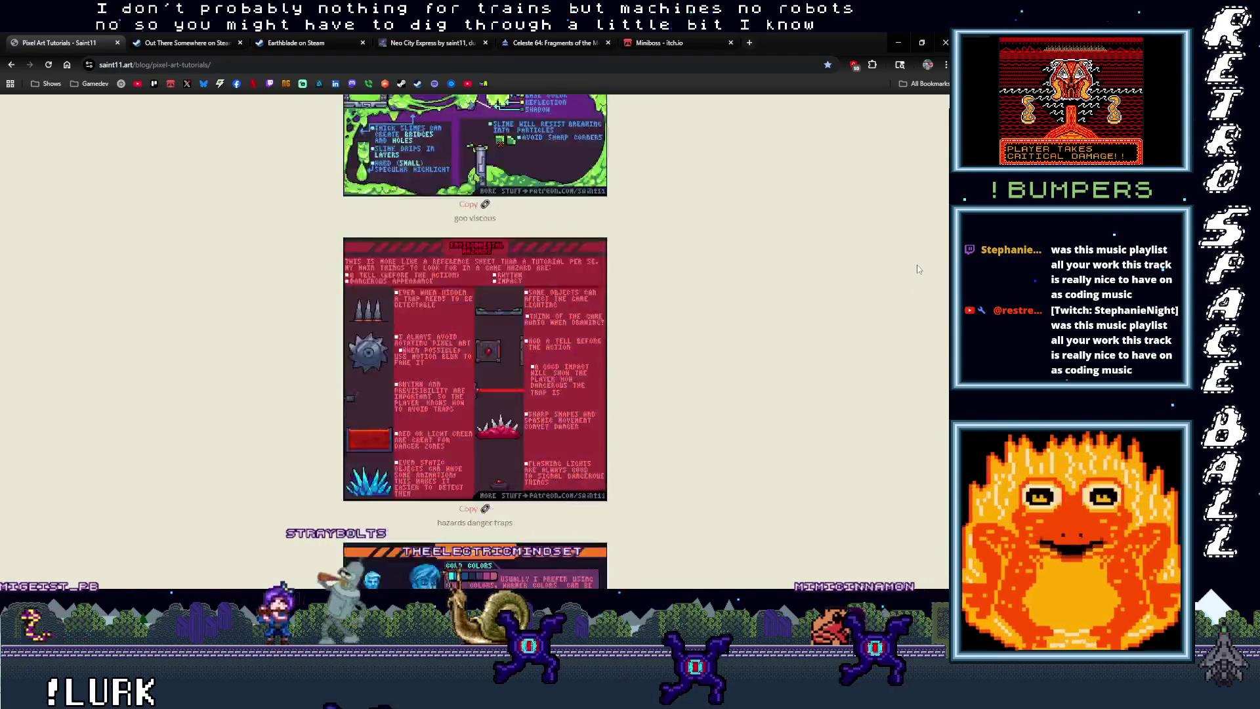
scroll(919, 269, down, 20)
scroll(919, 303, down, 20)
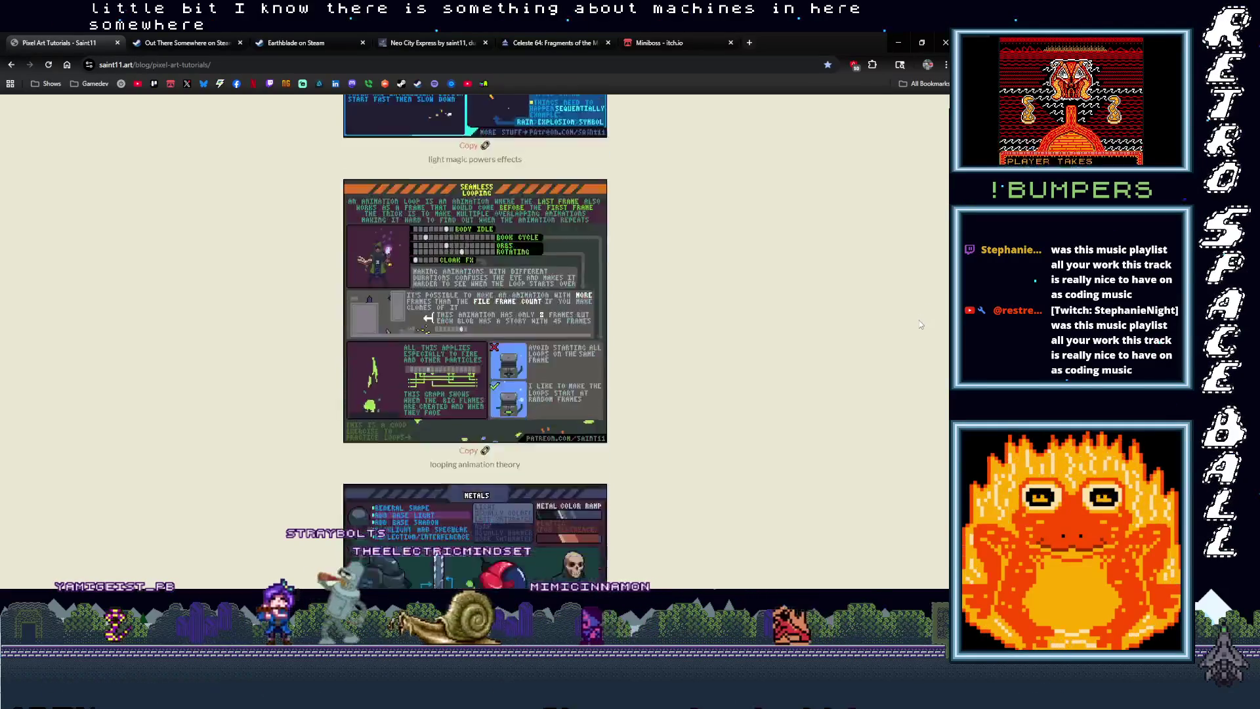
scroll(919, 322, down, 3)
scroll(919, 322, up, 3)
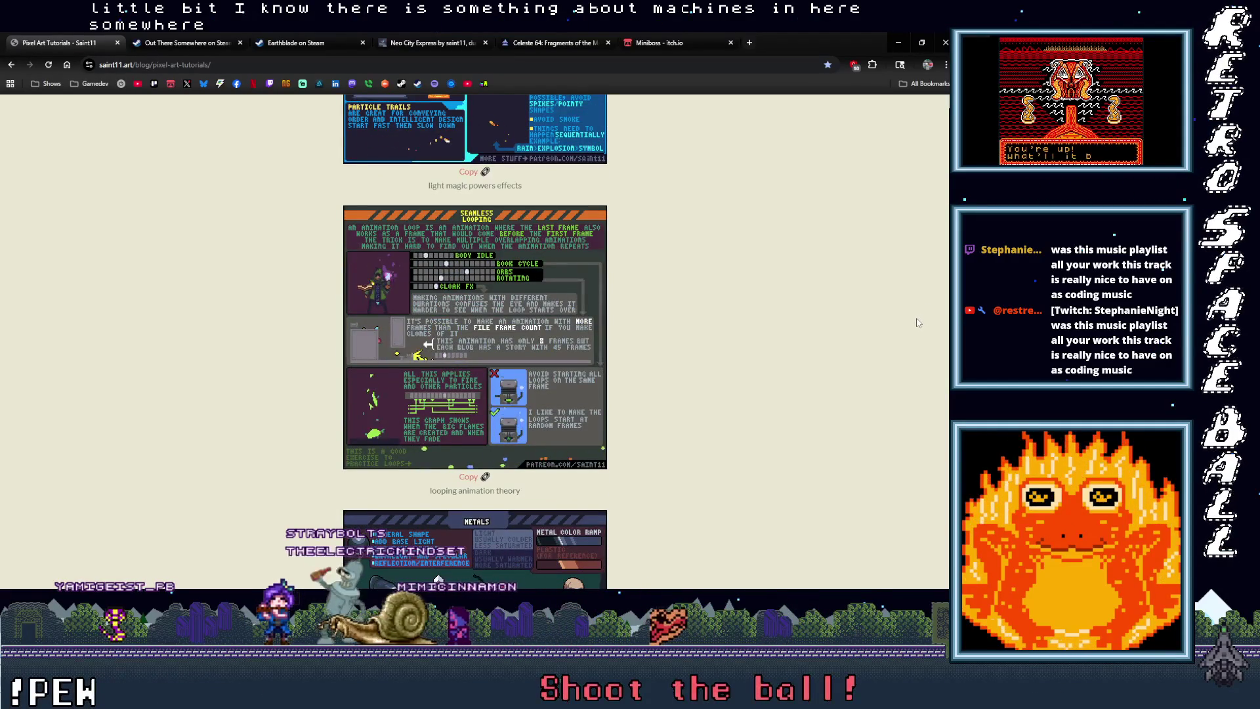
scroll(919, 324, down, 15)
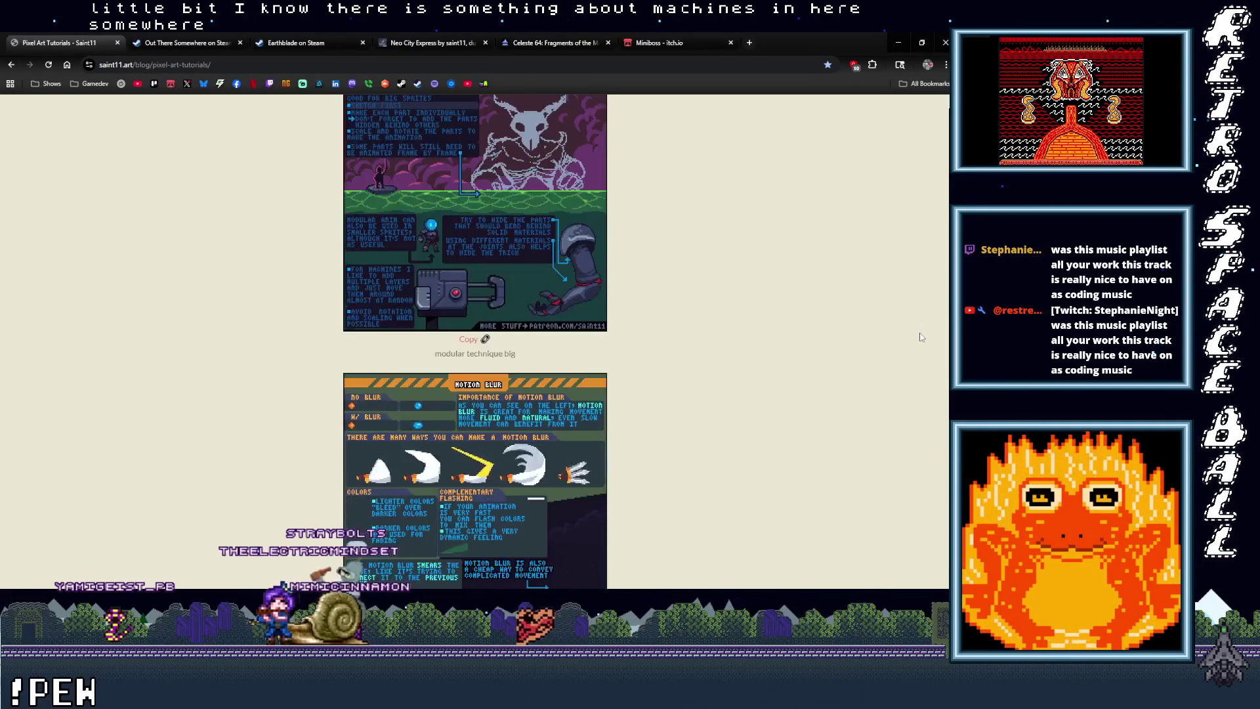
scroll(921, 337, up, 2)
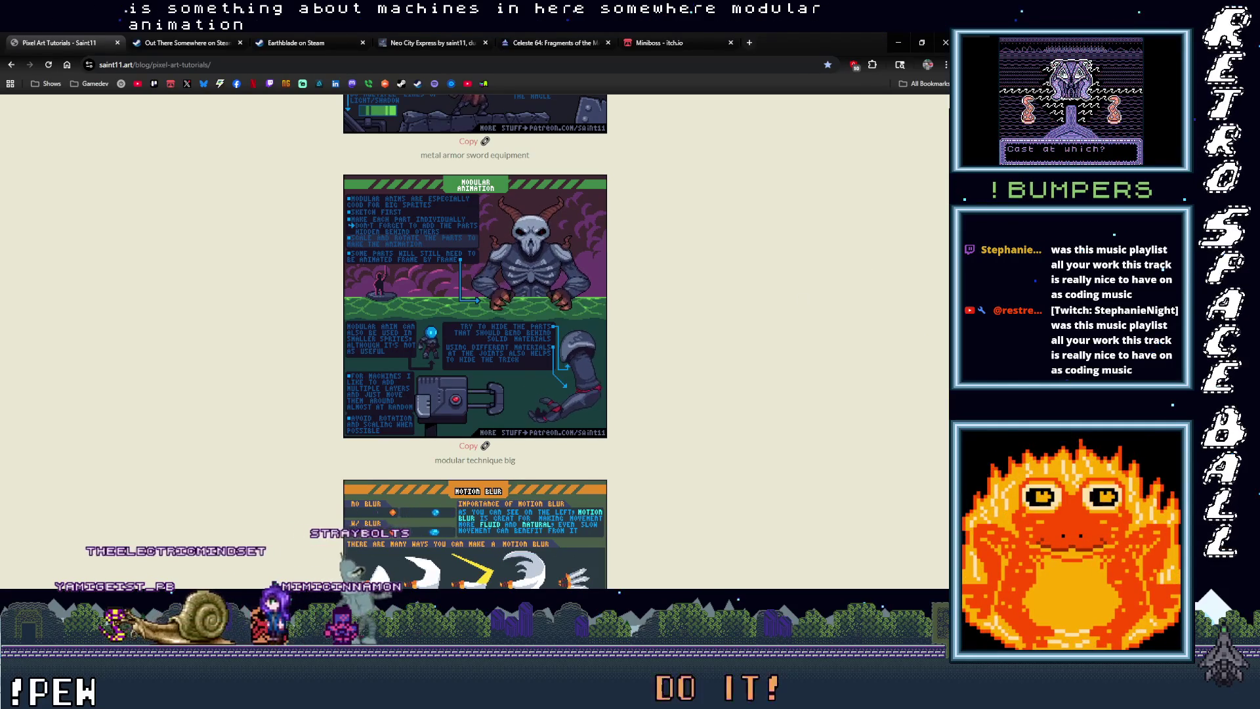
scroll(513, 394, down, 2)
scroll(475, 342, down, 15)
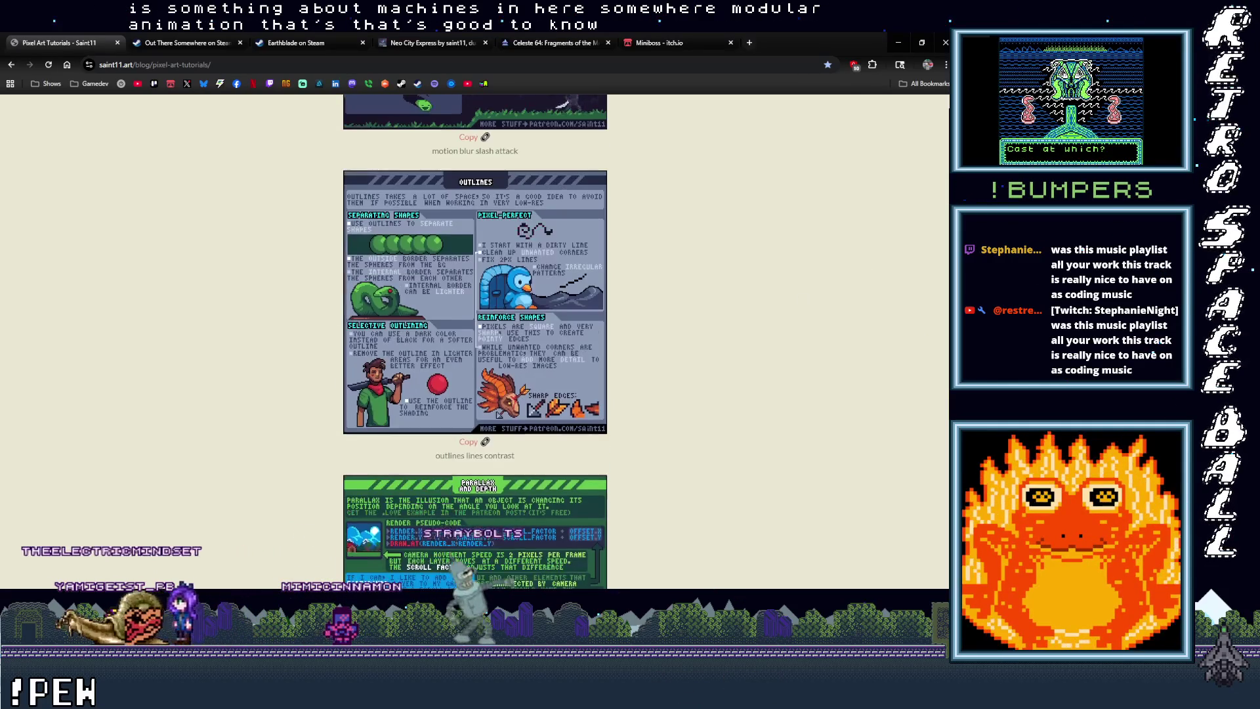
scroll(475, 341, down, 2)
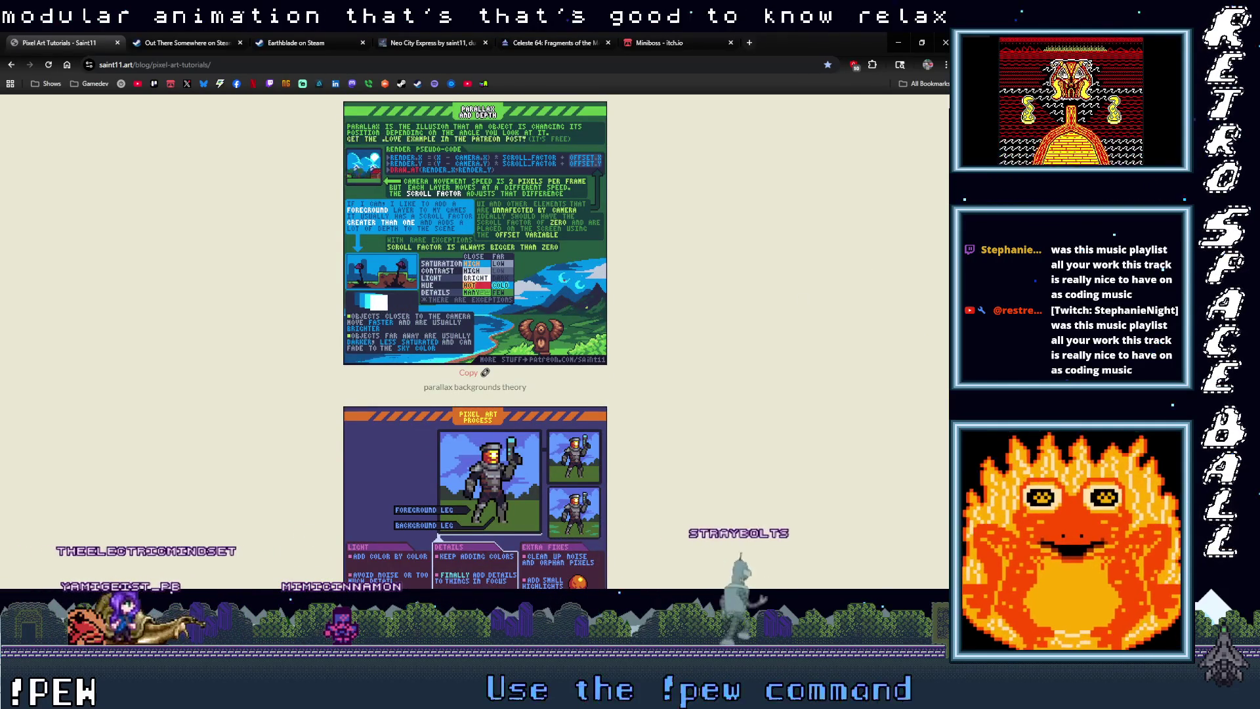
scroll(476, 341, down, 5)
scroll(760, 371, down, 1)
scroll(749, 378, up, 3)
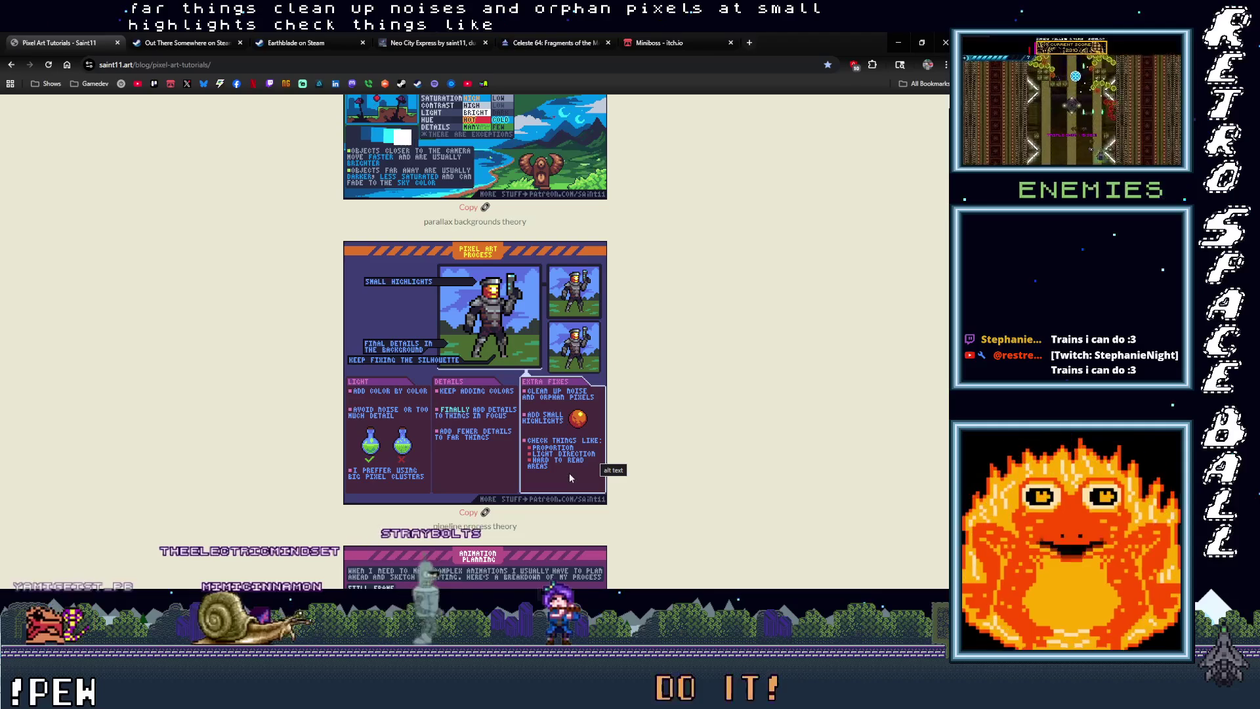
Step: Scroll past the portrait, rock, ruins and human run cycle sheets until the sand desert sheet is fully visible
scroll(521, 445, down, 1)
scroll(520, 447, down, 3)
scroll(515, 447, up, 4)
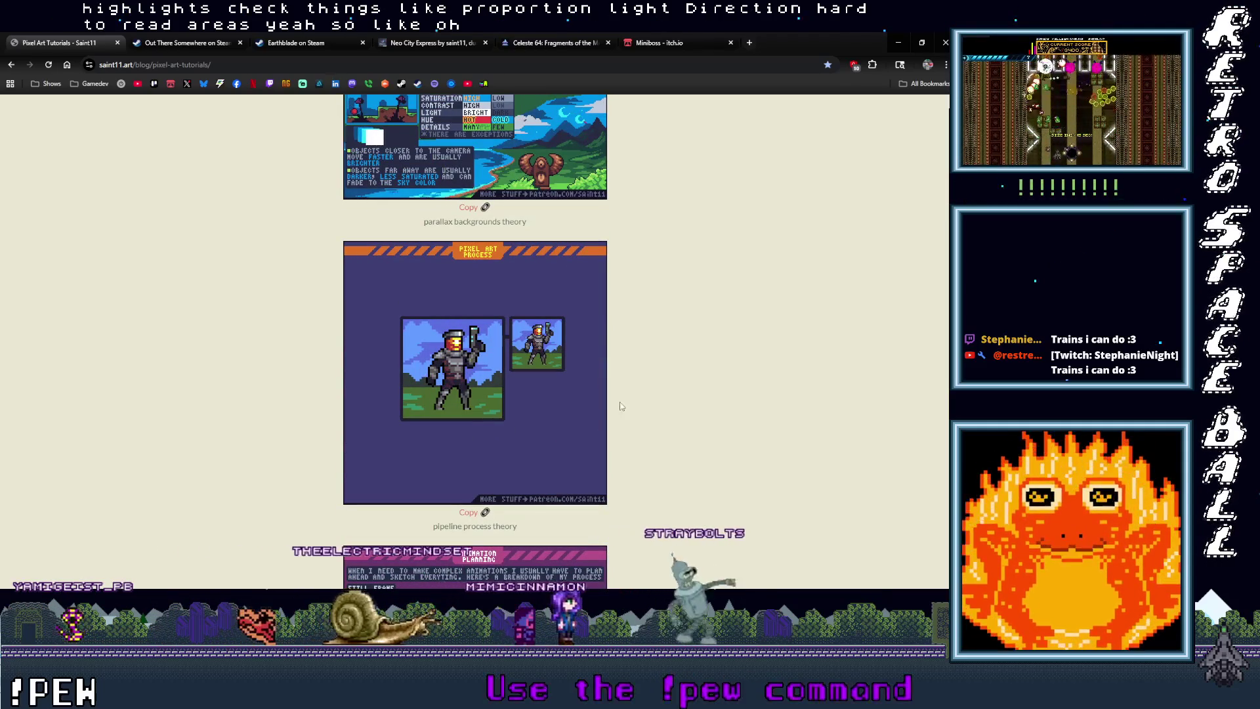
scroll(585, 432, down, 4)
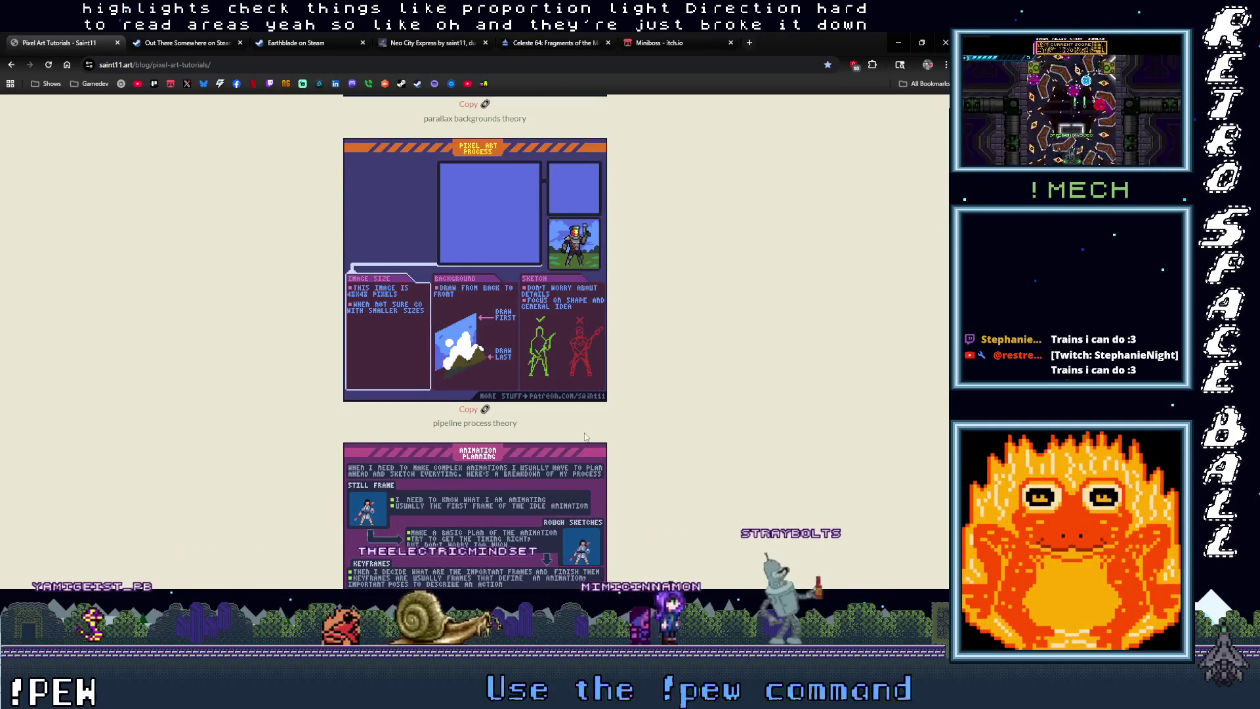
scroll(581, 438, down, 1)
scroll(581, 437, down, 3)
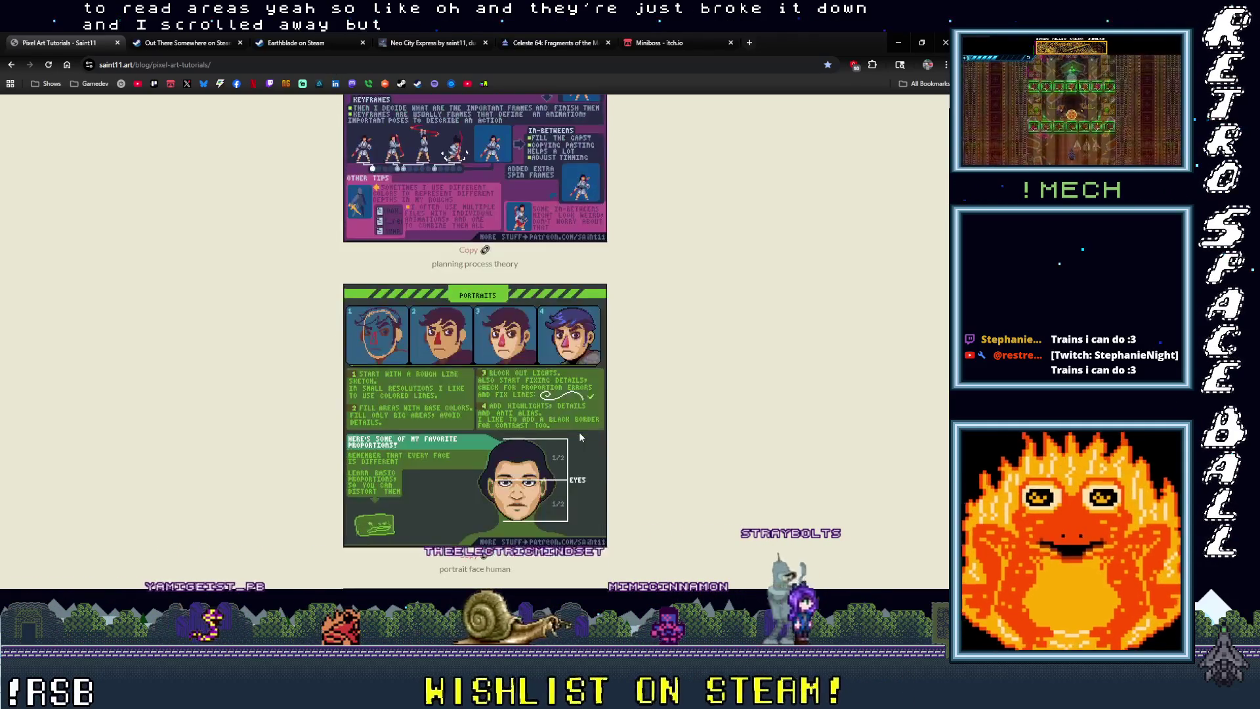
scroll(580, 437, down, 1)
scroll(580, 436, down, 7)
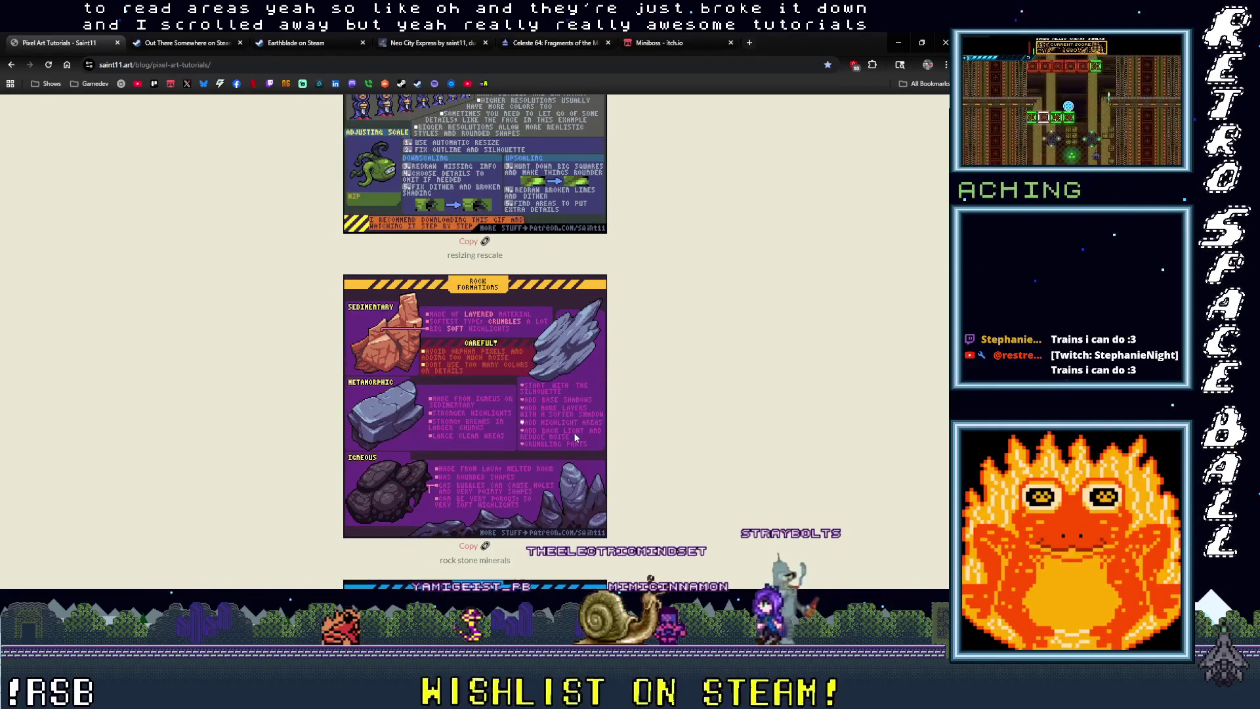
scroll(578, 438, down, 1)
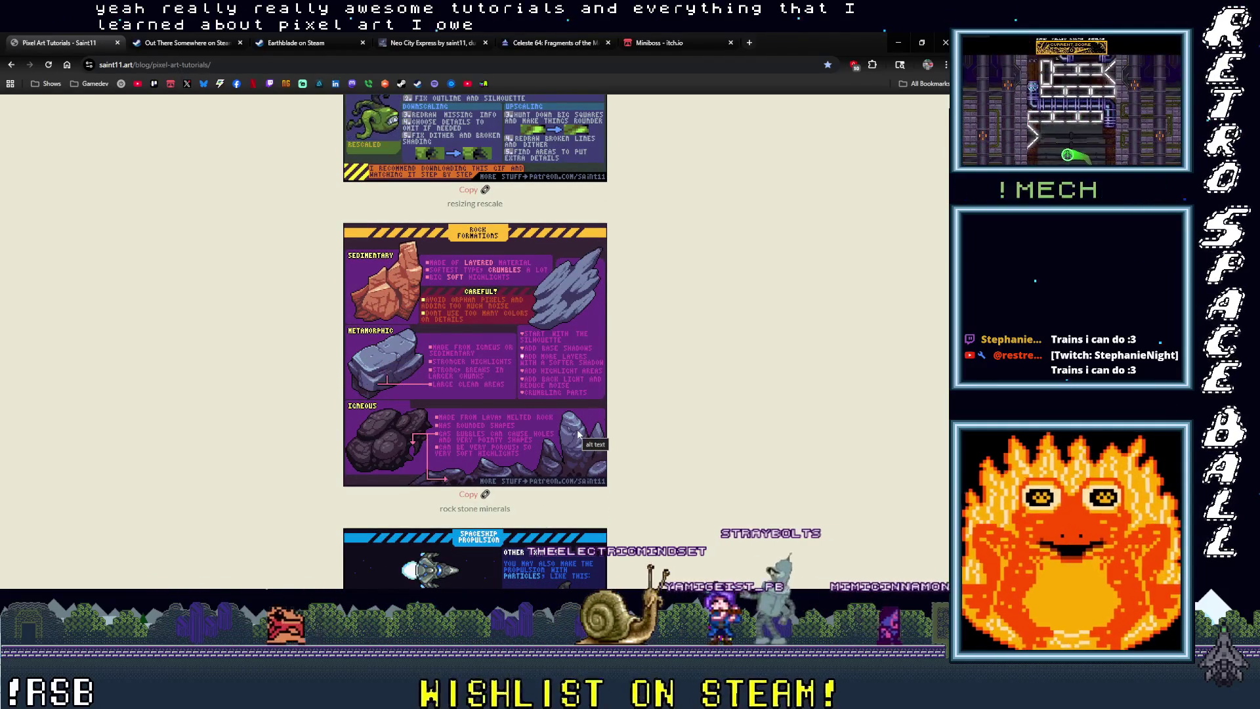
scroll(578, 434, down, 9)
scroll(578, 433, down, 1)
scroll(579, 433, down, 2)
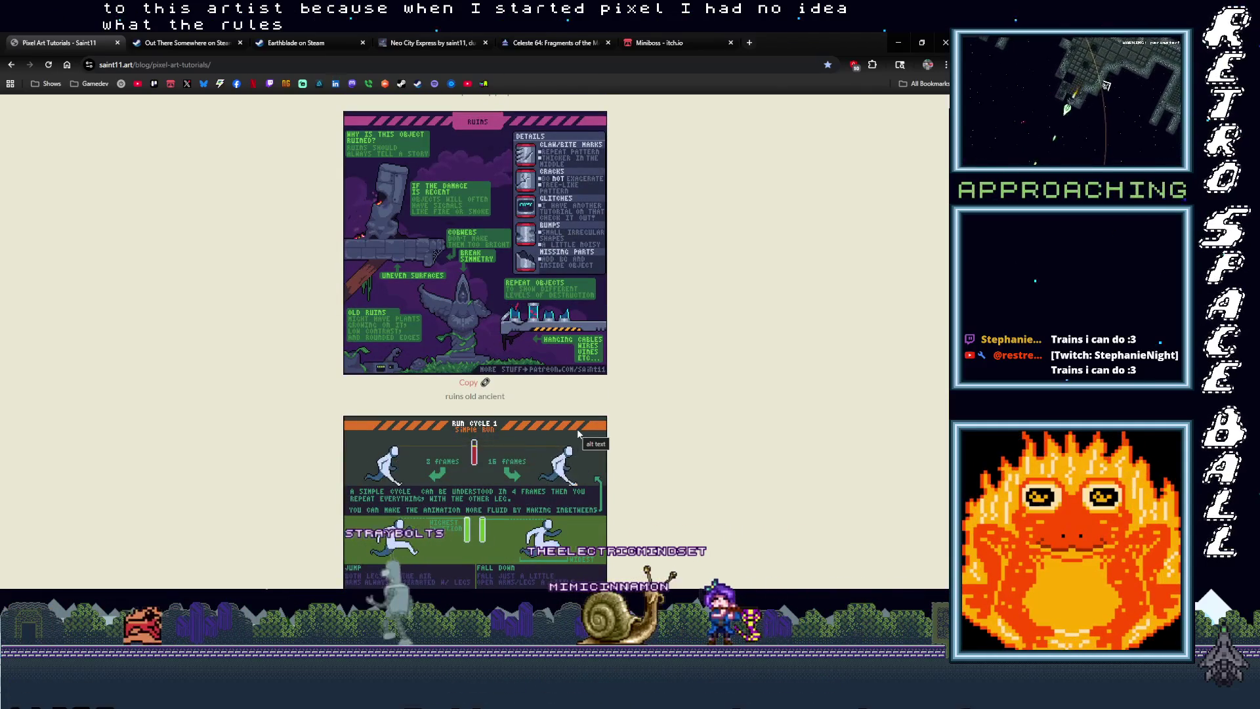
scroll(577, 428, down, 1)
scroll(578, 433, down, 1)
scroll(578, 434, down, 2)
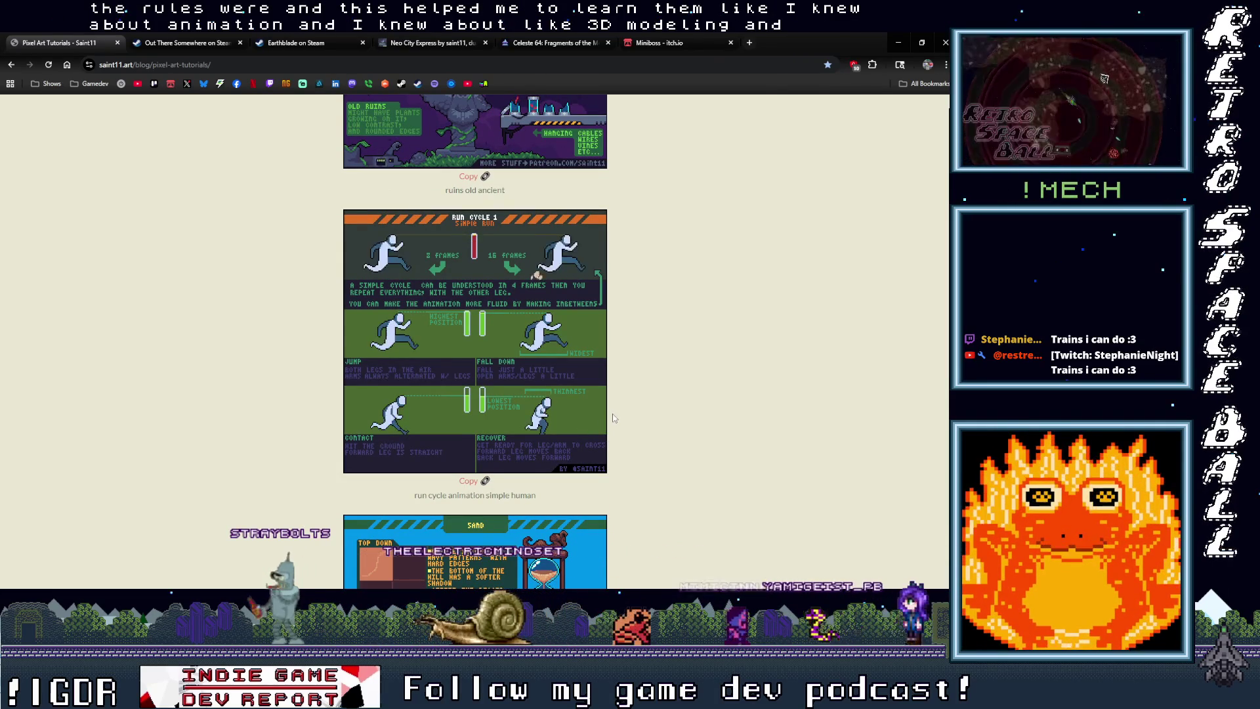
scroll(612, 416, down, 2)
scroll(613, 418, down, 2)
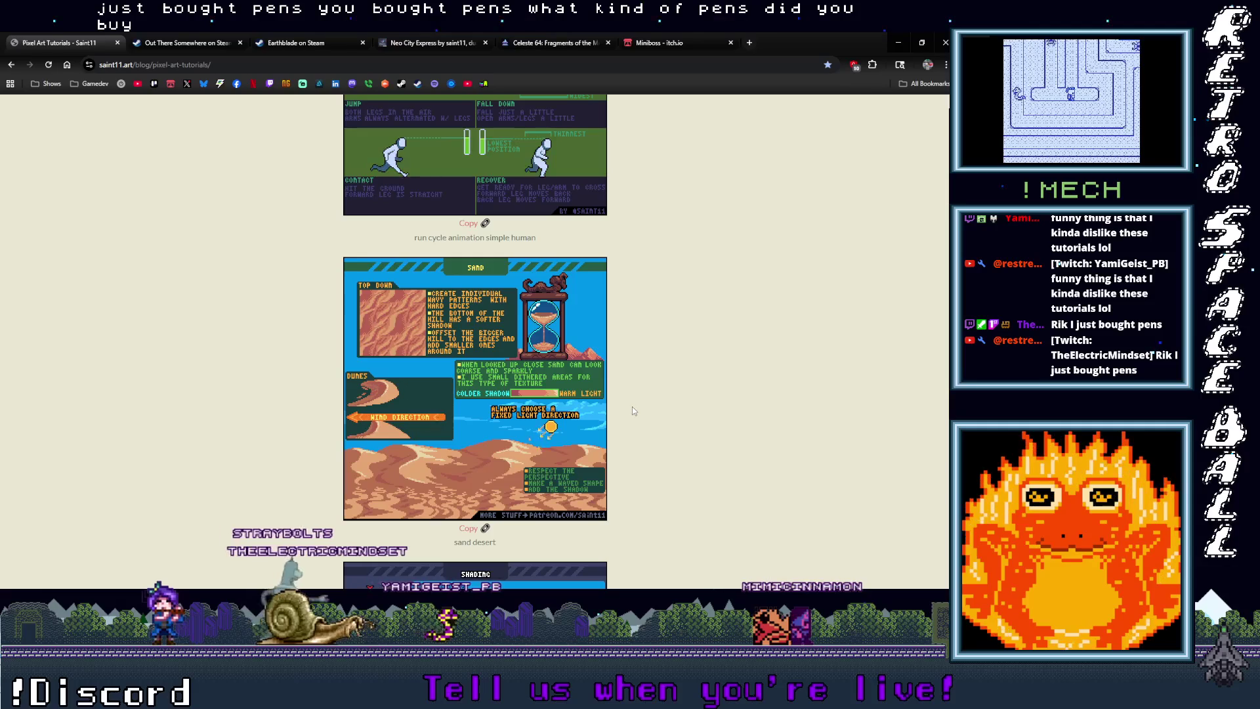
Step: Scroll on past the shading, skulls, subpixel movement and swords sheets toward the machines and weird tech sheet
scroll(634, 410, down, 3)
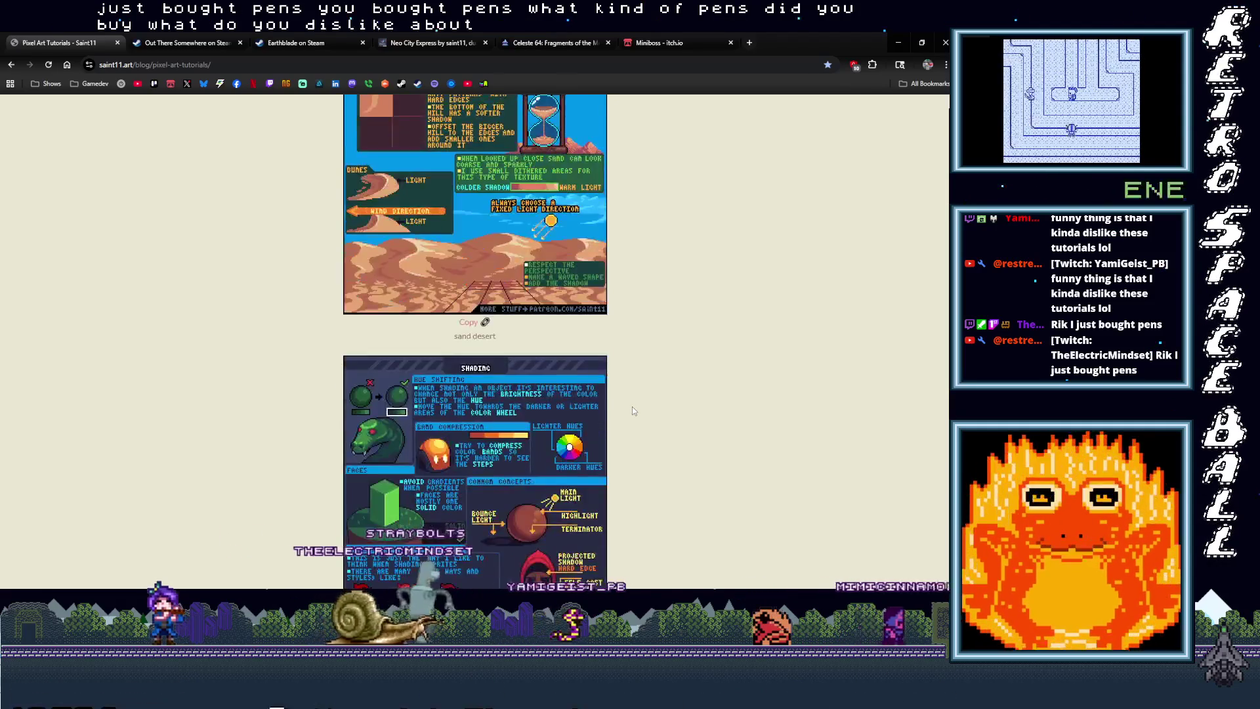
scroll(632, 407, down, 2)
scroll(632, 407, down, 2)
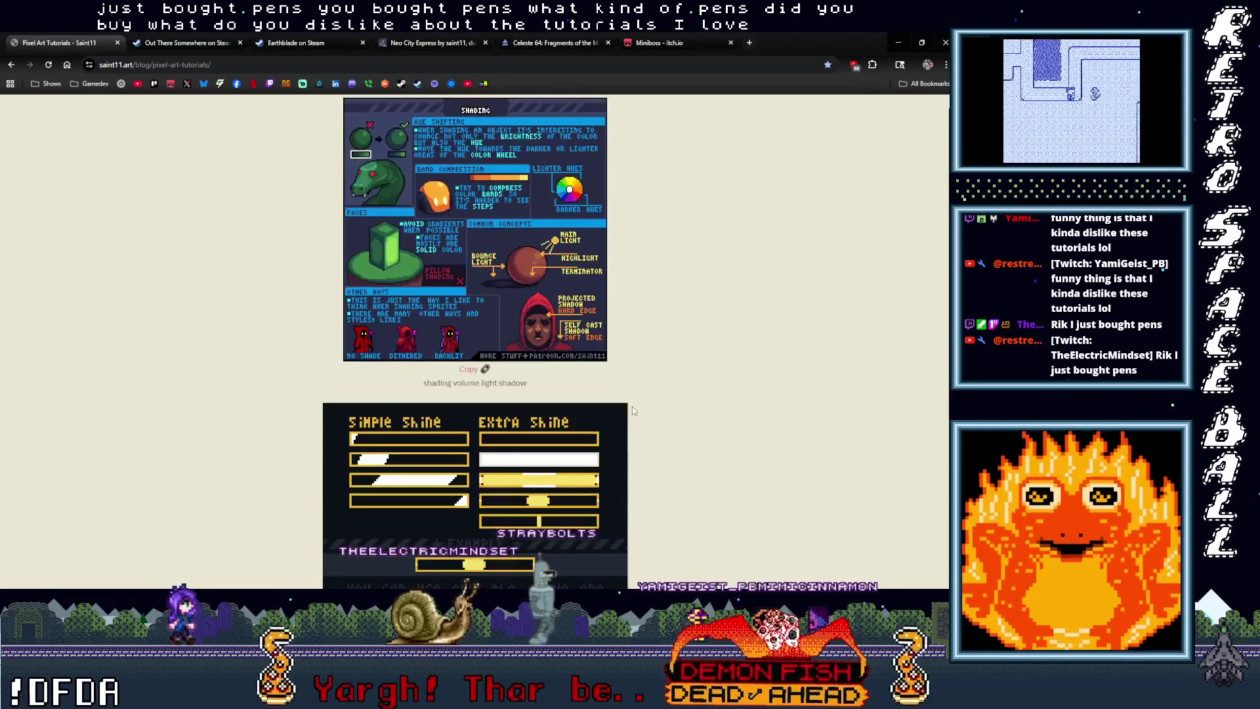
scroll(632, 410, down, 2)
scroll(665, 410, down, 2)
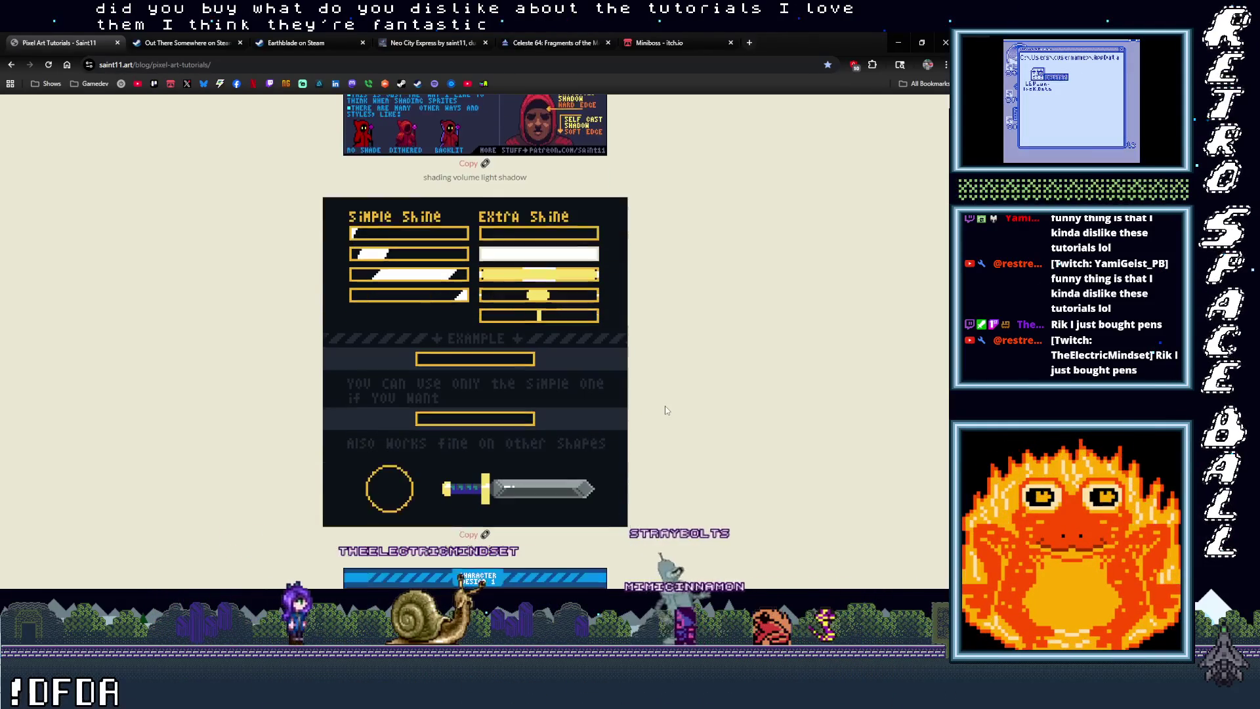
scroll(666, 411, down, 3)
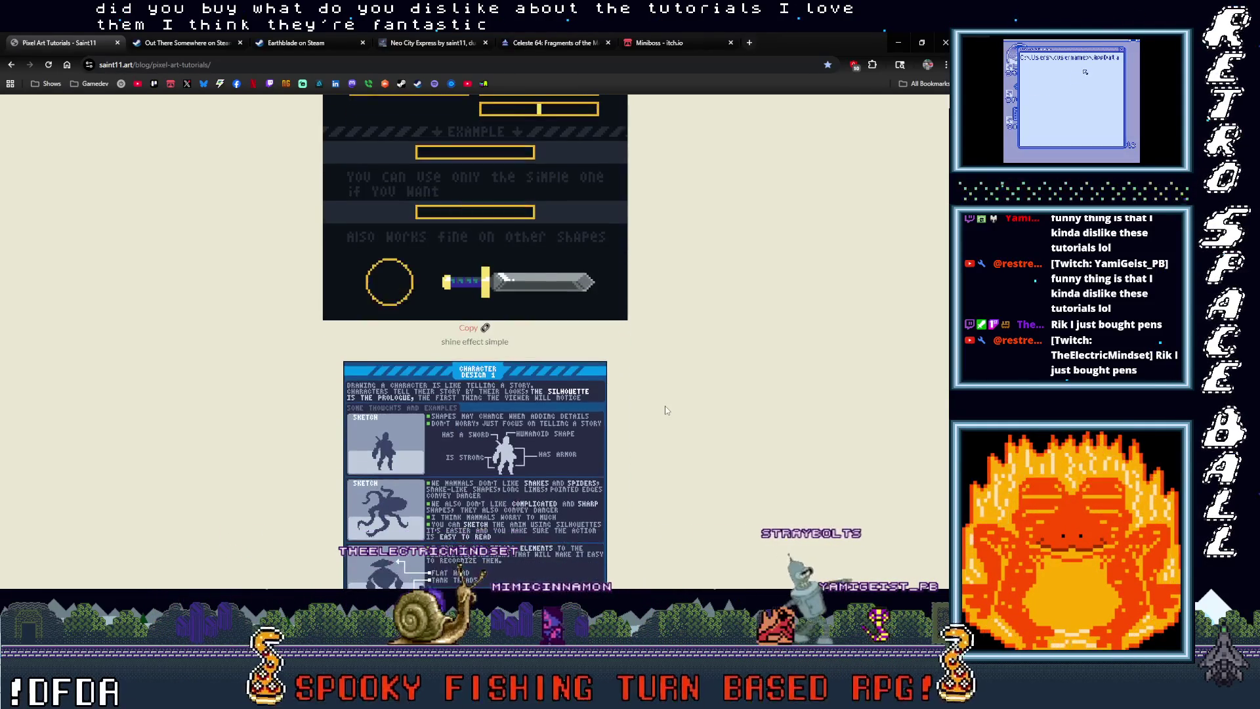
scroll(666, 410, down, 2)
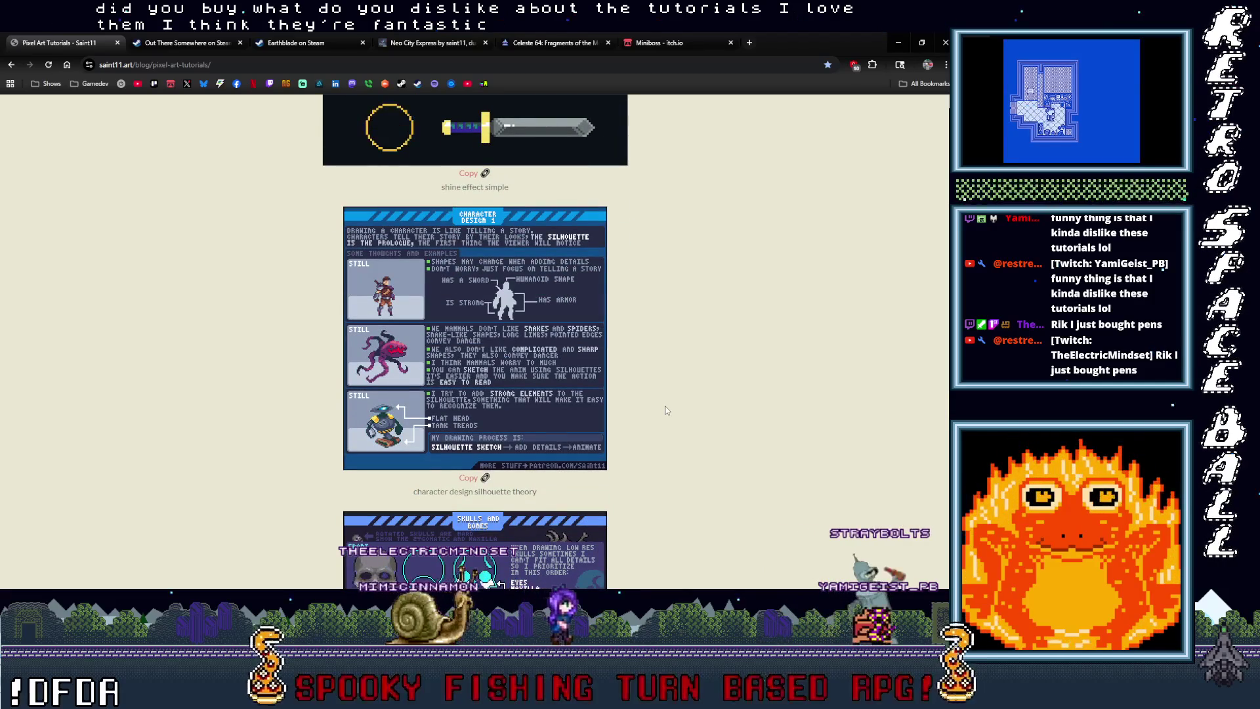
scroll(666, 410, down, 2)
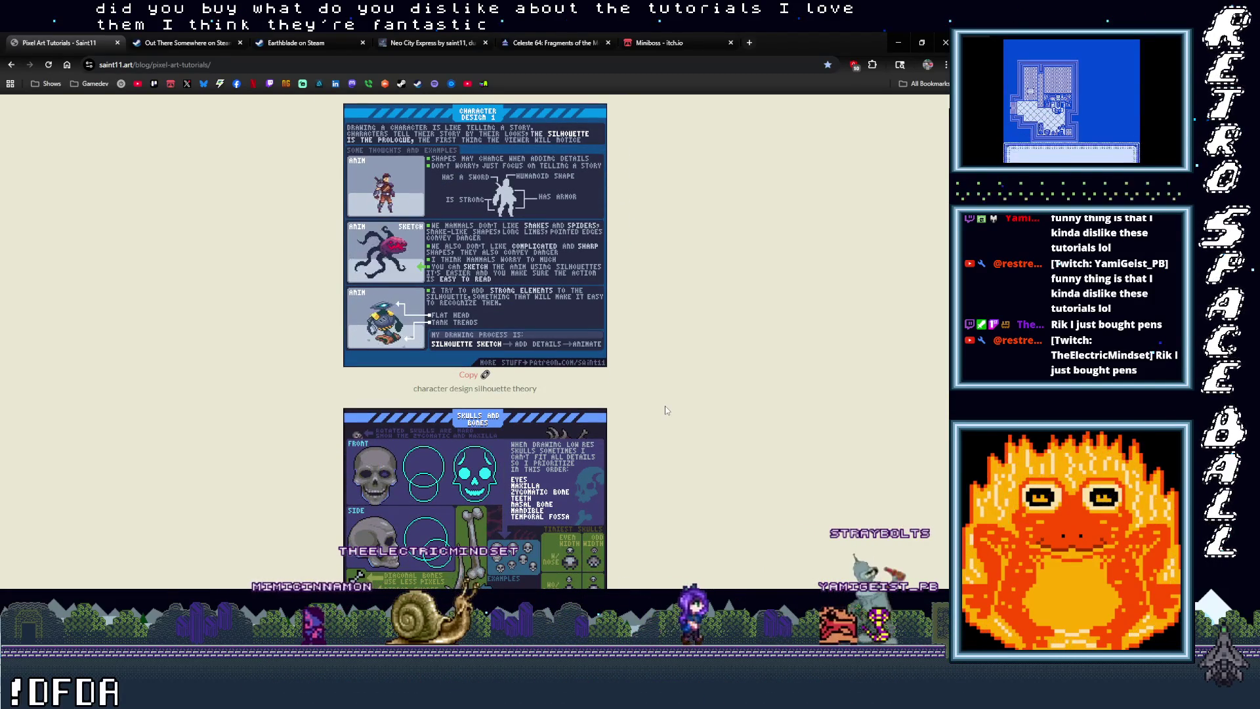
scroll(667, 410, down, 2)
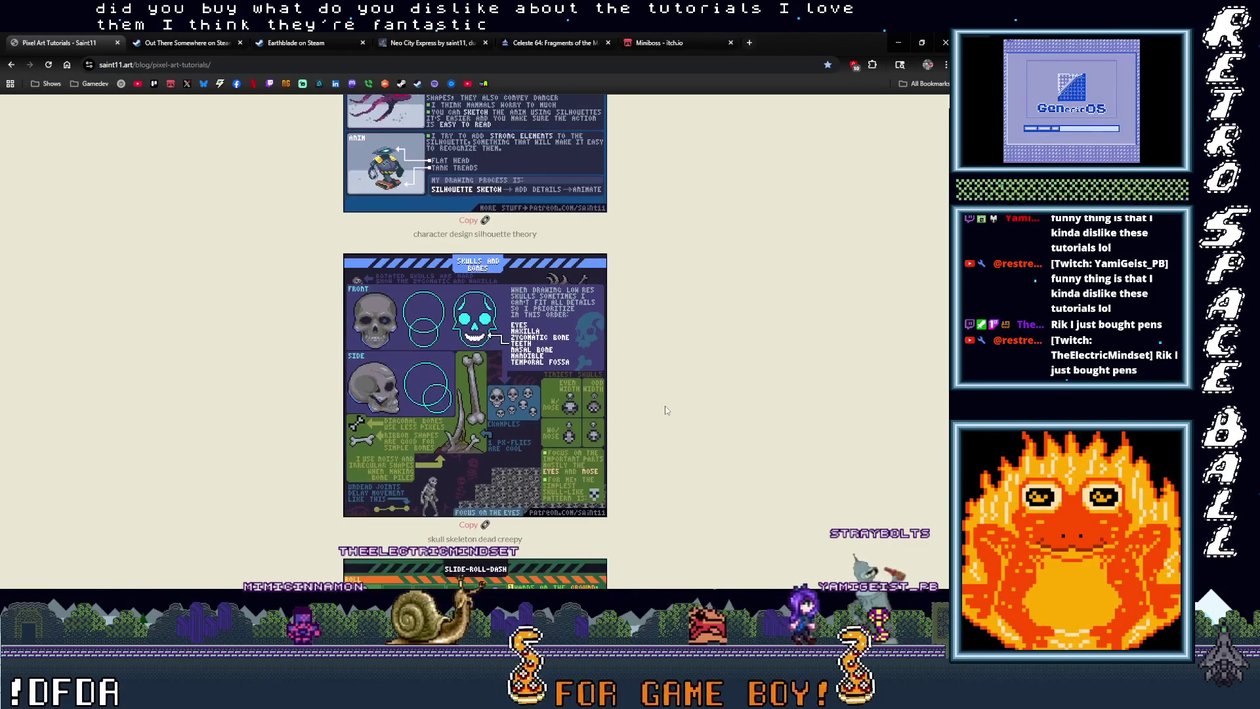
scroll(665, 410, down, 1)
scroll(665, 410, down, 3)
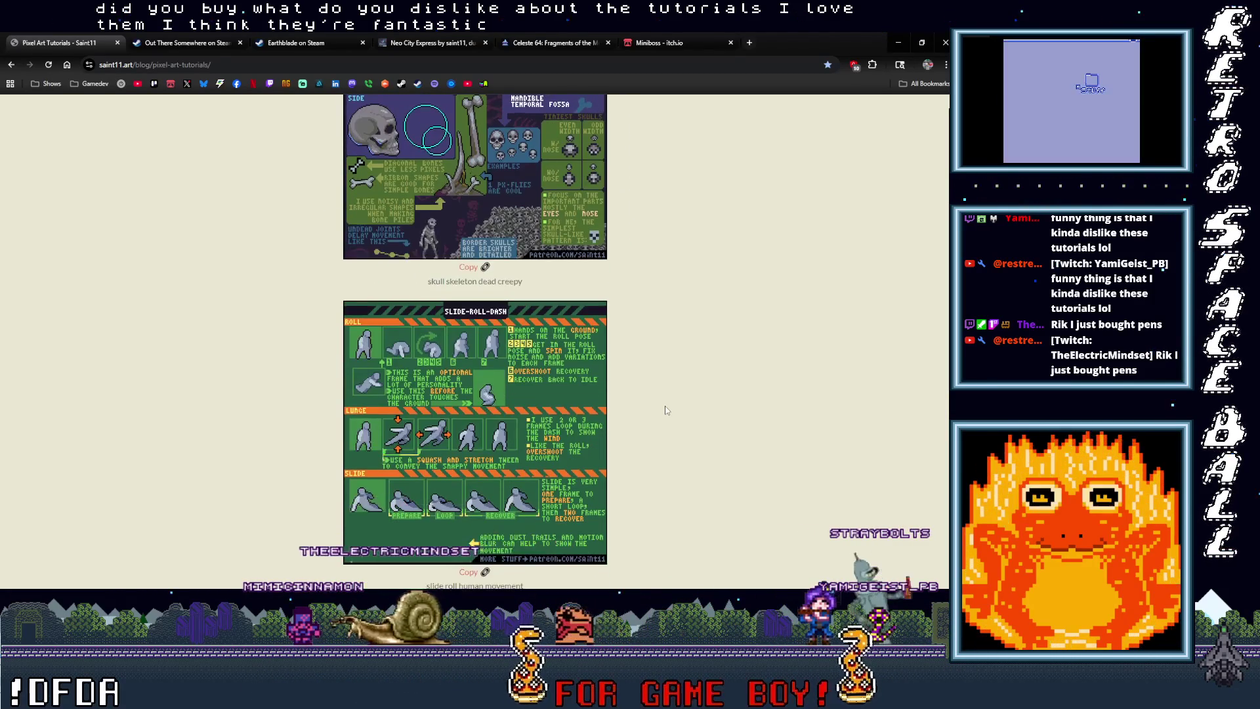
scroll(665, 410, down, 1)
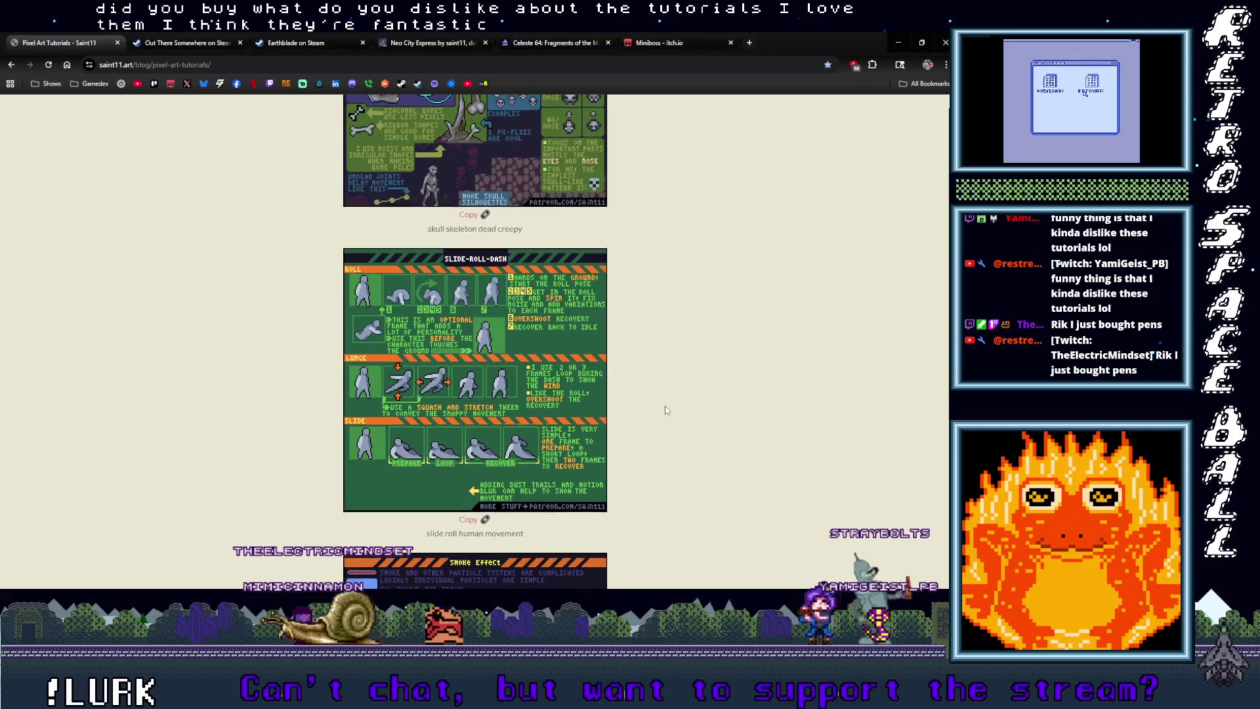
scroll(665, 410, down, 2)
scroll(665, 410, down, 2)
scroll(665, 407, down, 1)
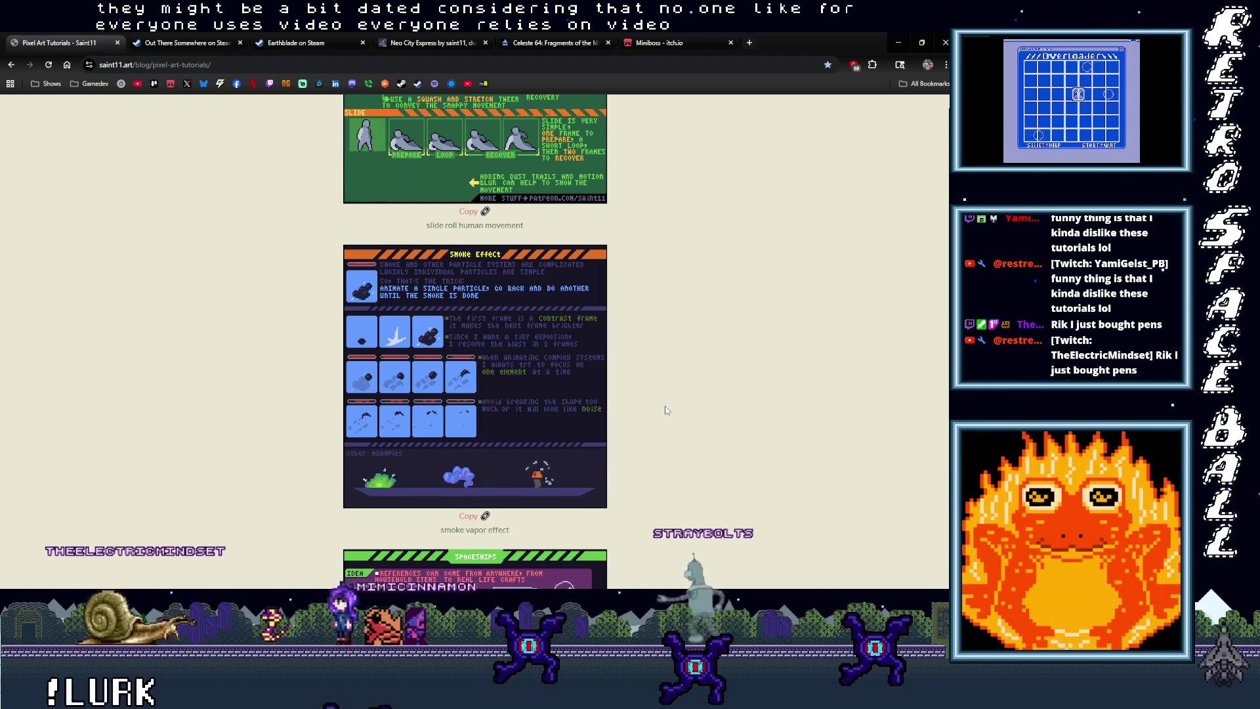
scroll(659, 406, down, 3)
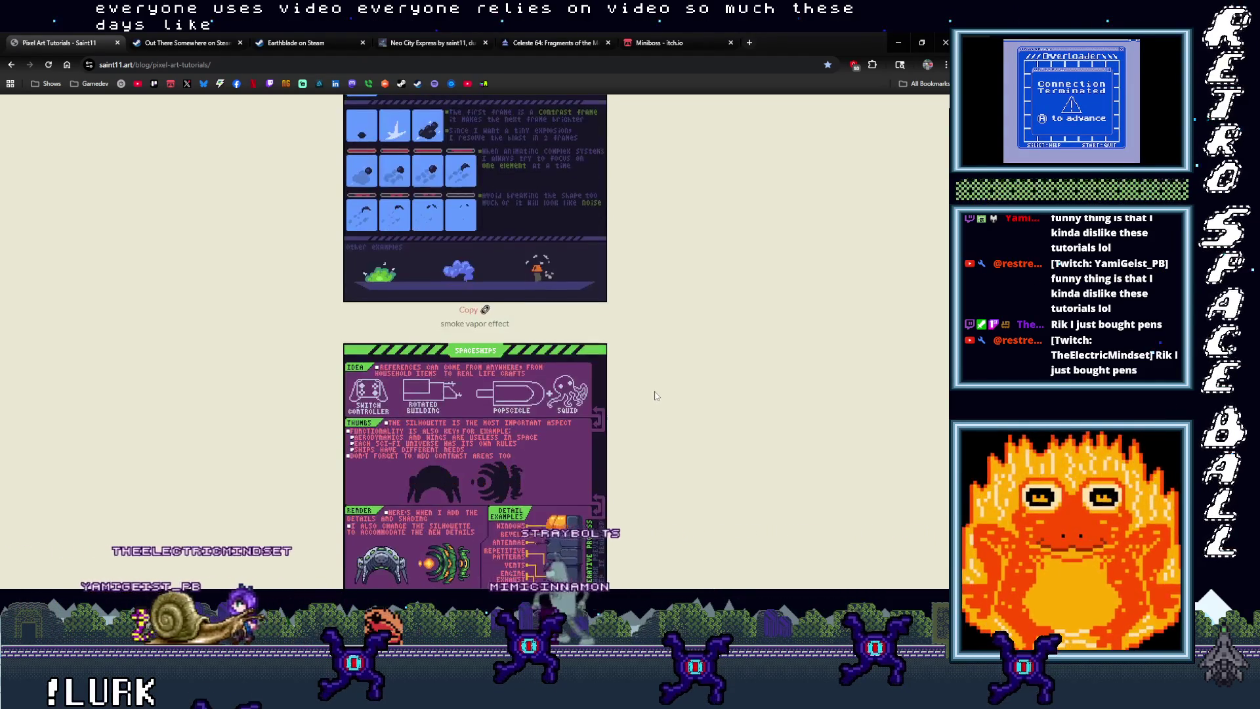
scroll(655, 395, down, 3)
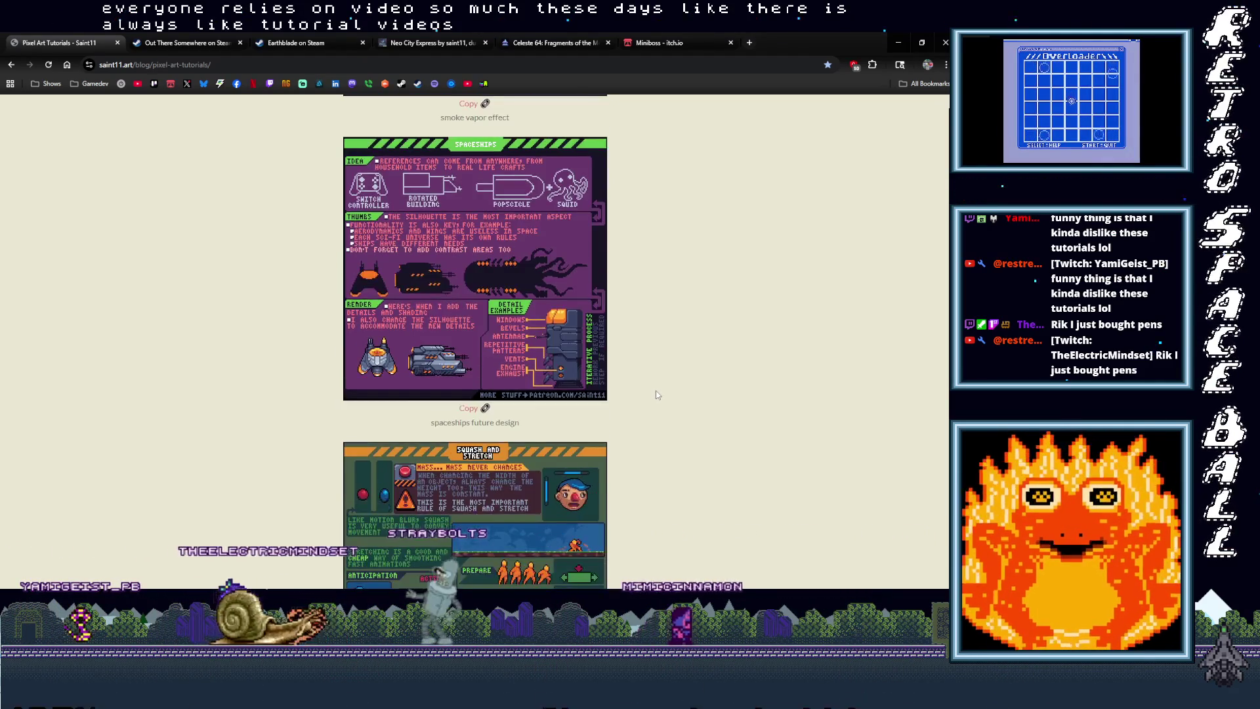
scroll(658, 394, down, 3)
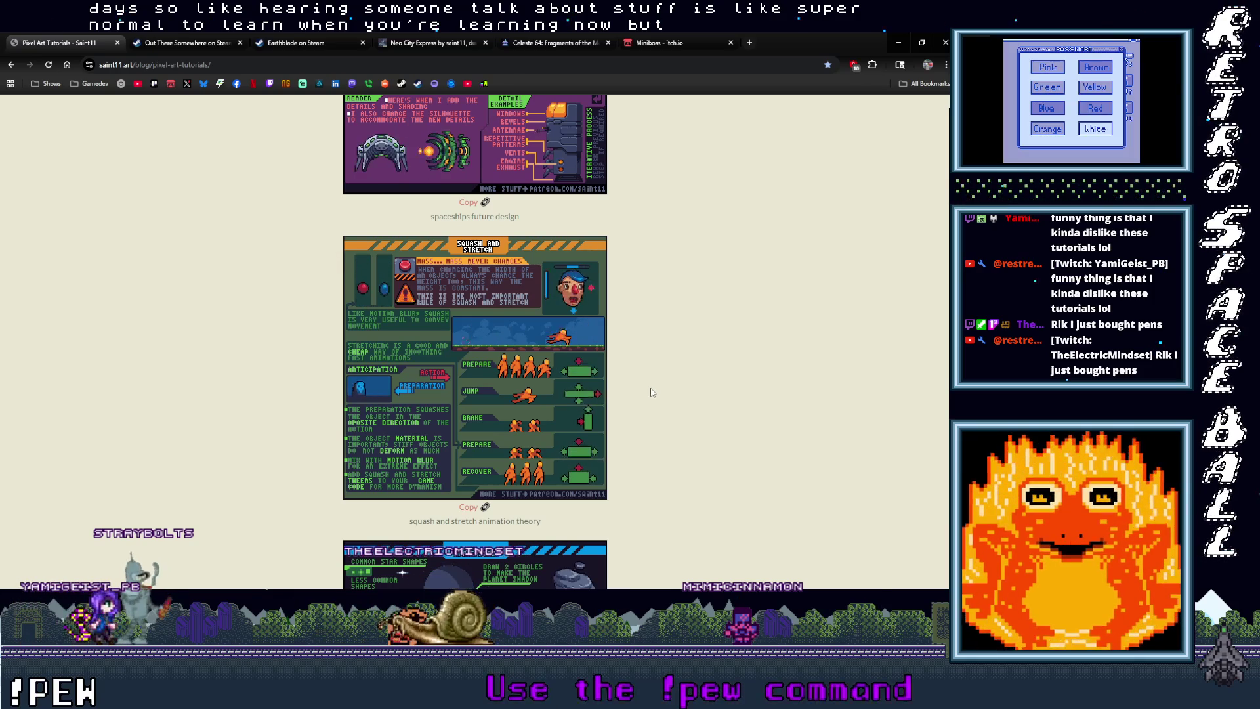
scroll(652, 392, down, 3)
scroll(652, 392, down, 2)
scroll(652, 392, down, 2)
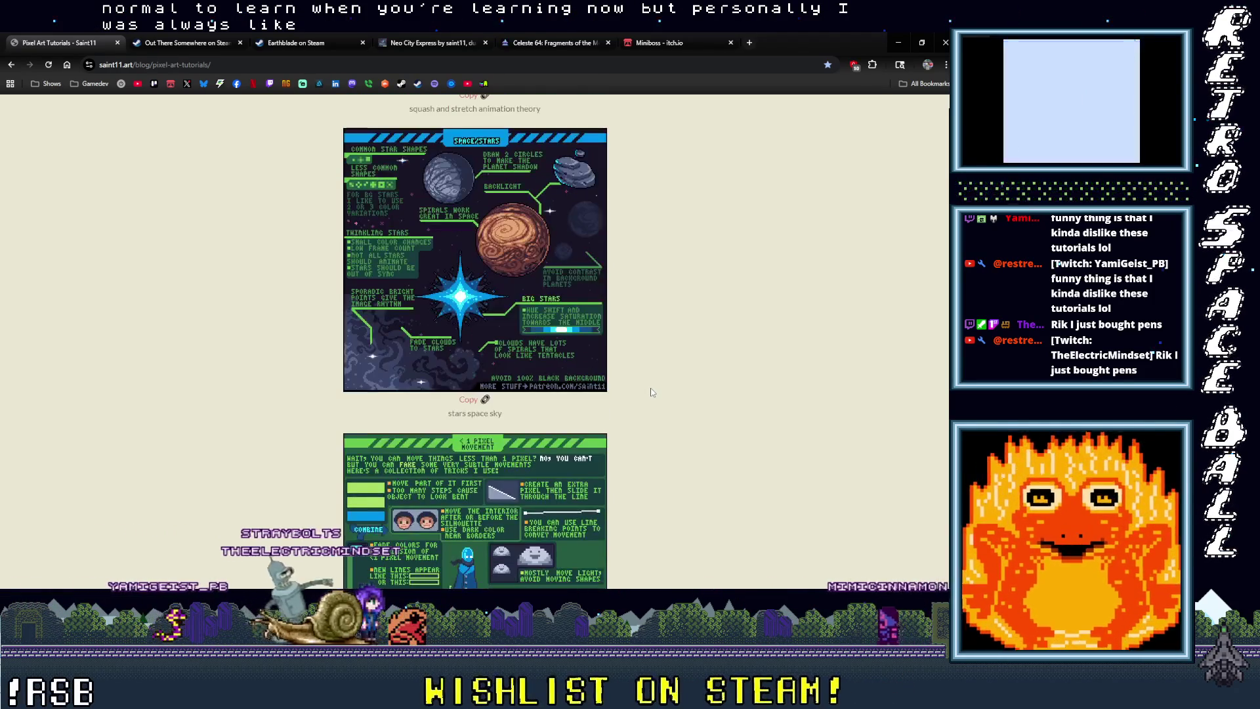
scroll(652, 392, down, 4)
scroll(652, 392, down, 5)
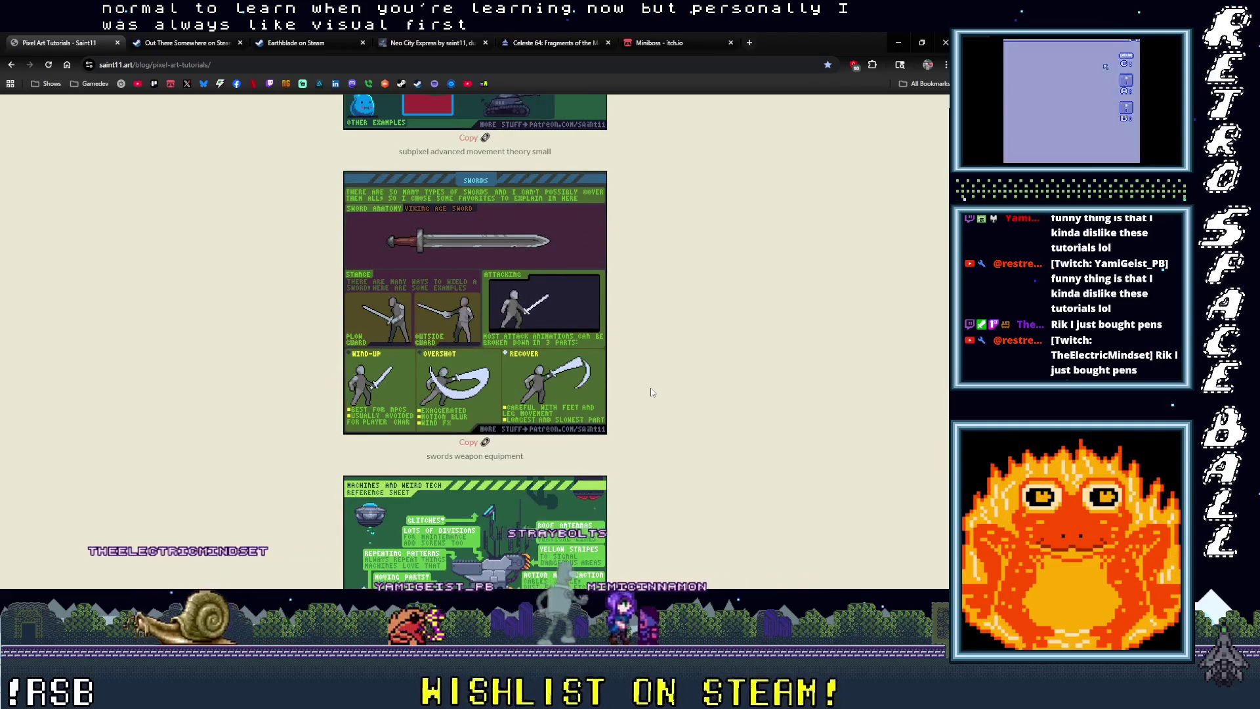
scroll(651, 392, down, 3)
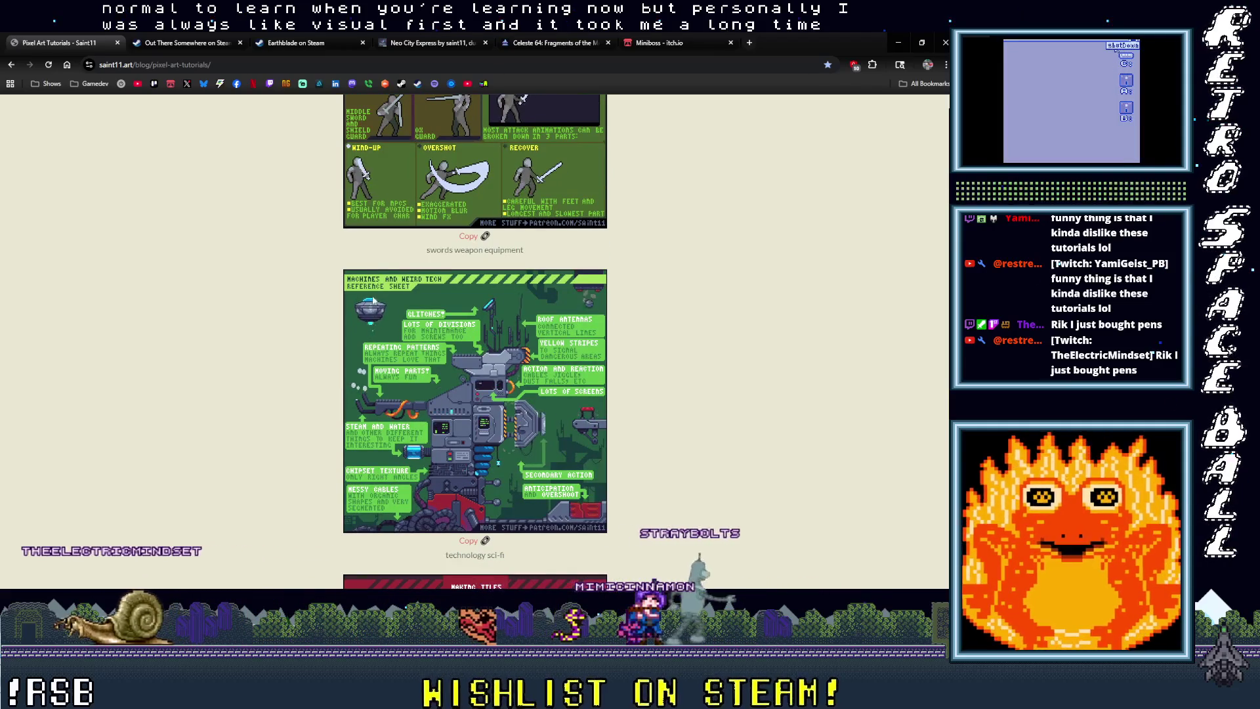
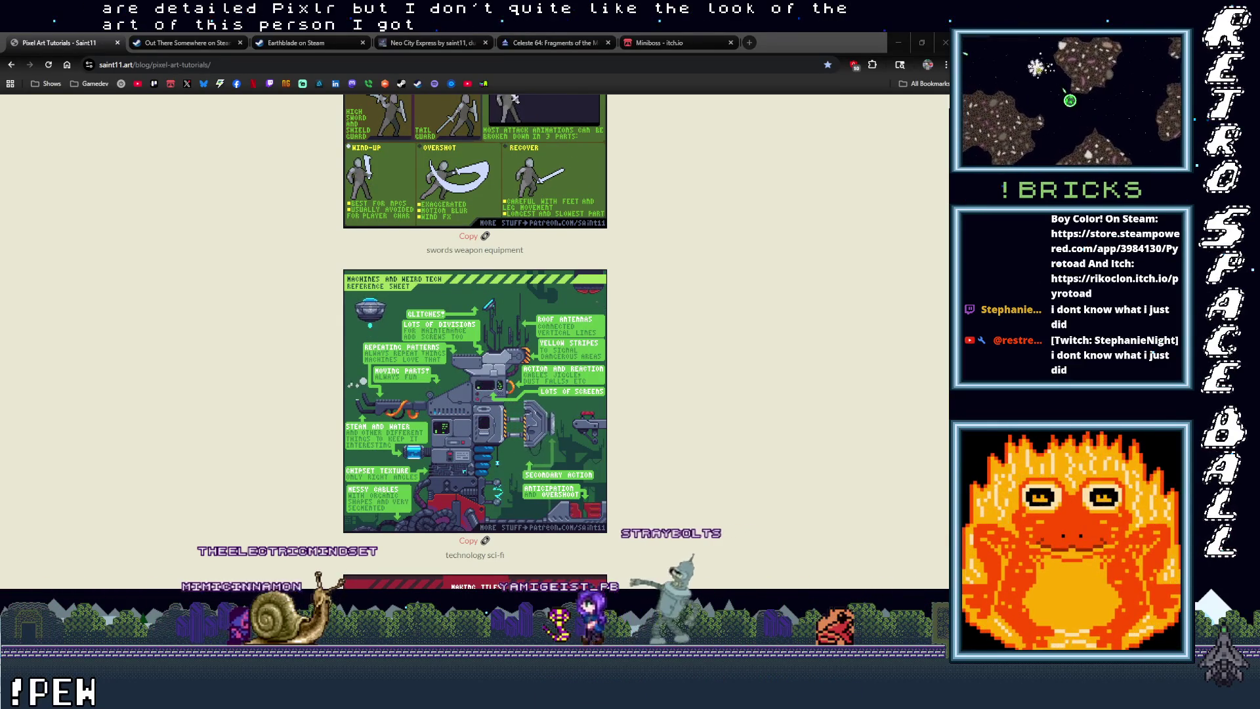
Step: Scroll down Saint11's tutorials page past the wall slide/kick sheet to the water tutorial
scroll(657, 312, down, 15)
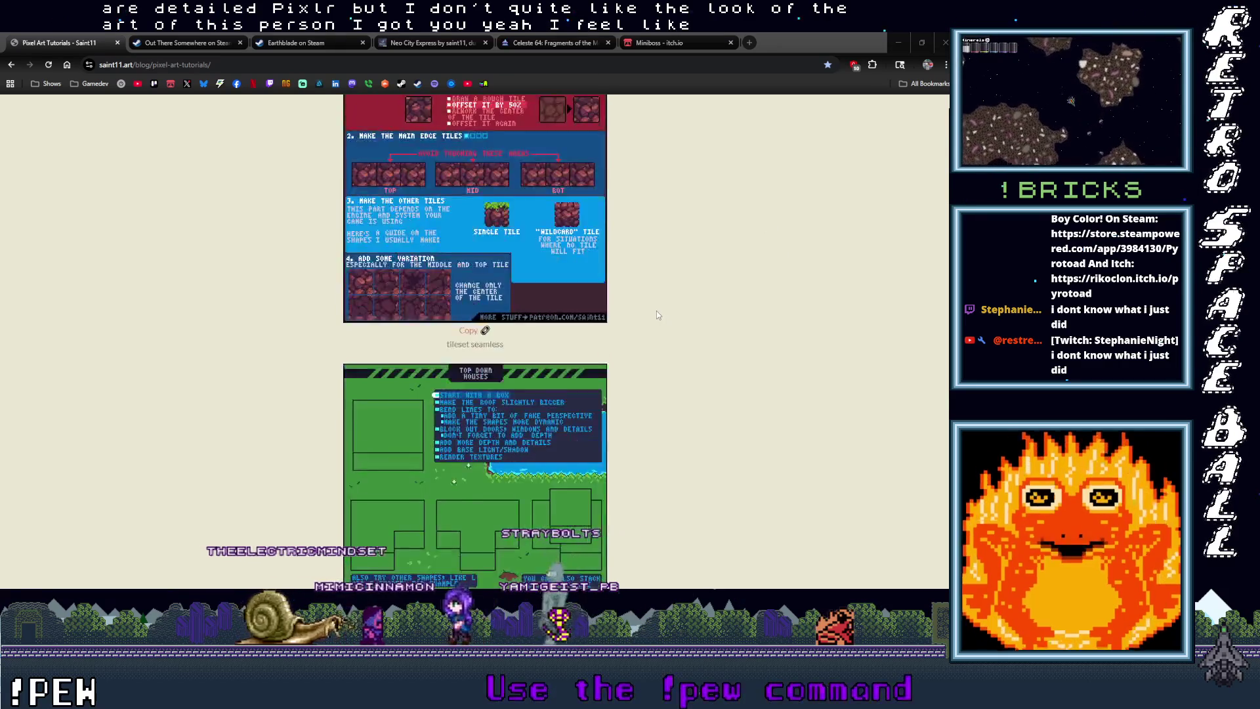
scroll(656, 315, down, 3)
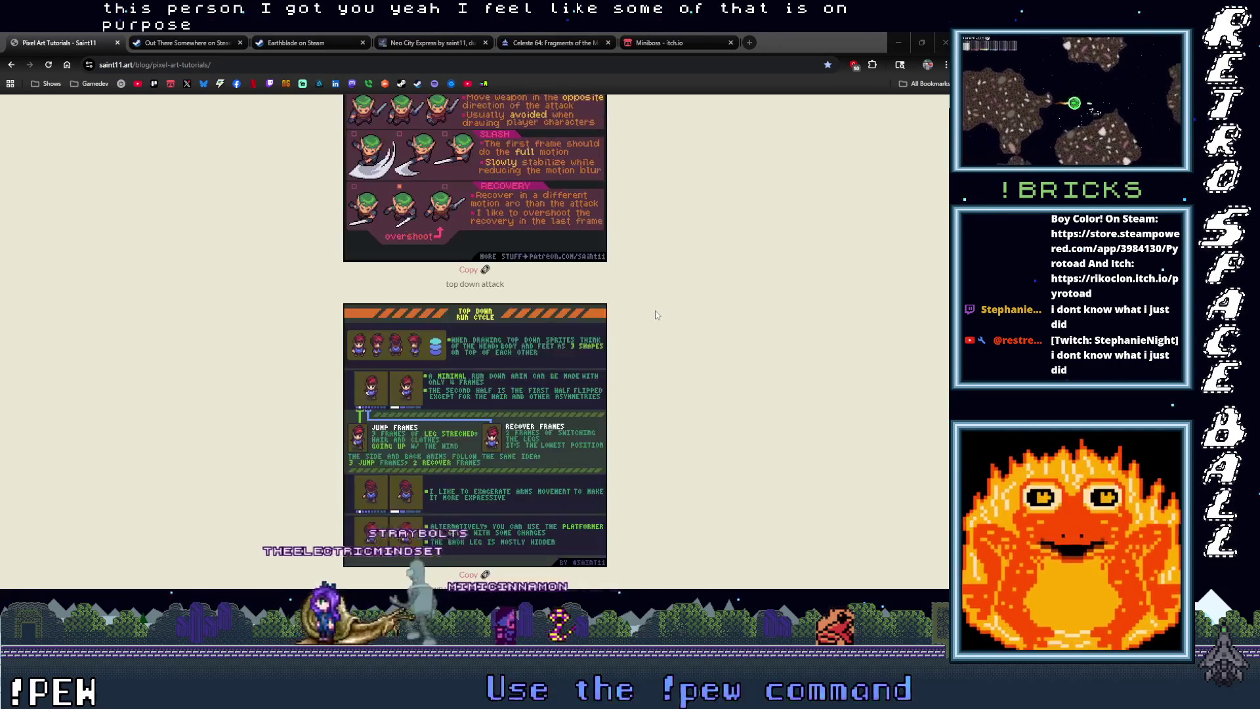
scroll(656, 315, down, 9)
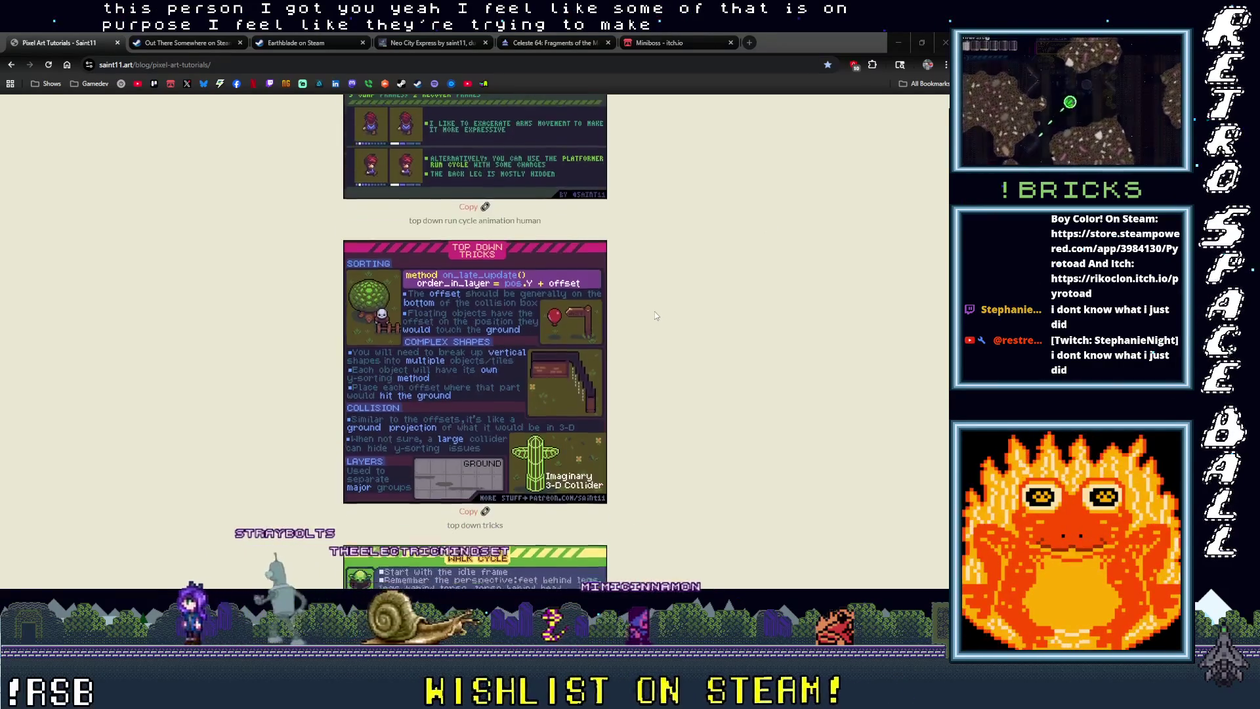
scroll(655, 316, down, 10)
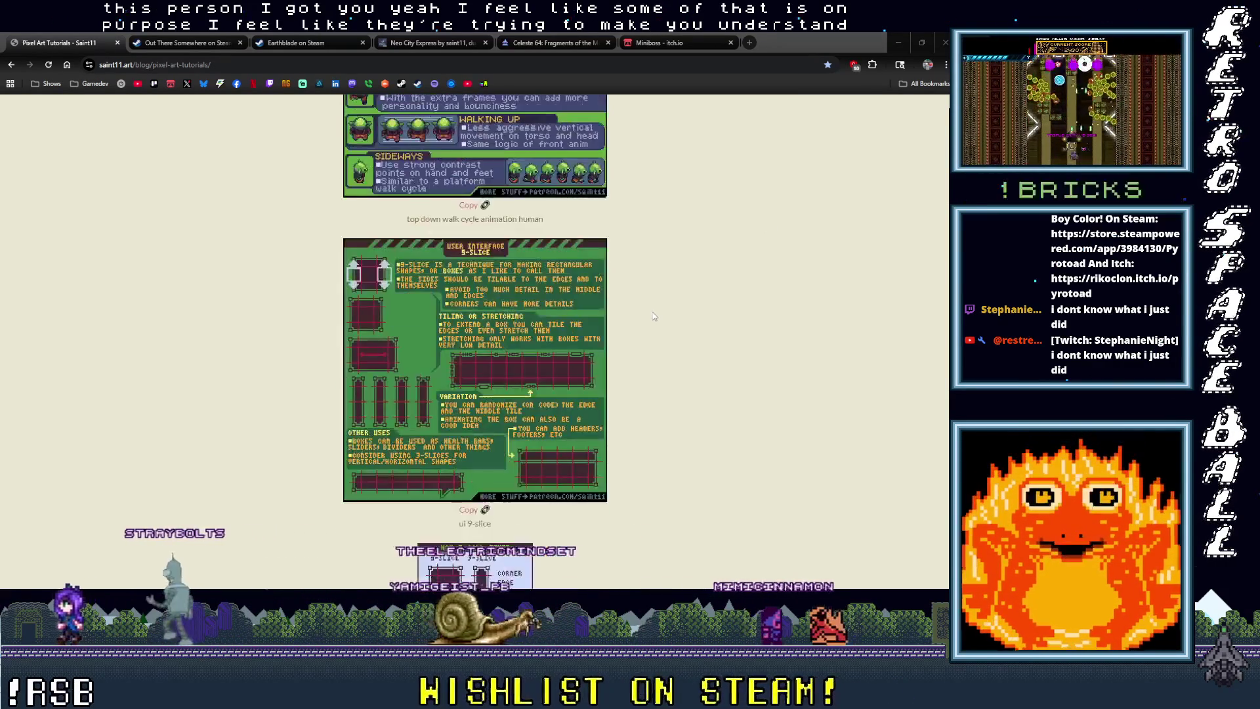
scroll(653, 316, down, 6)
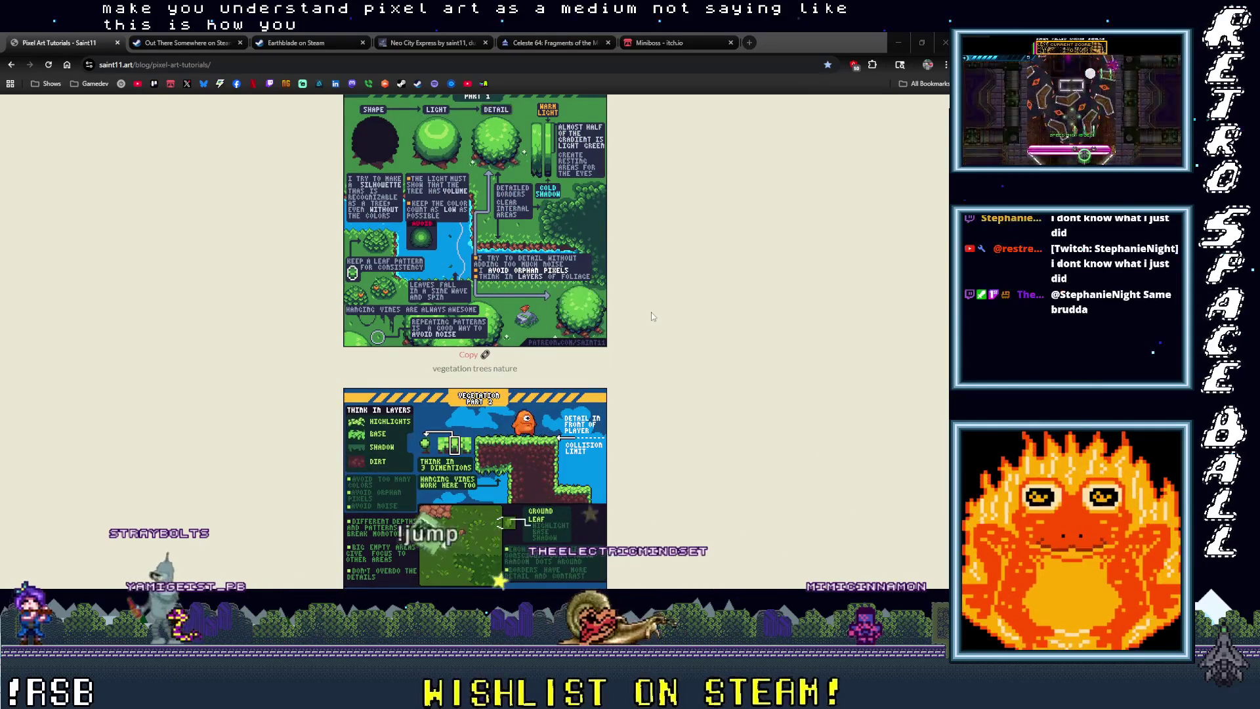
scroll(652, 317, down, 2)
scroll(652, 317, down, 1)
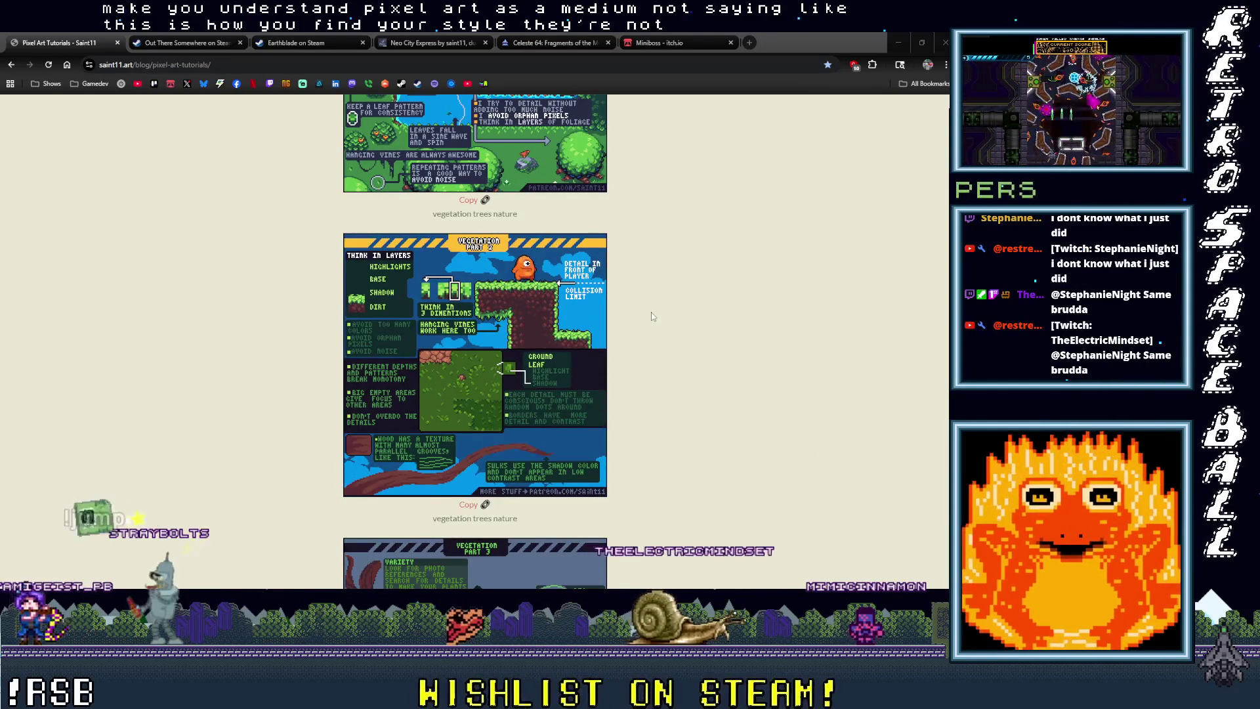
scroll(652, 316, down, 5)
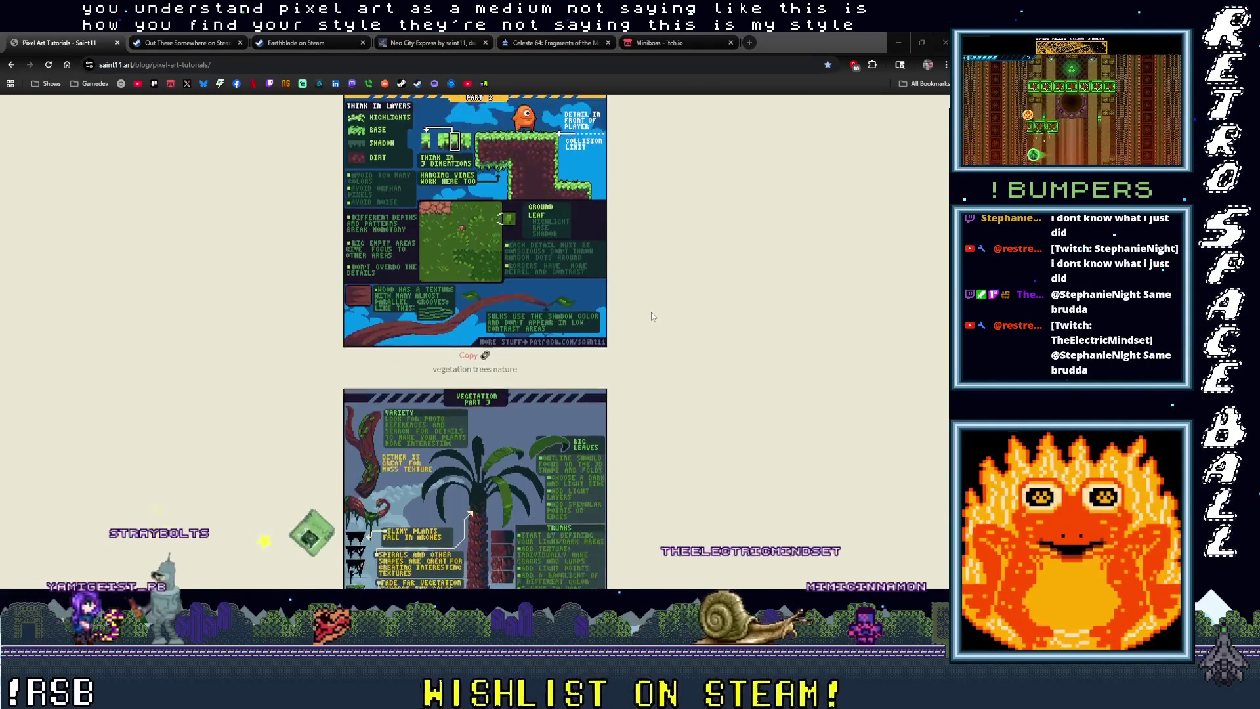
scroll(651, 316, down, 2)
scroll(651, 317, down, 5)
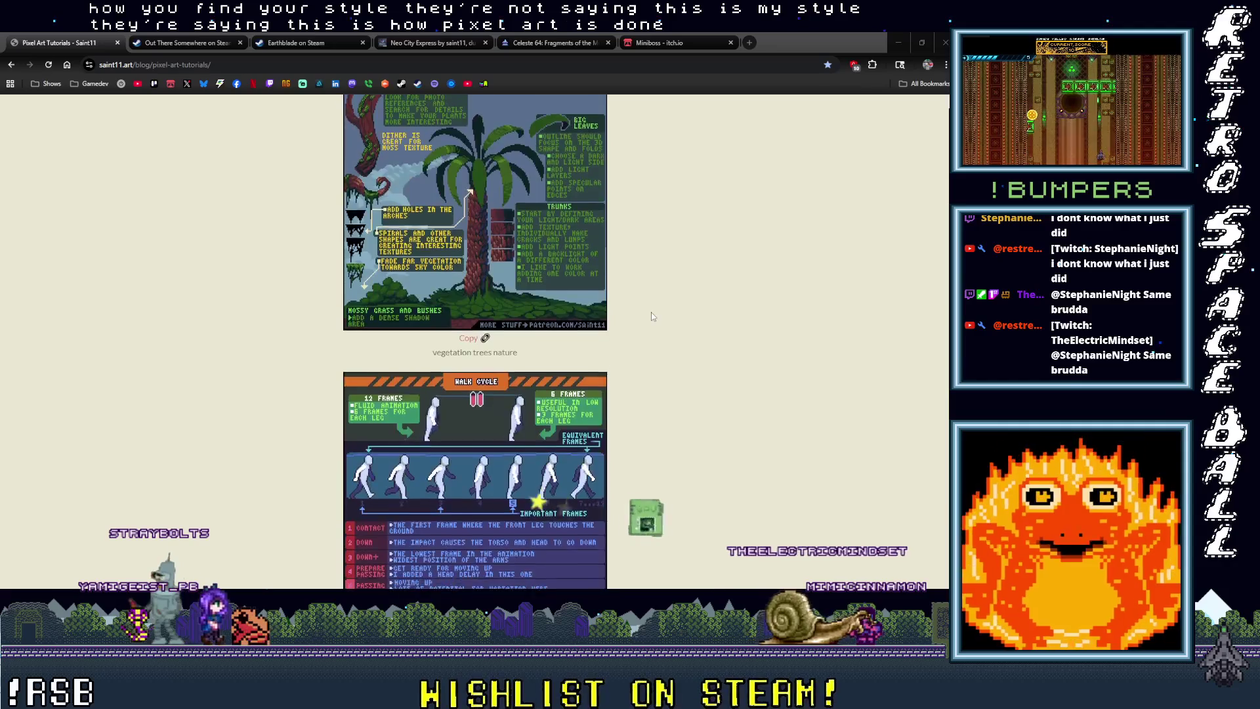
scroll(651, 316, down, 4)
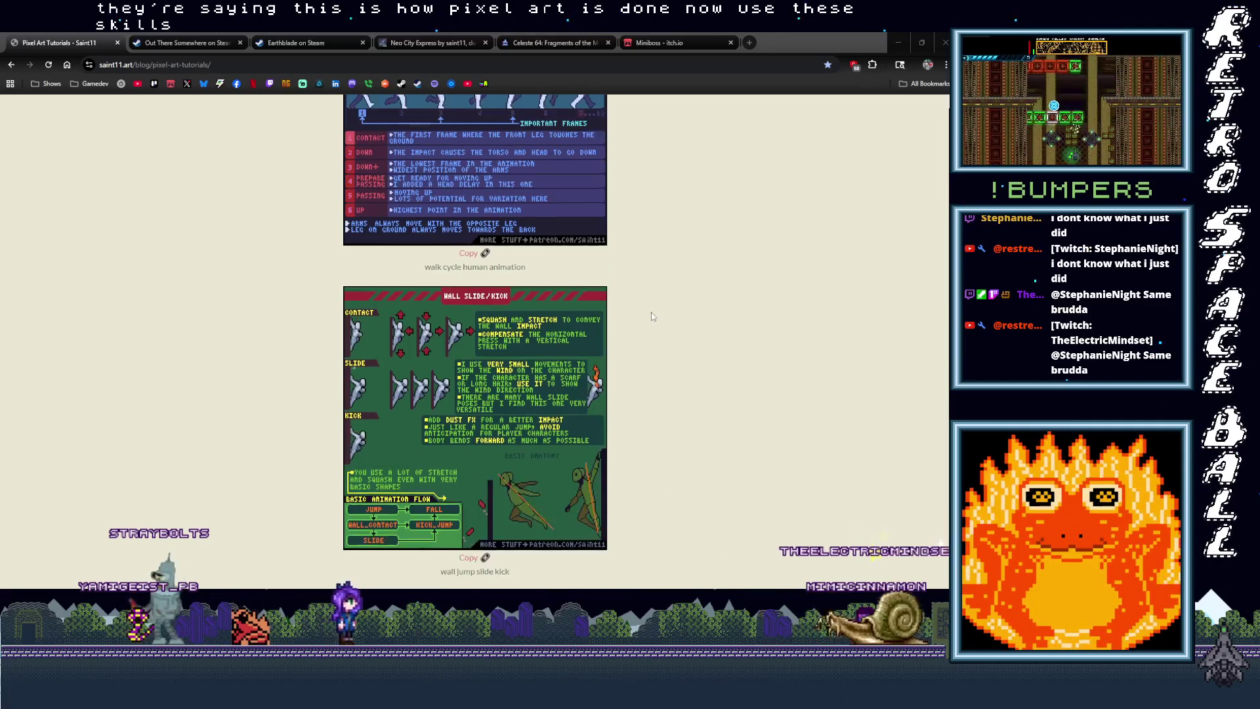
scroll(652, 317, down, 1)
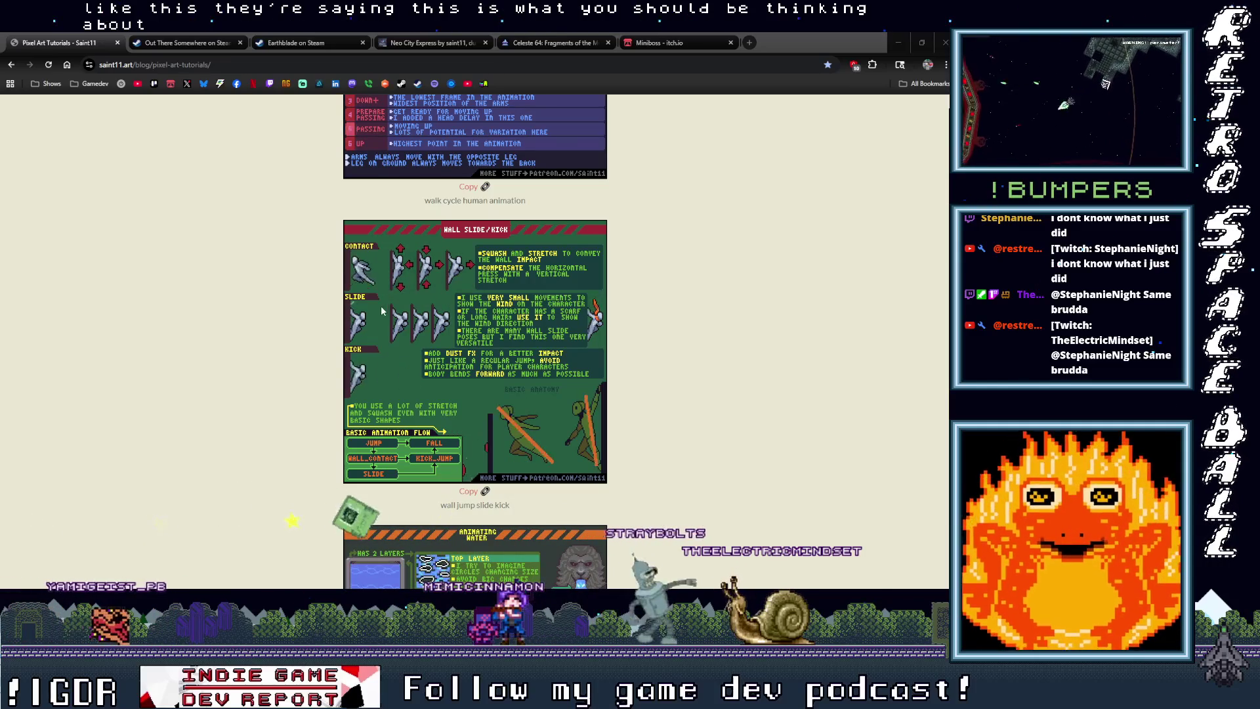
scroll(608, 414, down, 4)
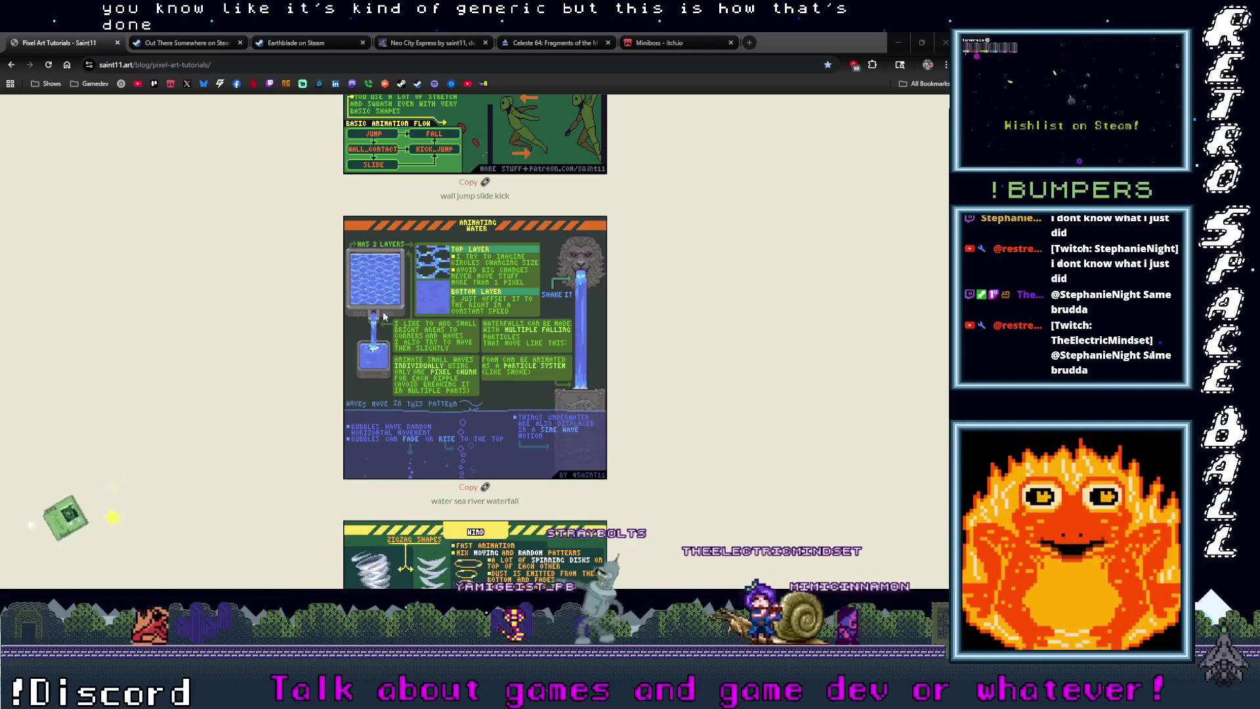
Step: Scroll past the water, wind and wood sheets, then back up to the page title
scroll(524, 378, down, 2)
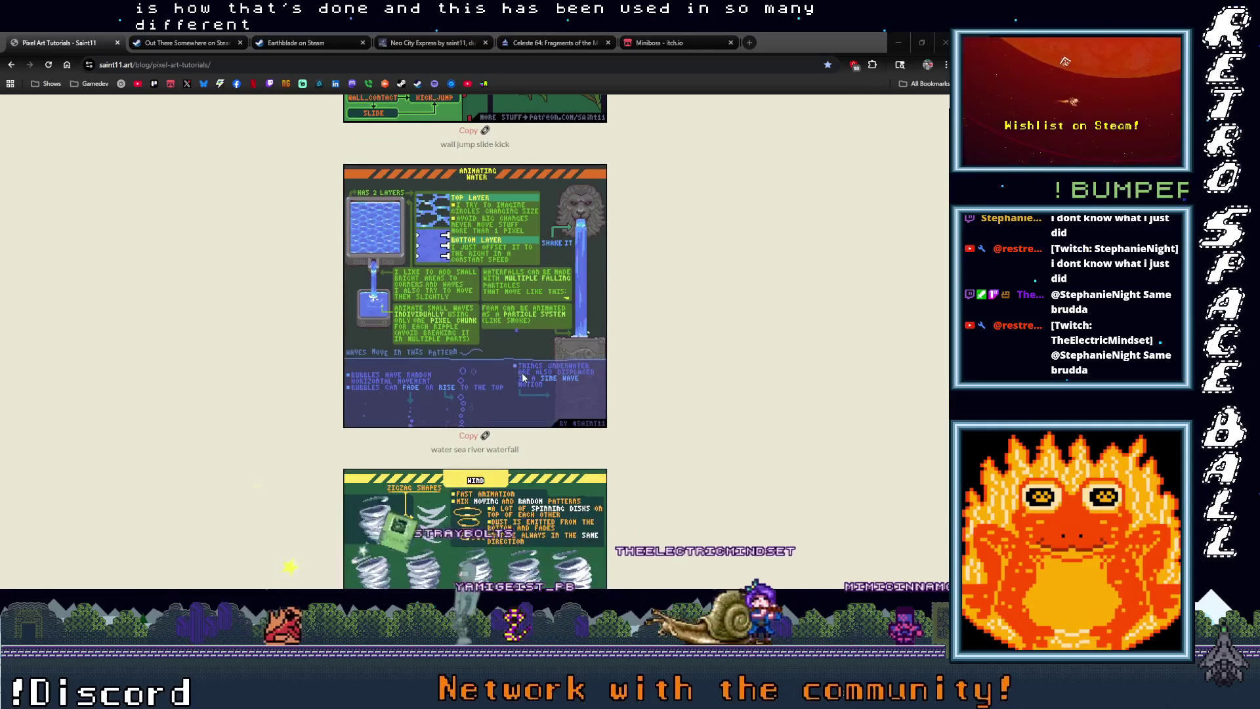
scroll(524, 378, down, 6)
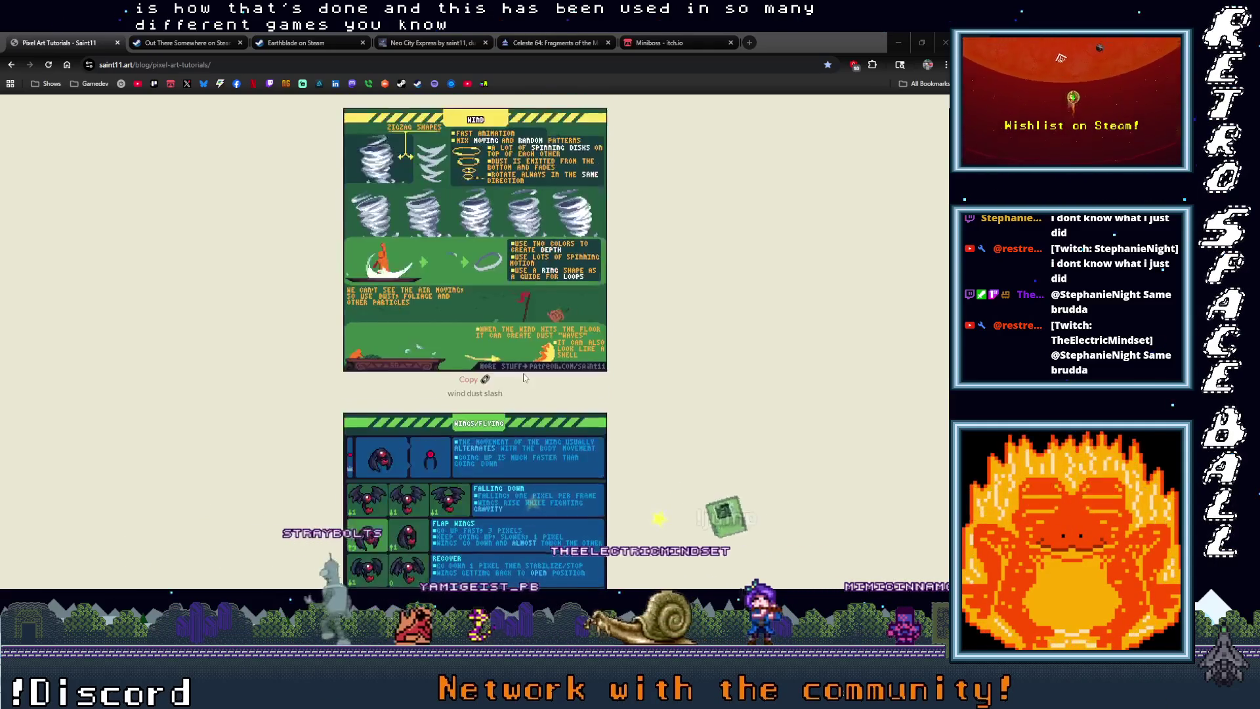
scroll(523, 373, down, 12)
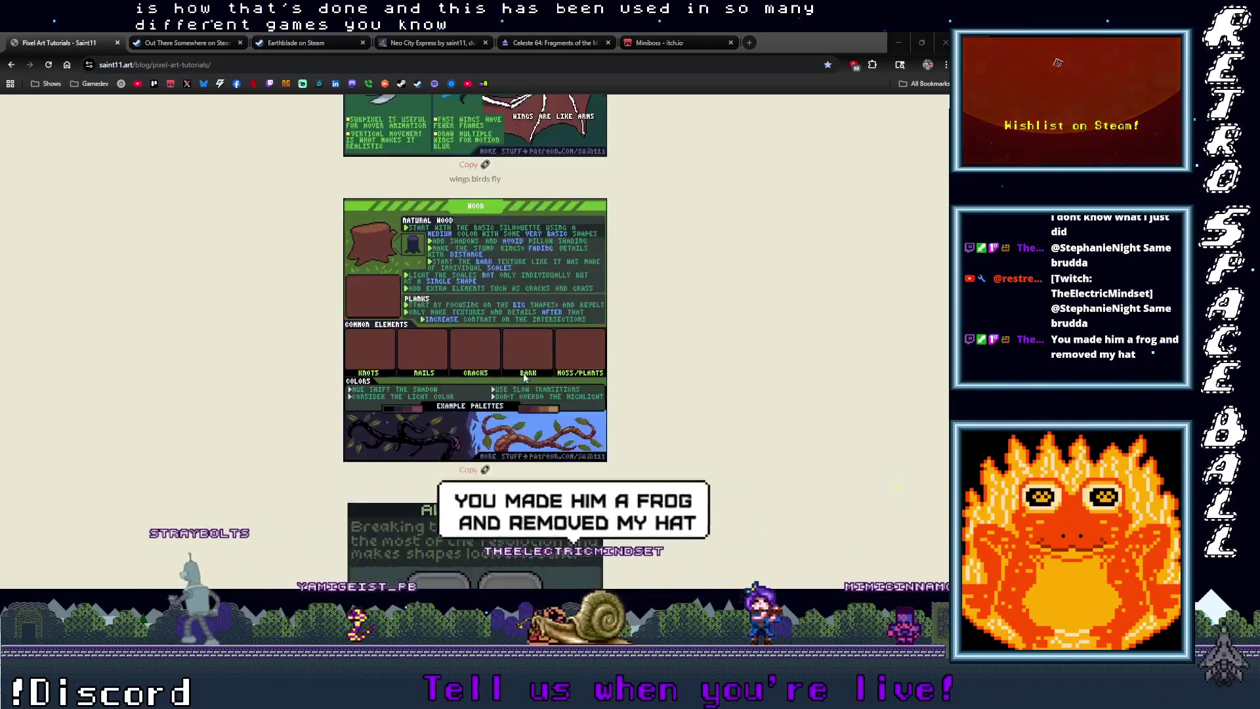
scroll(523, 372, up, 5)
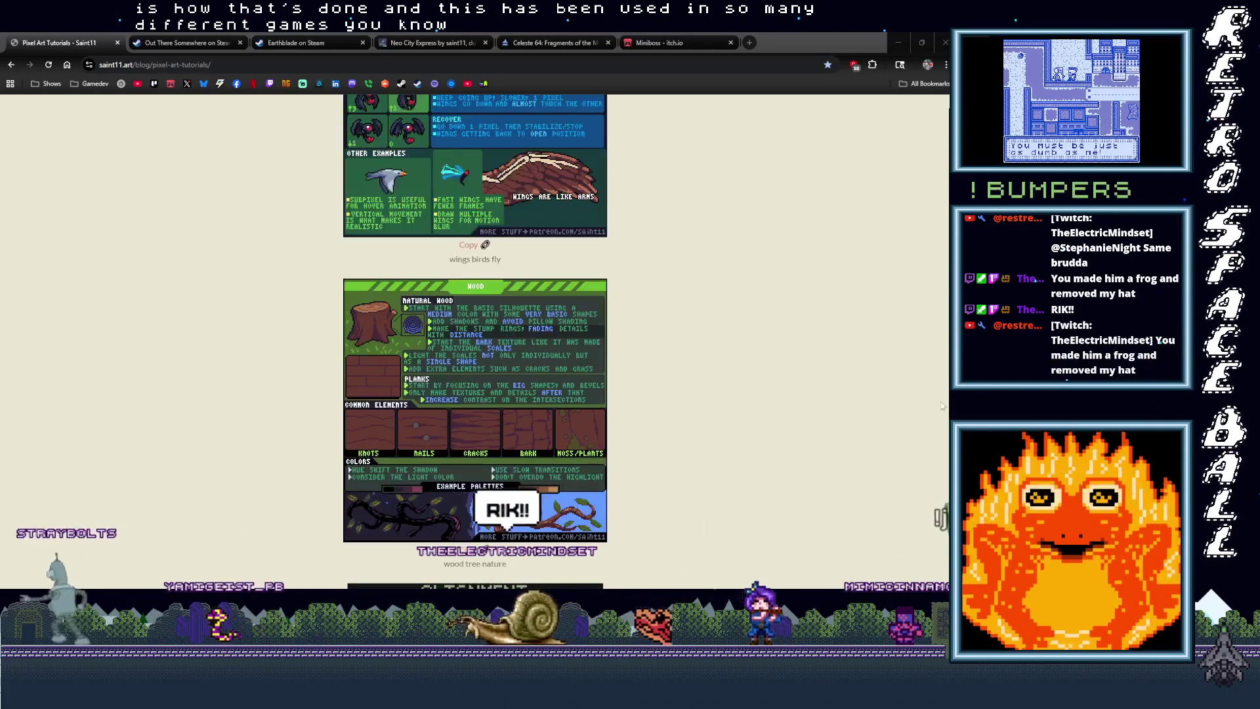
scroll(475, 341, up, 15)
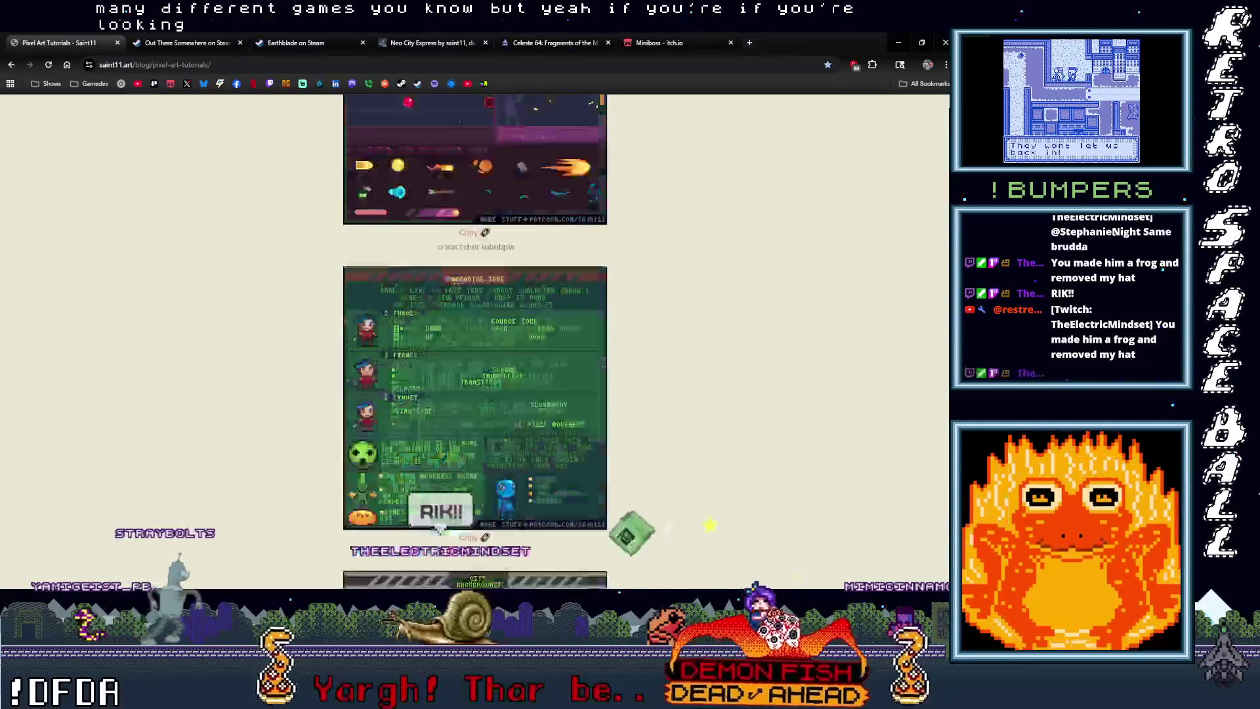
scroll(802, 255, up, 2)
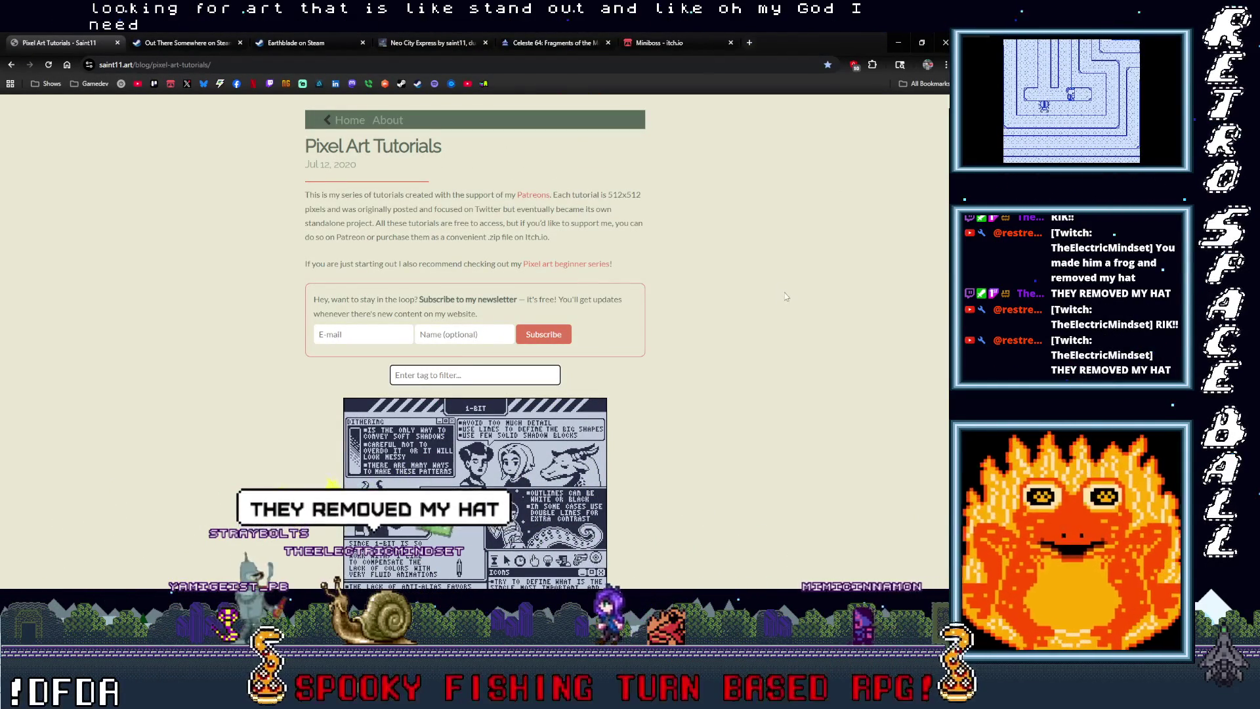
Step: Scroll down past the 1-bit and quadruped walk sheets to the city building wall tutorial
scroll(769, 303, down, 3)
scroll(764, 310, down, 3)
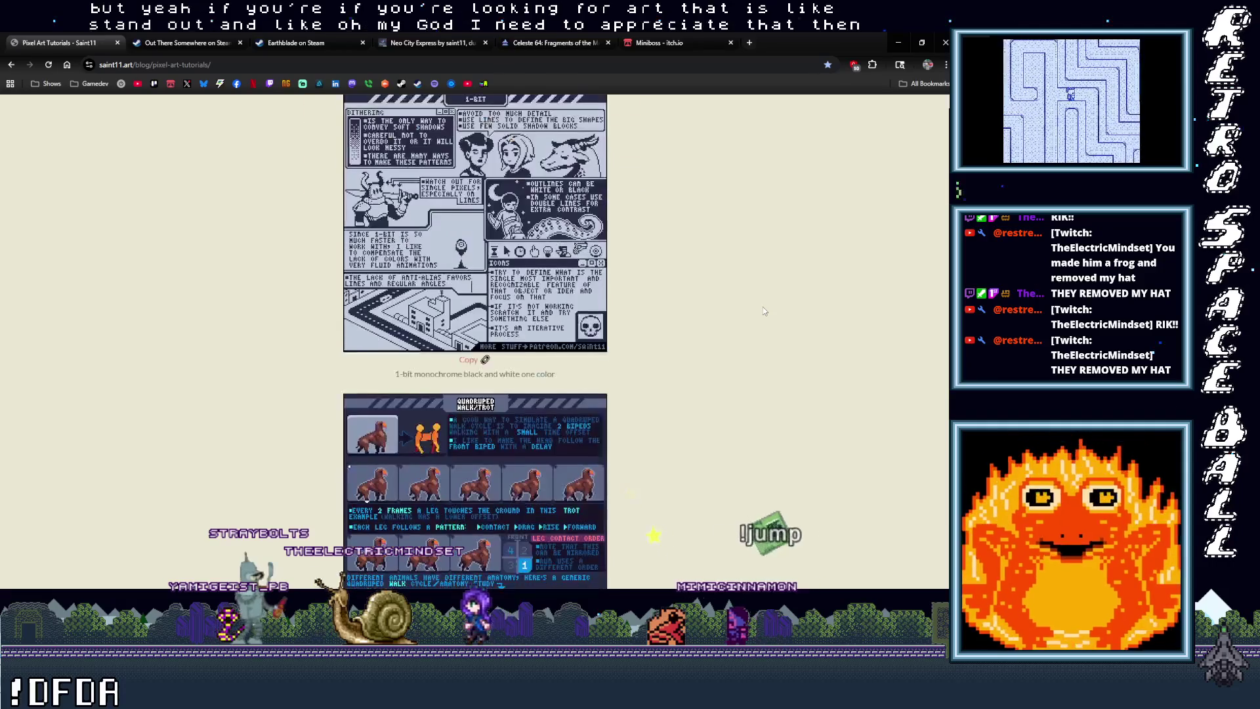
scroll(764, 310, down, 4)
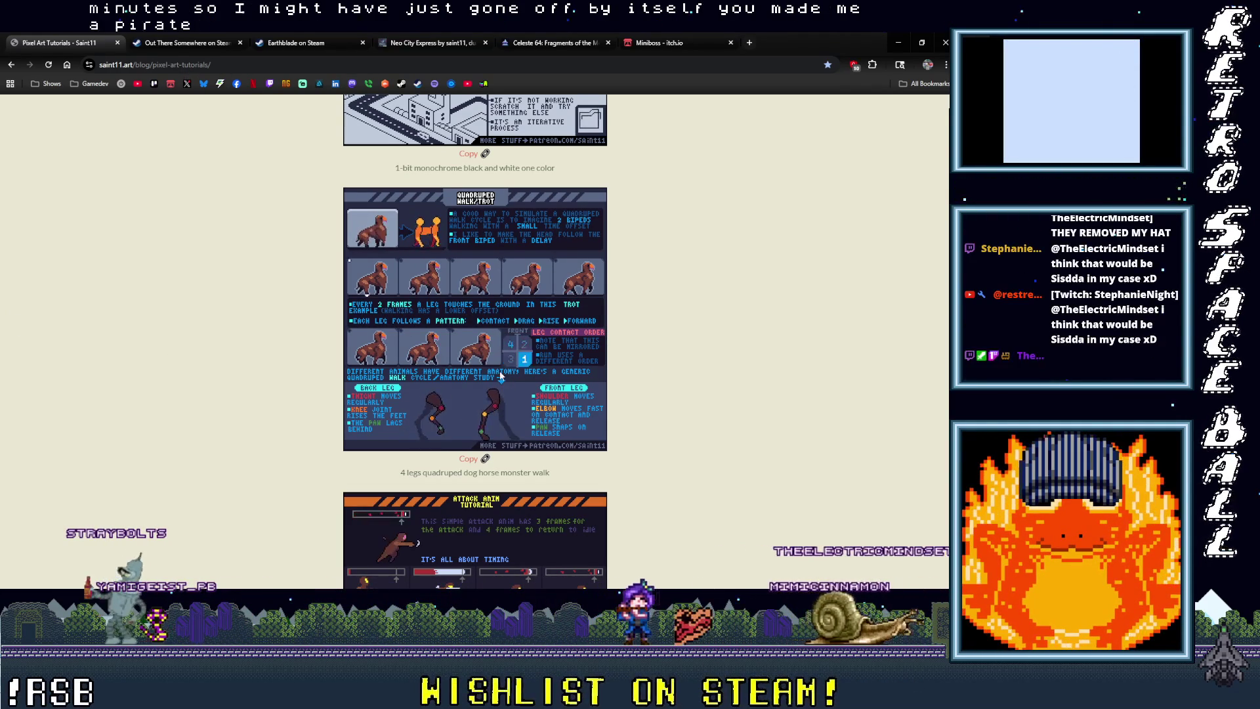
scroll(657, 364, down, 15)
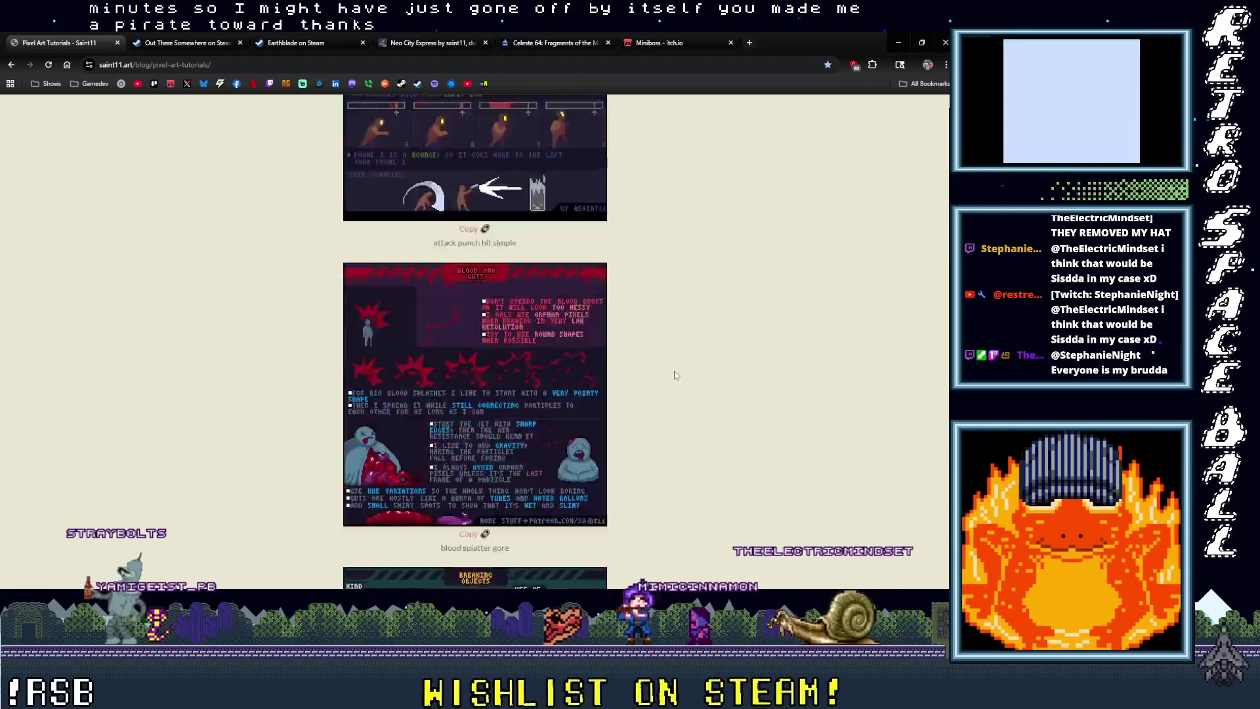
scroll(673, 369, down, 6)
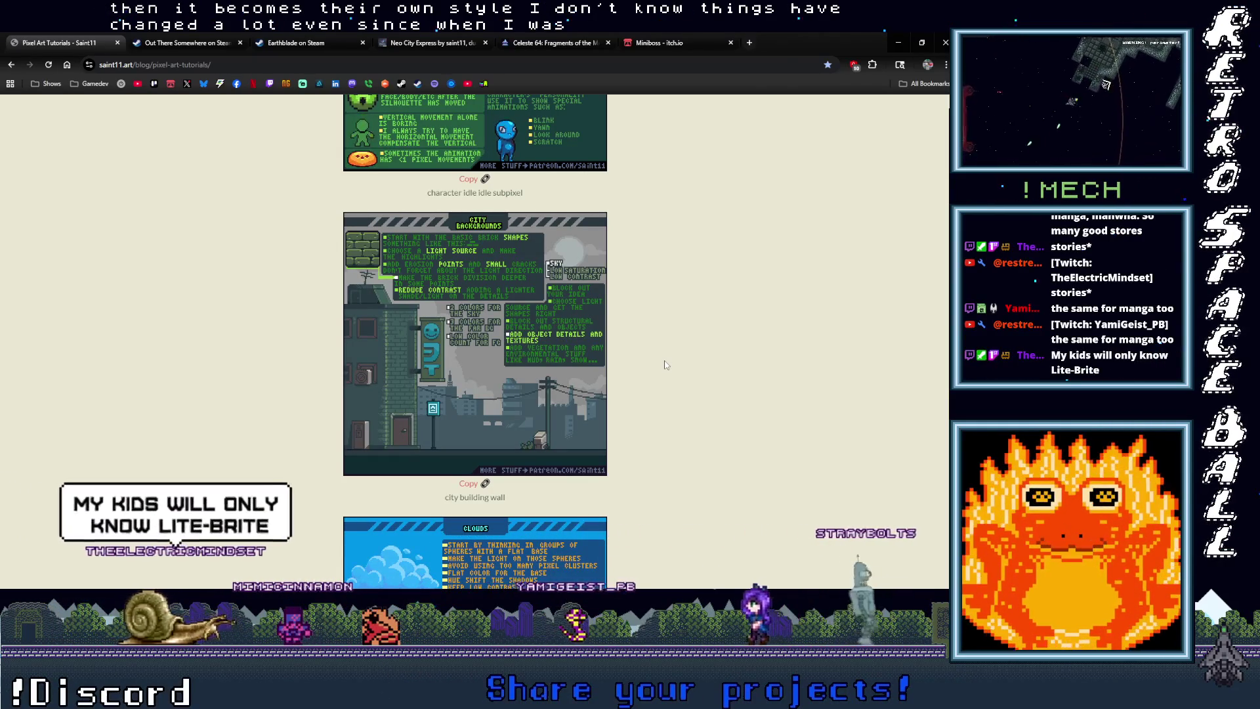
Step: Scroll further down to the bullets shot shooting sheet below the crumble tutorial
scroll(673, 295, down, 1)
Step: Close the Out There Somewhere, Earthblade, Neo City Express and Celeste 64 tabs, then minimize Chrome
scroll(672, 295, up, 10)
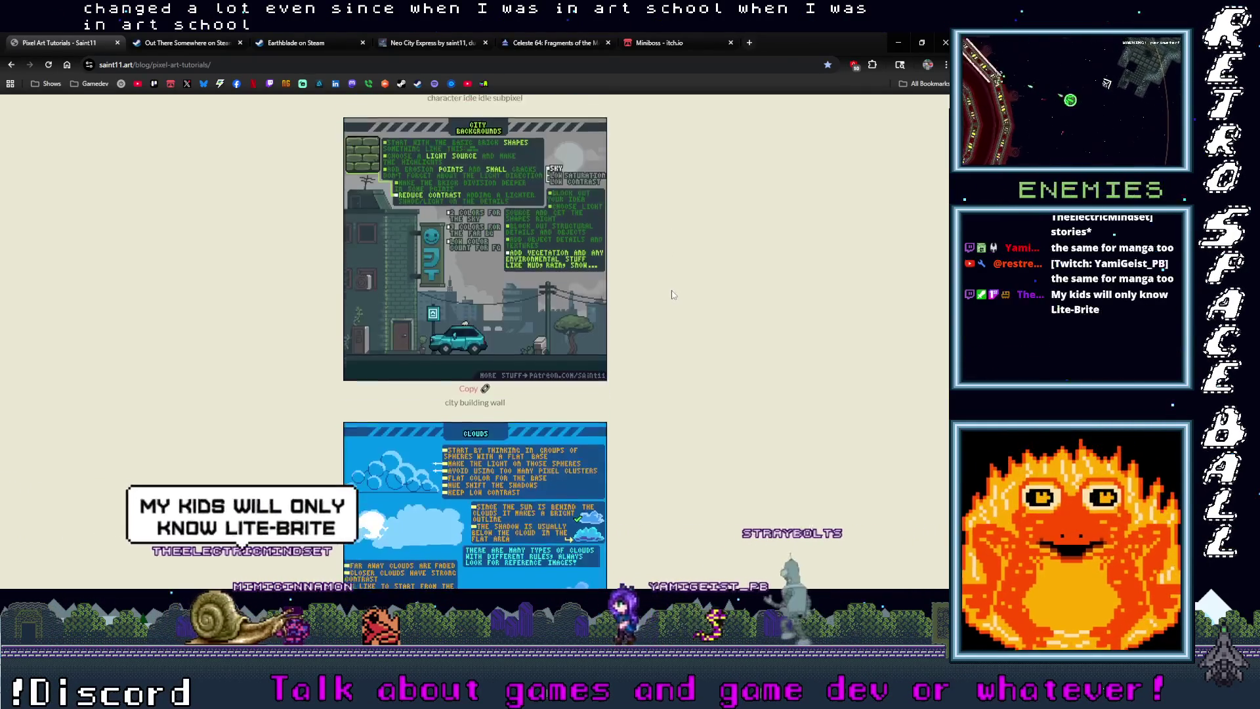
click(187, 42)
click(241, 43)
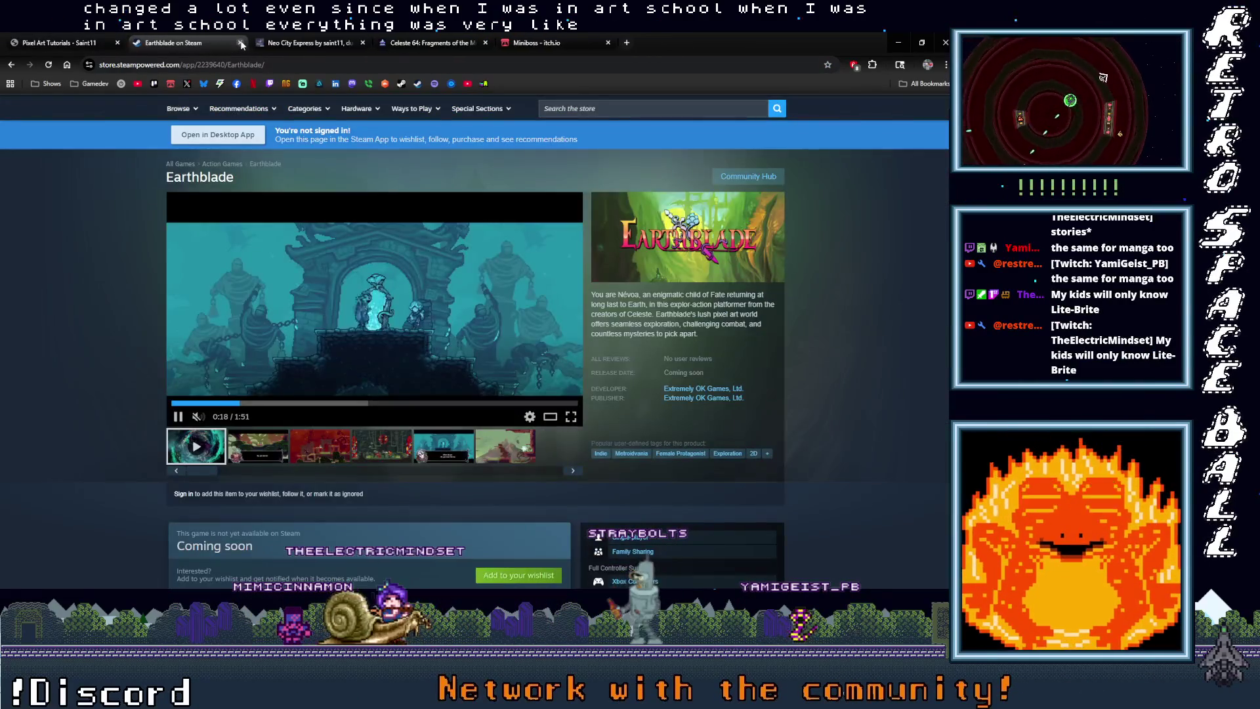
click(240, 43)
click(240, 43)
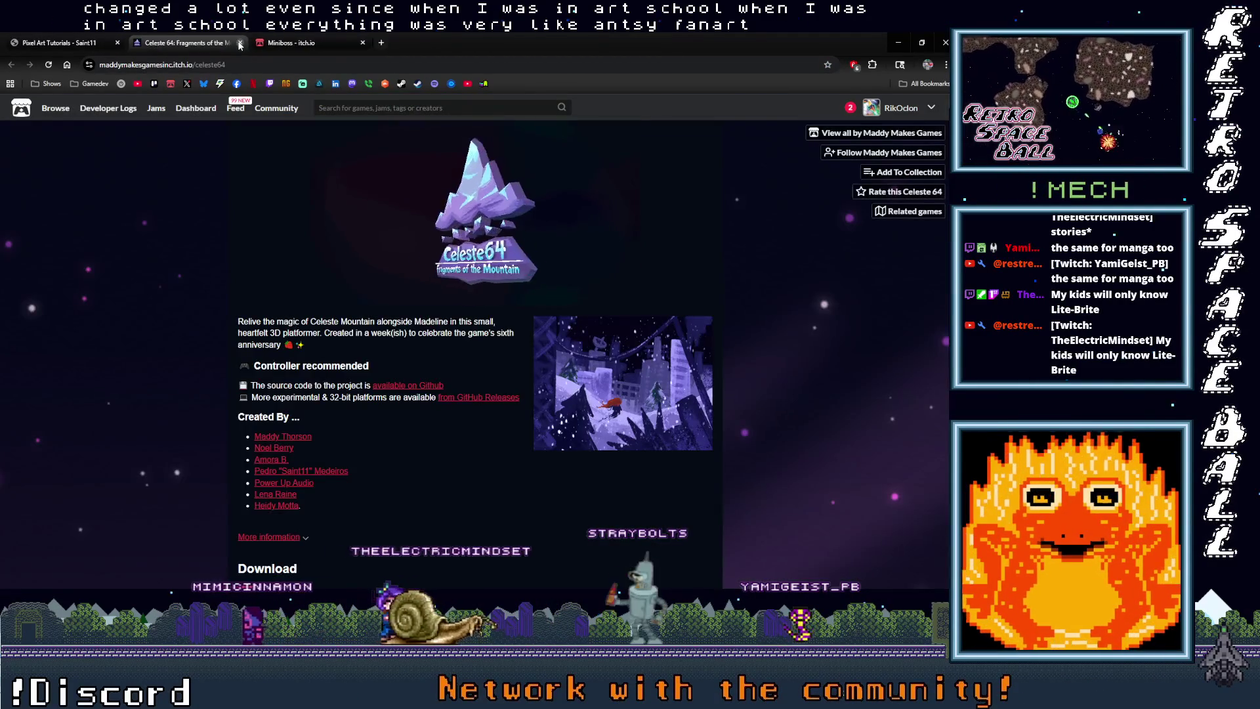
click(240, 43)
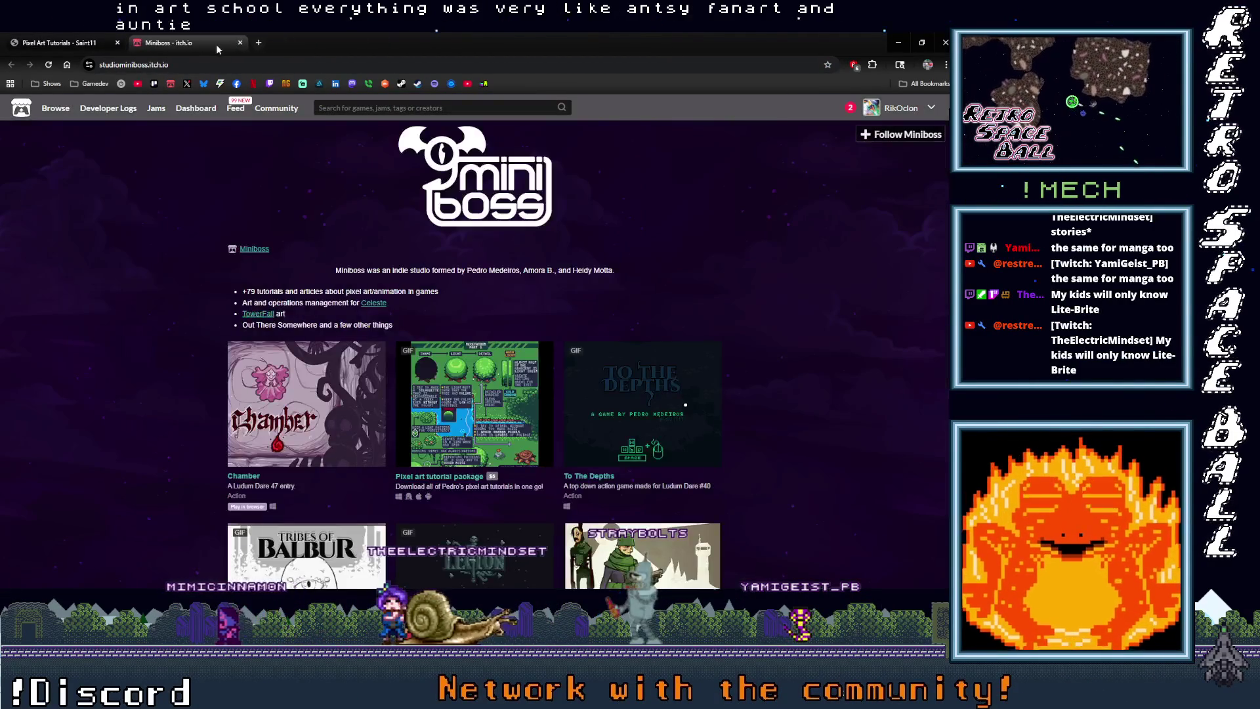
click(898, 44)
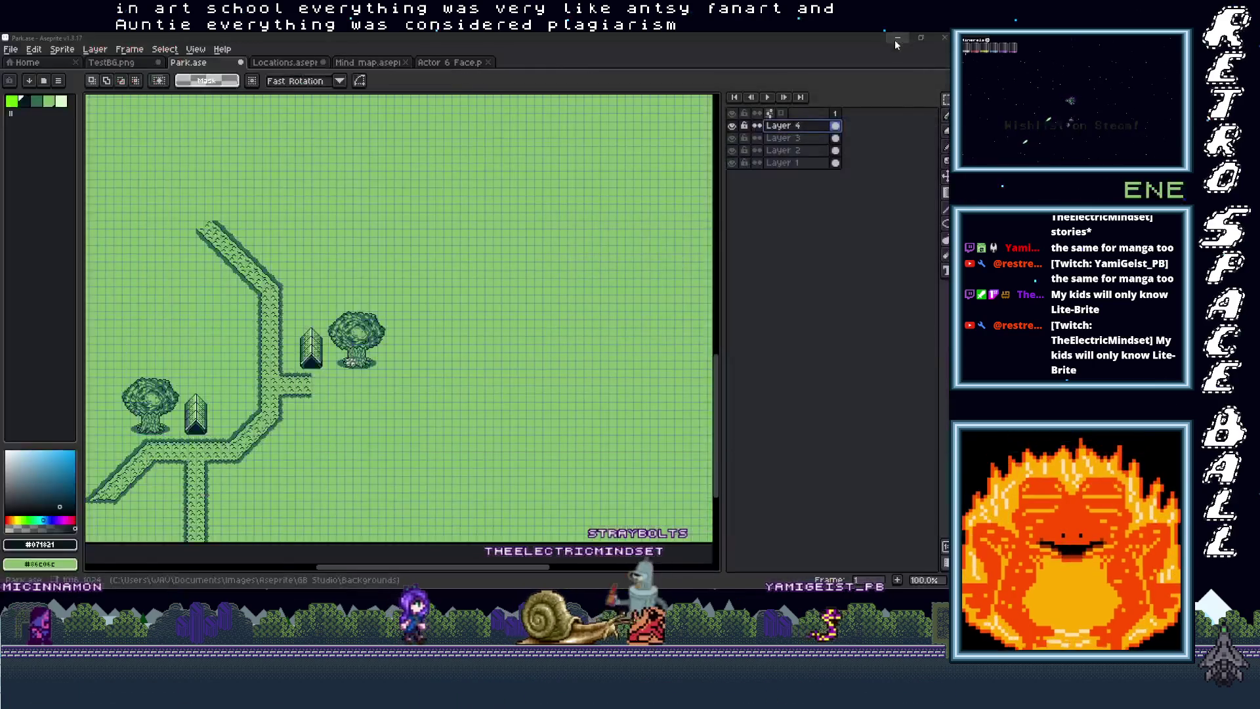
Step: Zoom Park.ase to 300% and pan to the path's side branch beside the roof
scroll(348, 412, up, 3)
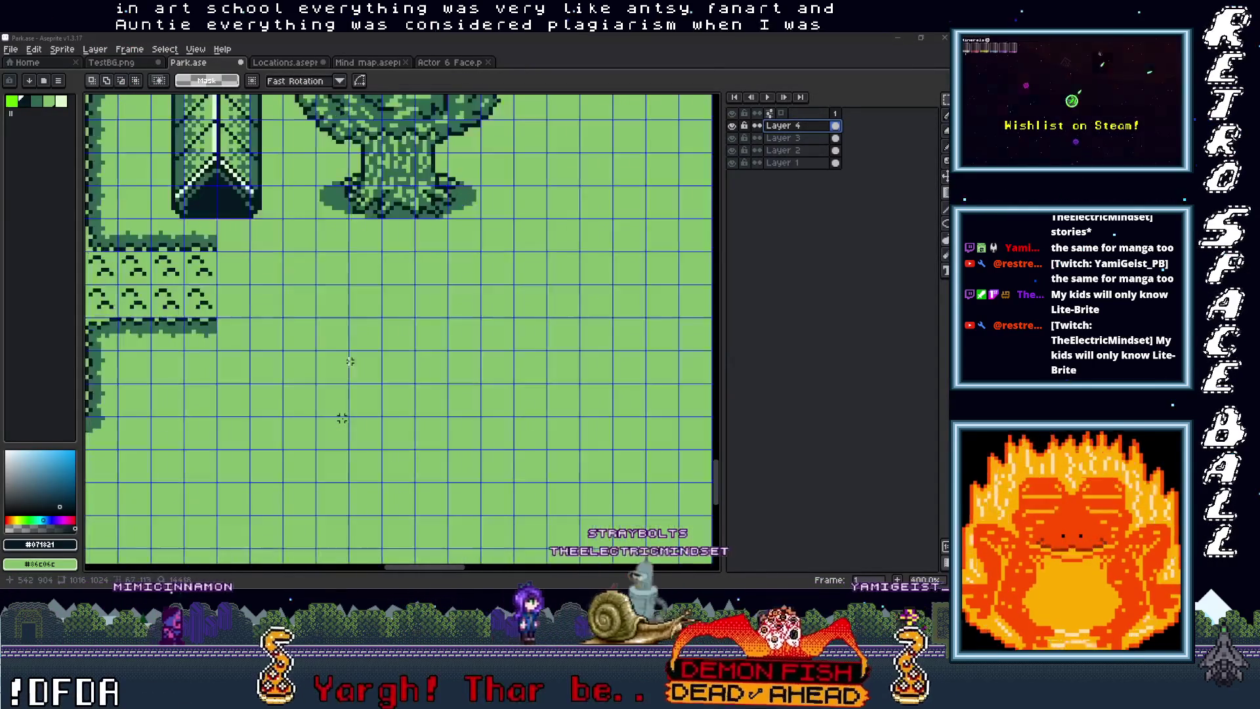
scroll(348, 412, down, 1)
mouse_move(393, 346)
mouse_down()
mouse_move(466, 378)
mouse_move(468, 398)
mouse_up()
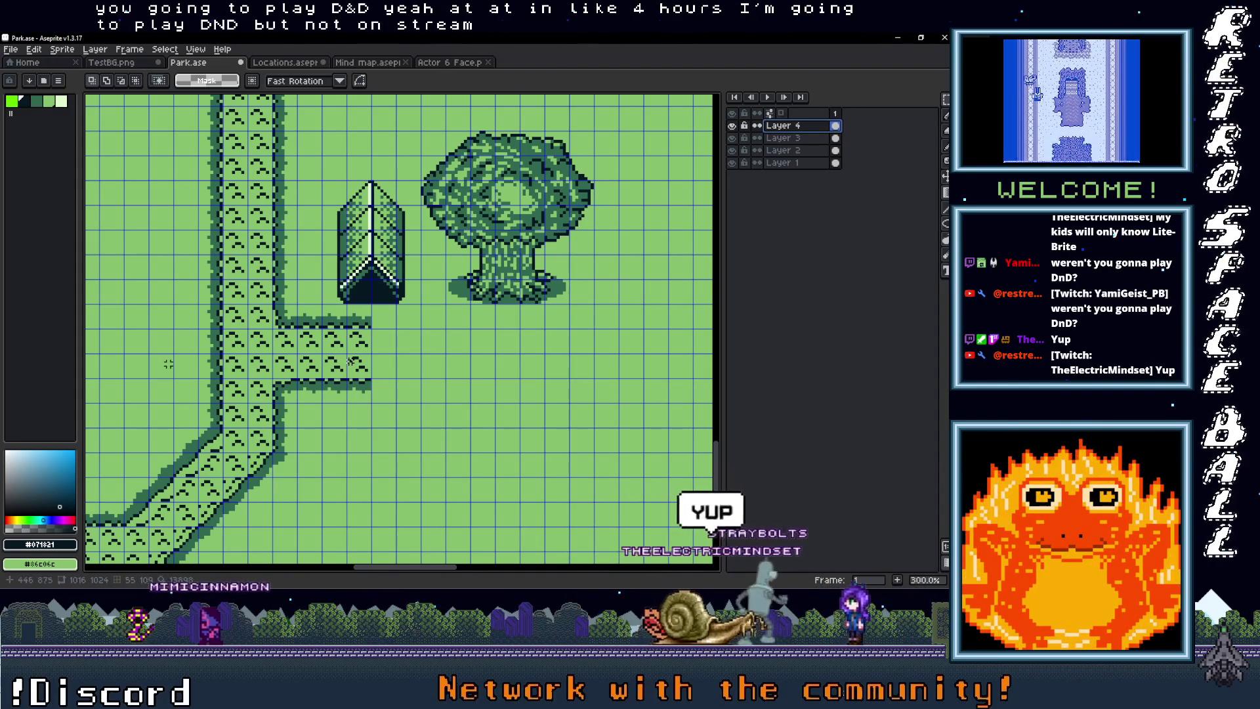
scroll(169, 363, down, 2)
Step: Select the side branch's right end and cancel an accidental tree paste
scroll(413, 369, up, 3)
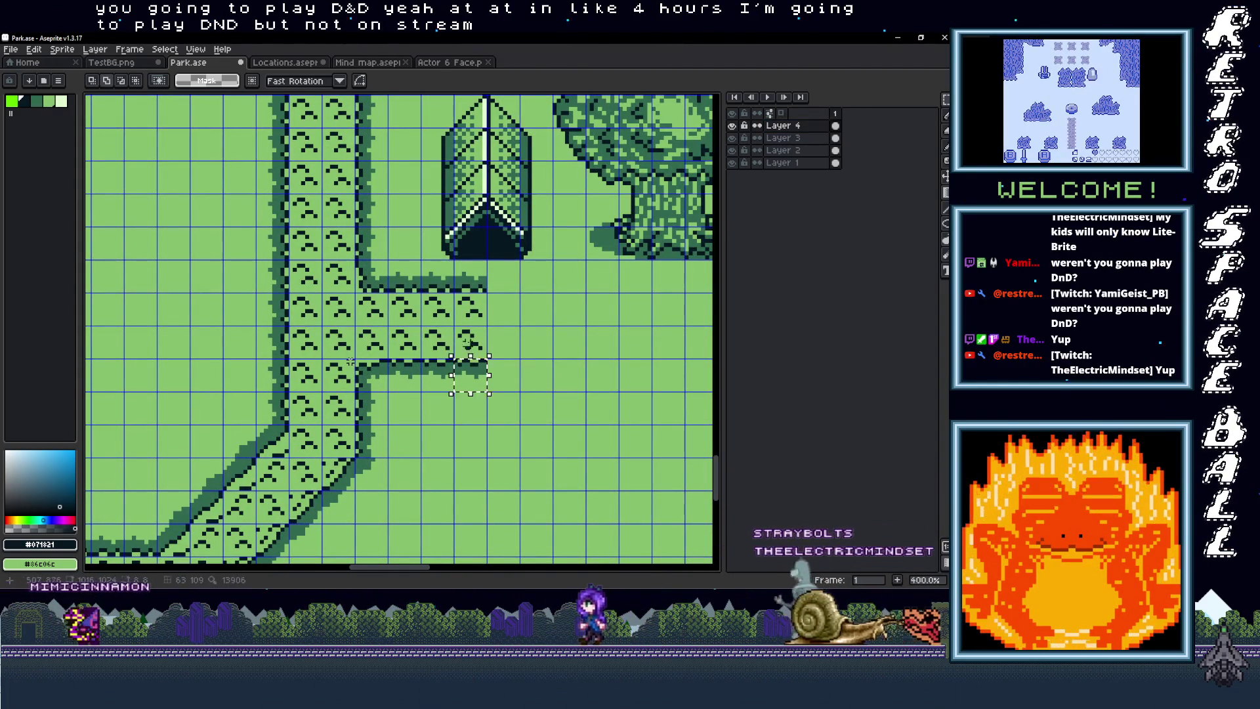
drag(489, 394, 451, 289)
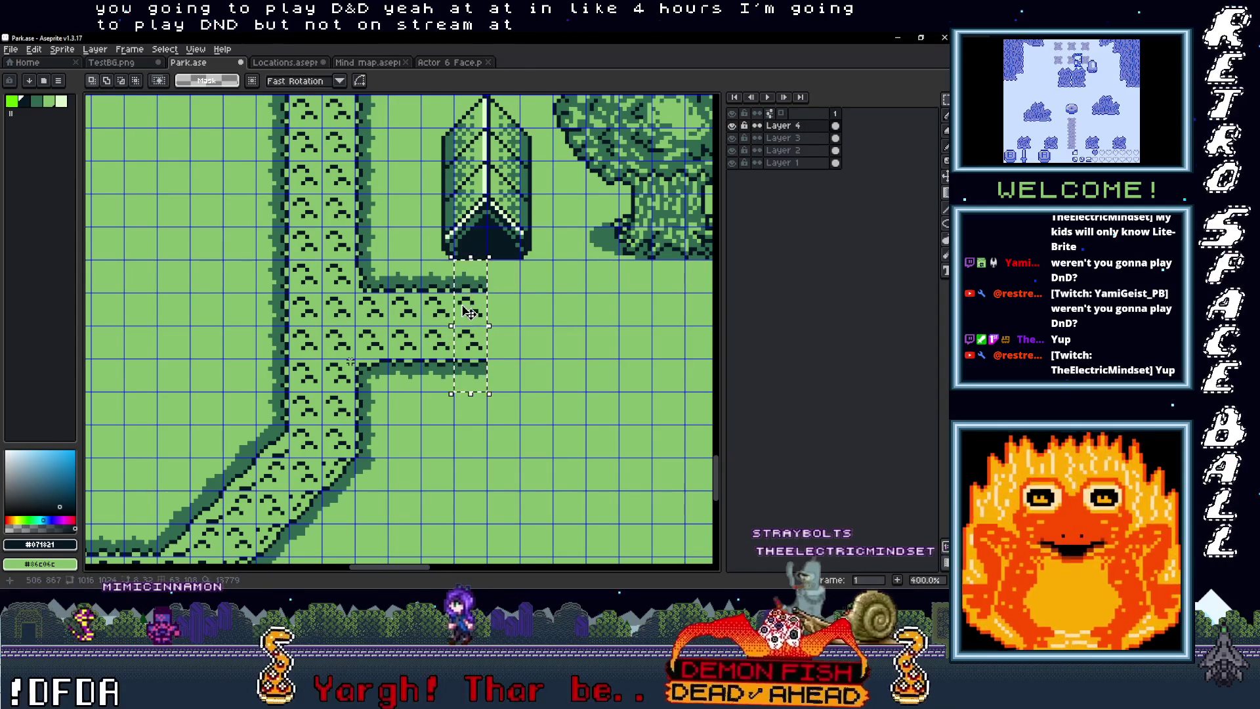
key(ctrl+v)
key(Escape)
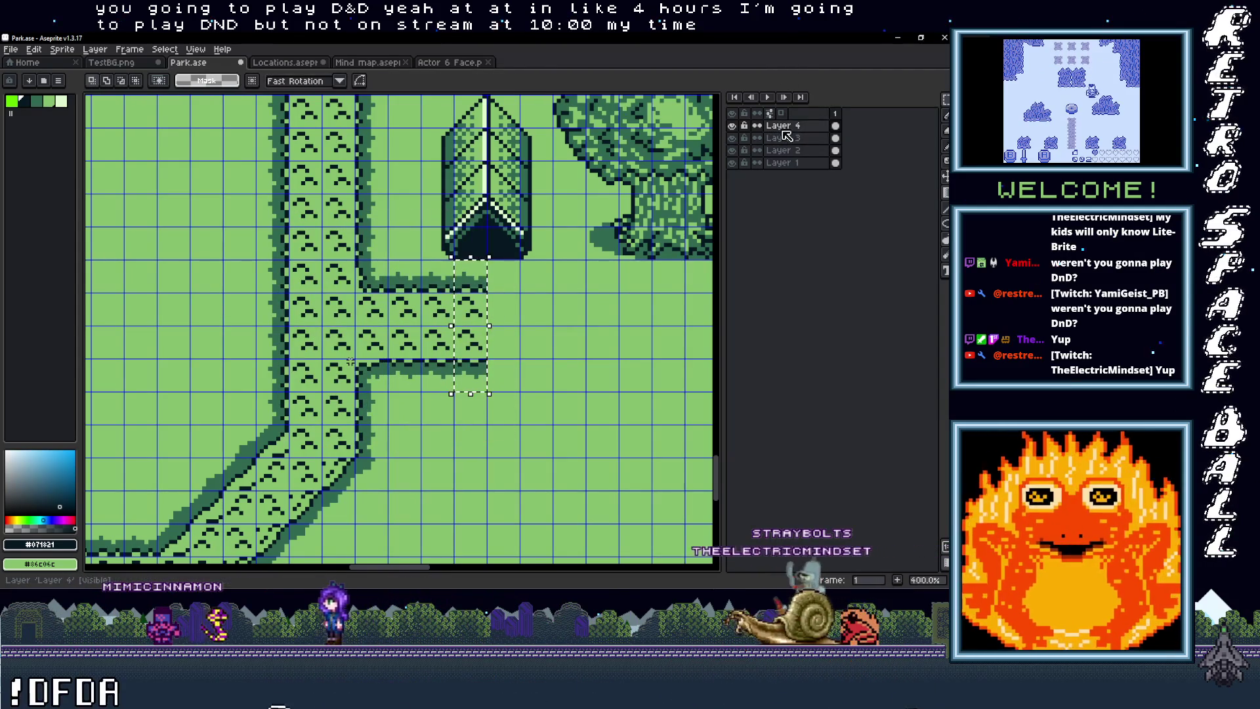
Step: Make Layer 2 active and turn a hedge-bordered path tile into a custom brush
click(791, 138)
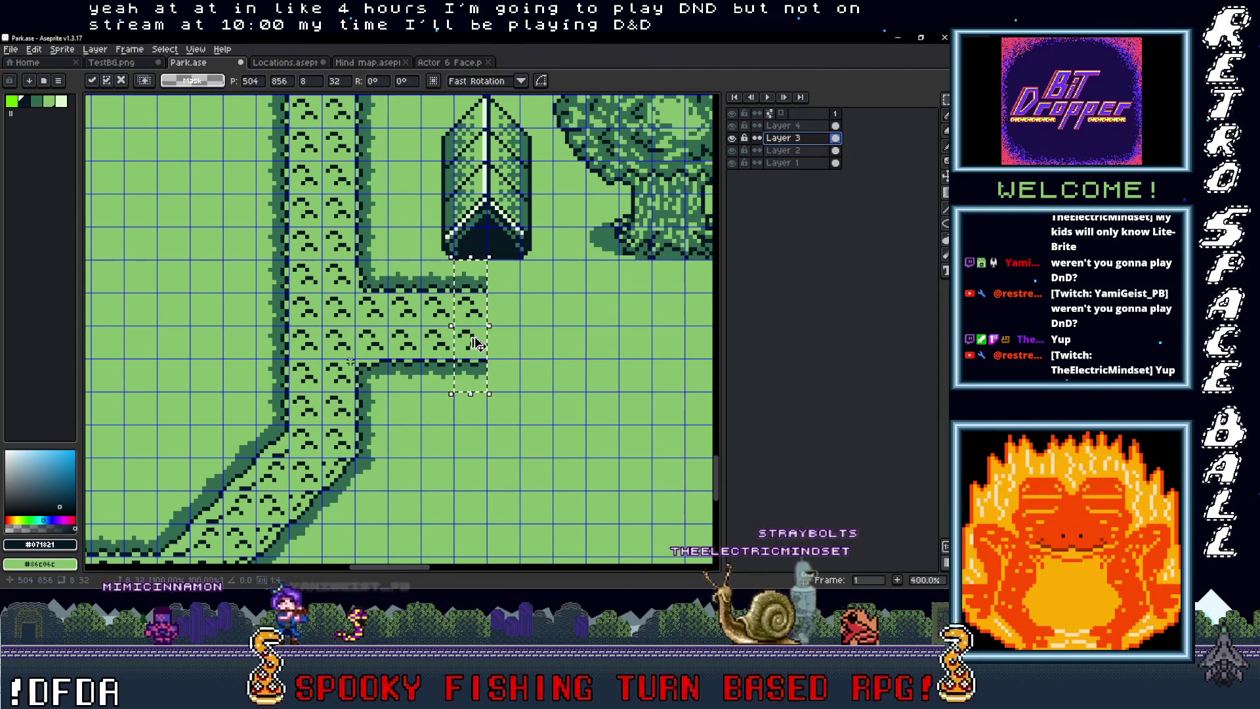
key(Escape)
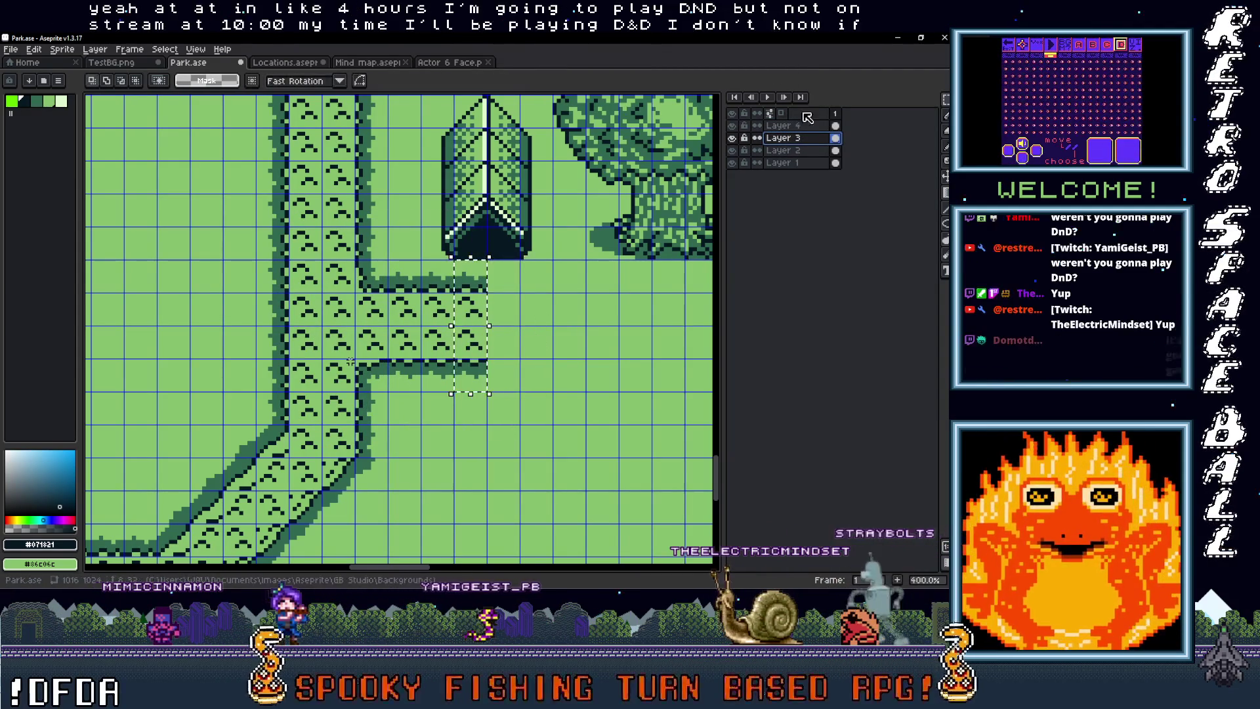
click(732, 151)
click(781, 150)
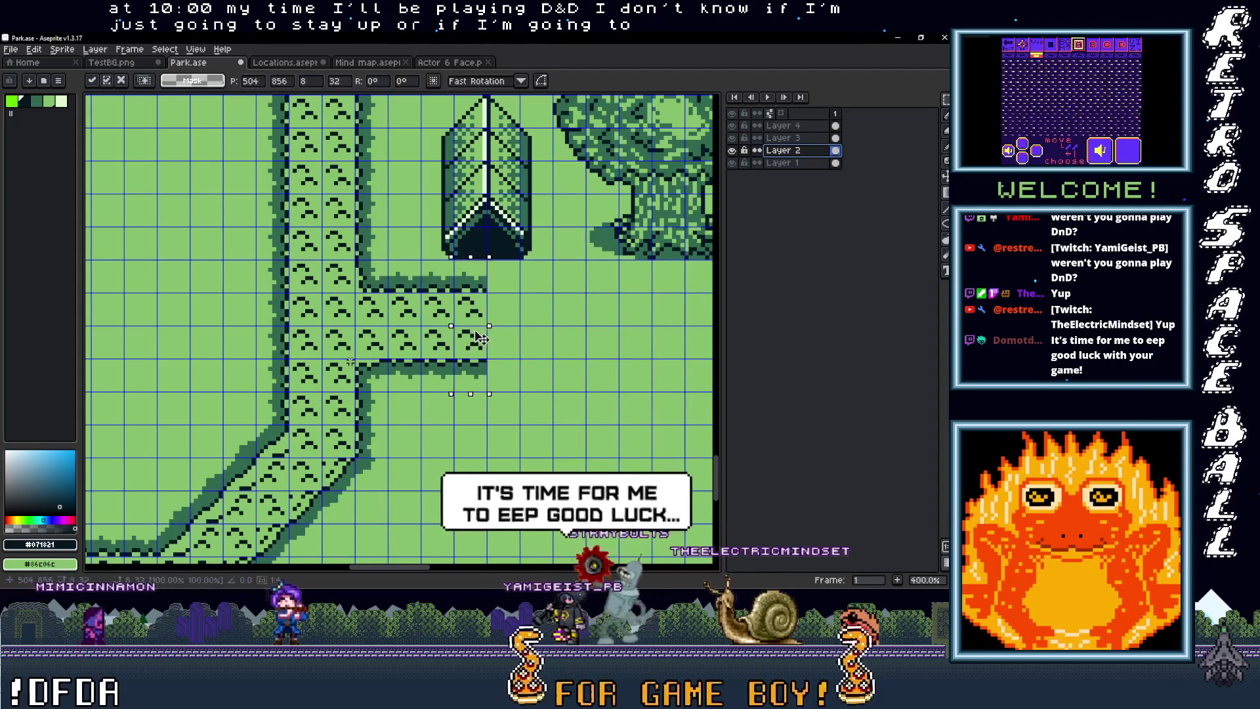
mouse_move(473, 337)
mouse_down()
mouse_move(508, 340)
mouse_move(491, 348)
mouse_up()
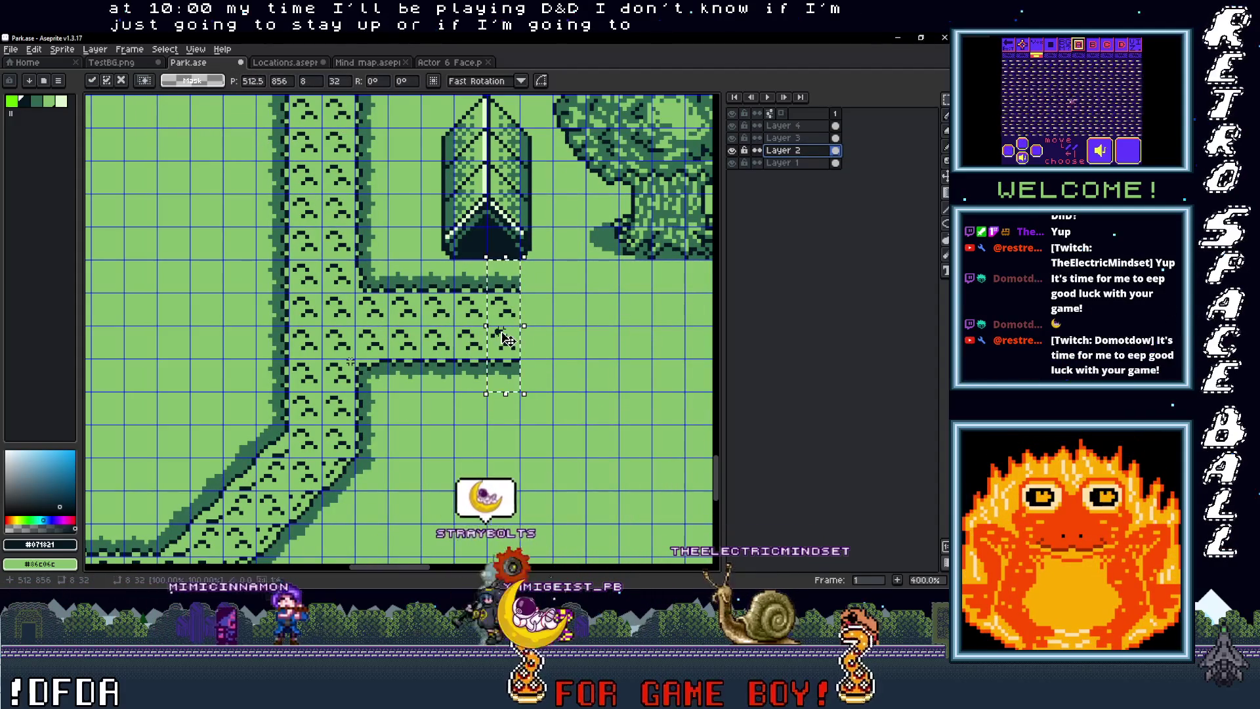
key(ctrl+b)
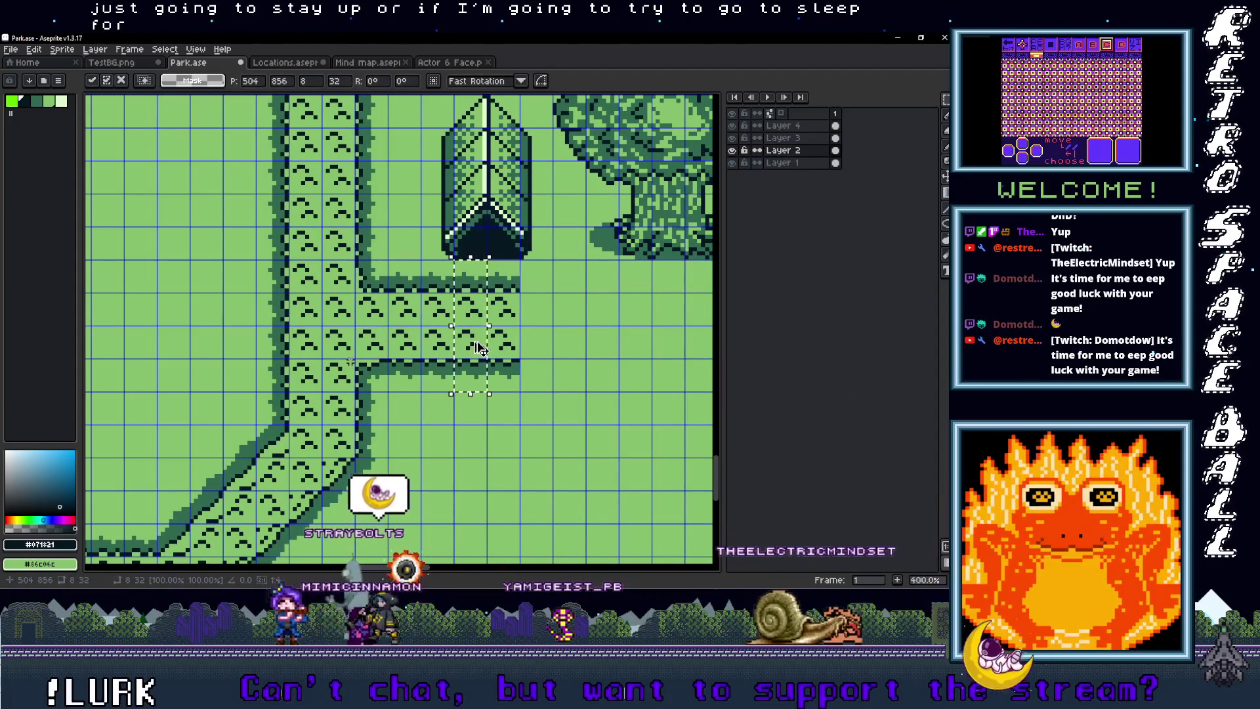
scroll(350, 361, right, 5)
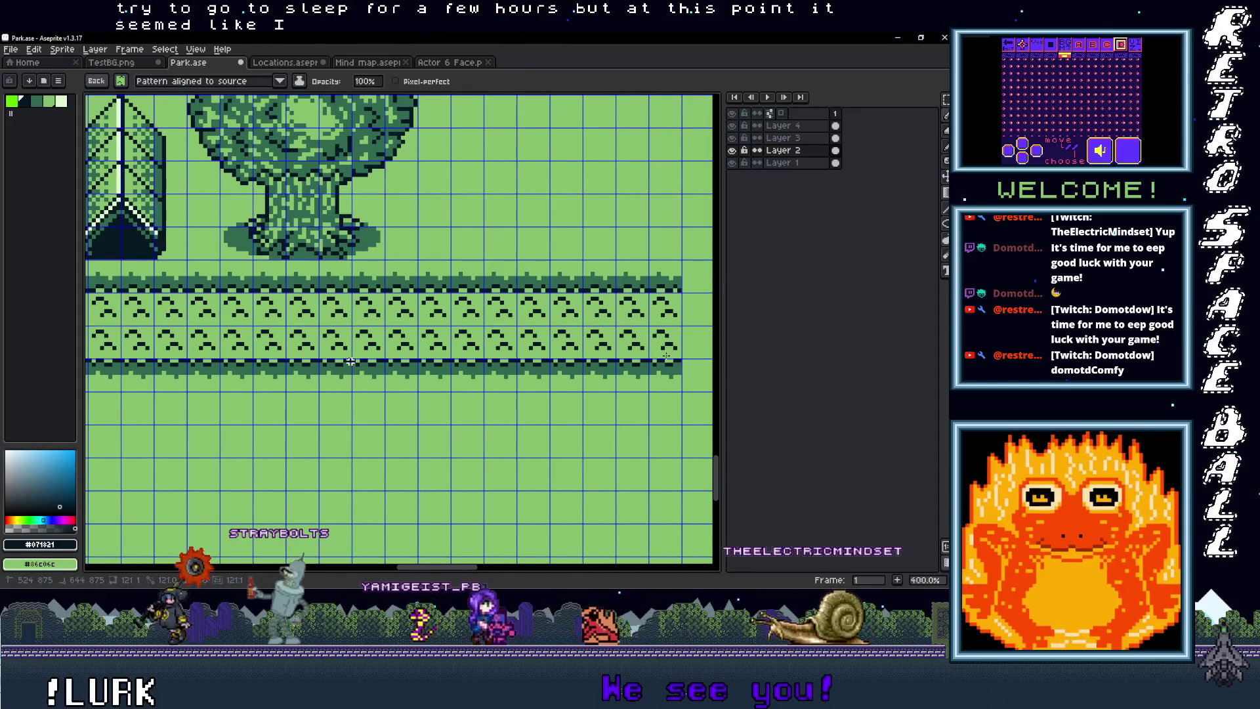
scroll(351, 361, down, 4)
scroll(351, 361, up, 1)
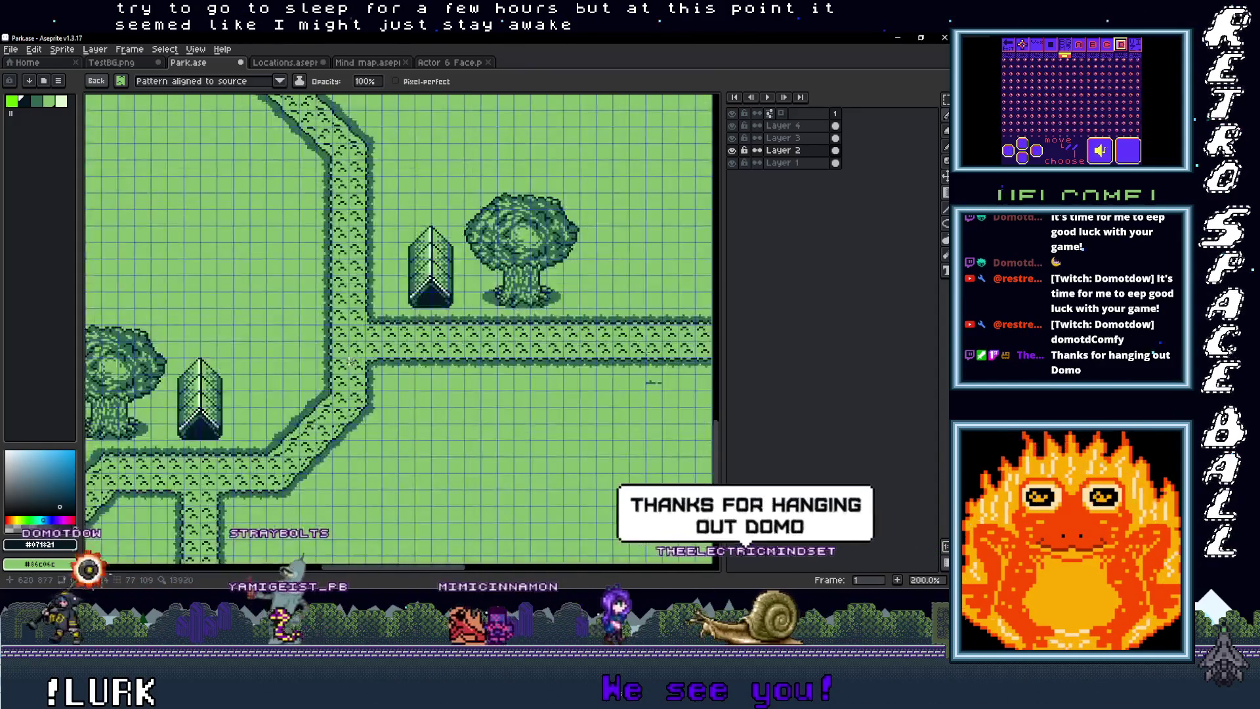
scroll(350, 361, down, 1)
scroll(351, 362, up, 1)
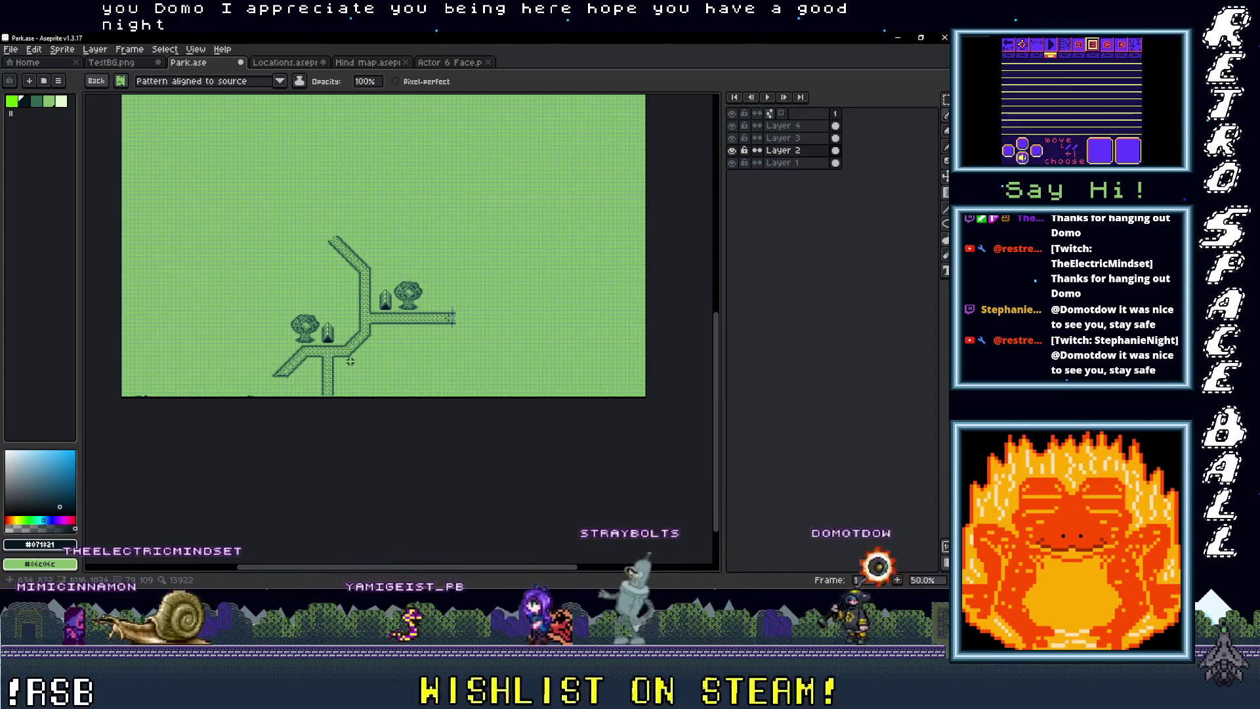
Step: Zoom in on the path junction and switch to the Rectangular Marquee tool
scroll(351, 362, up, 3)
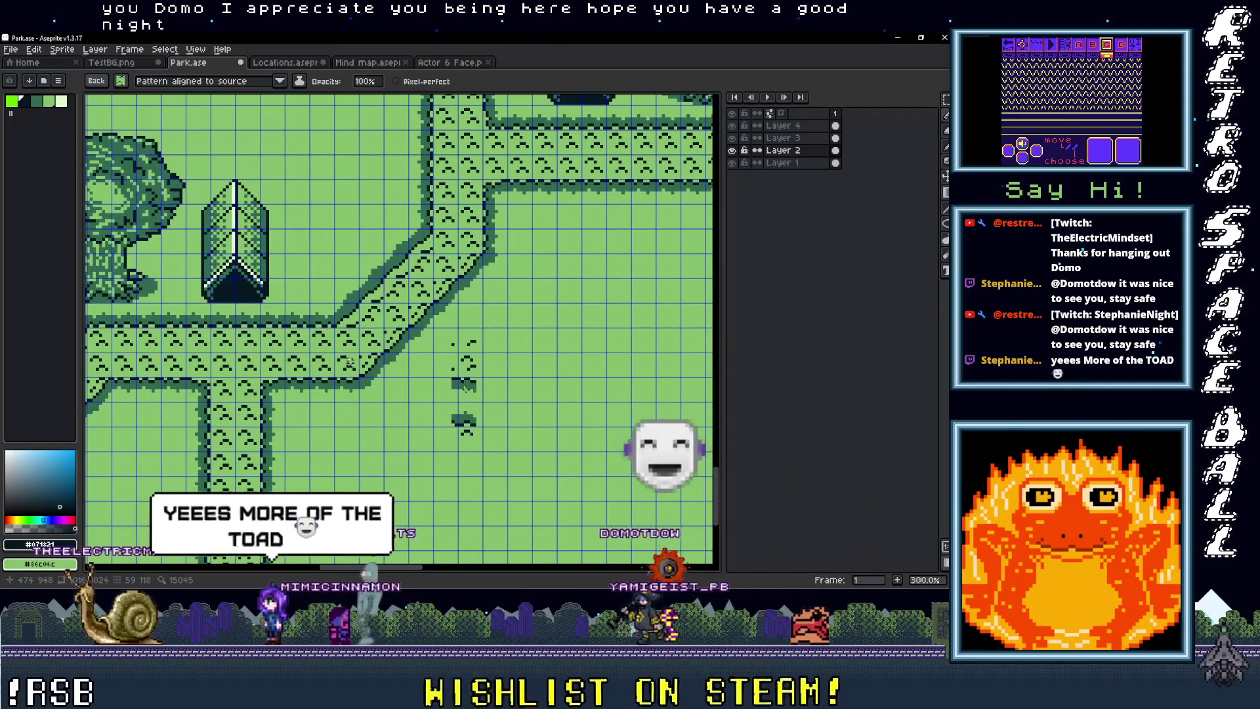
key(m)
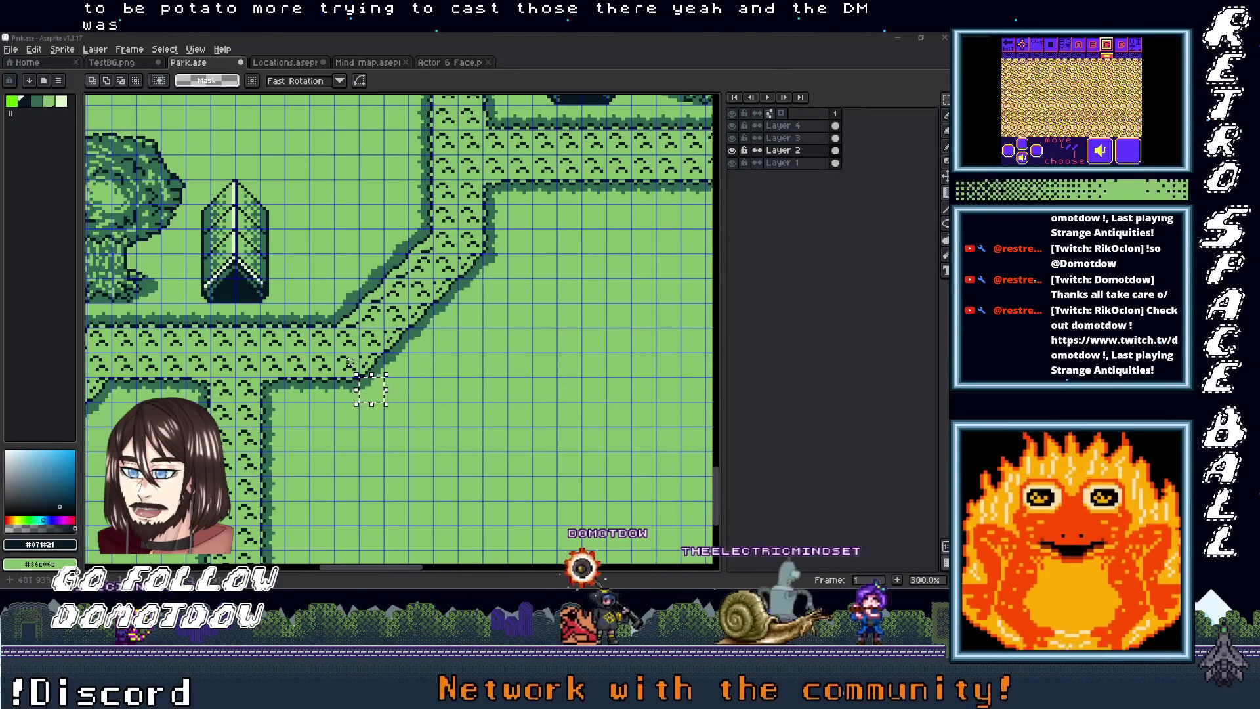
Step: Pan and zoom to bring the second tree and right-hand straight path into view
scroll(520, 338, down, 2)
scroll(561, 333, up, 2)
drag(594, 318, 402, 388)
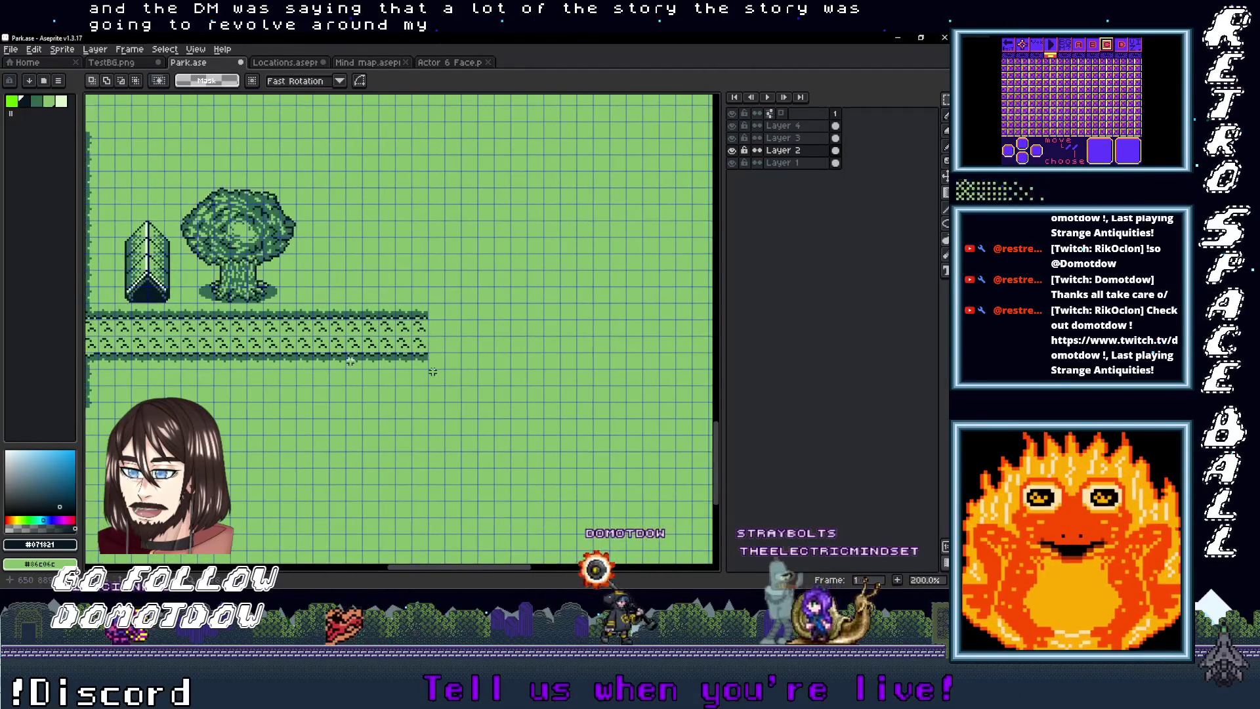
scroll(433, 372, up, 1)
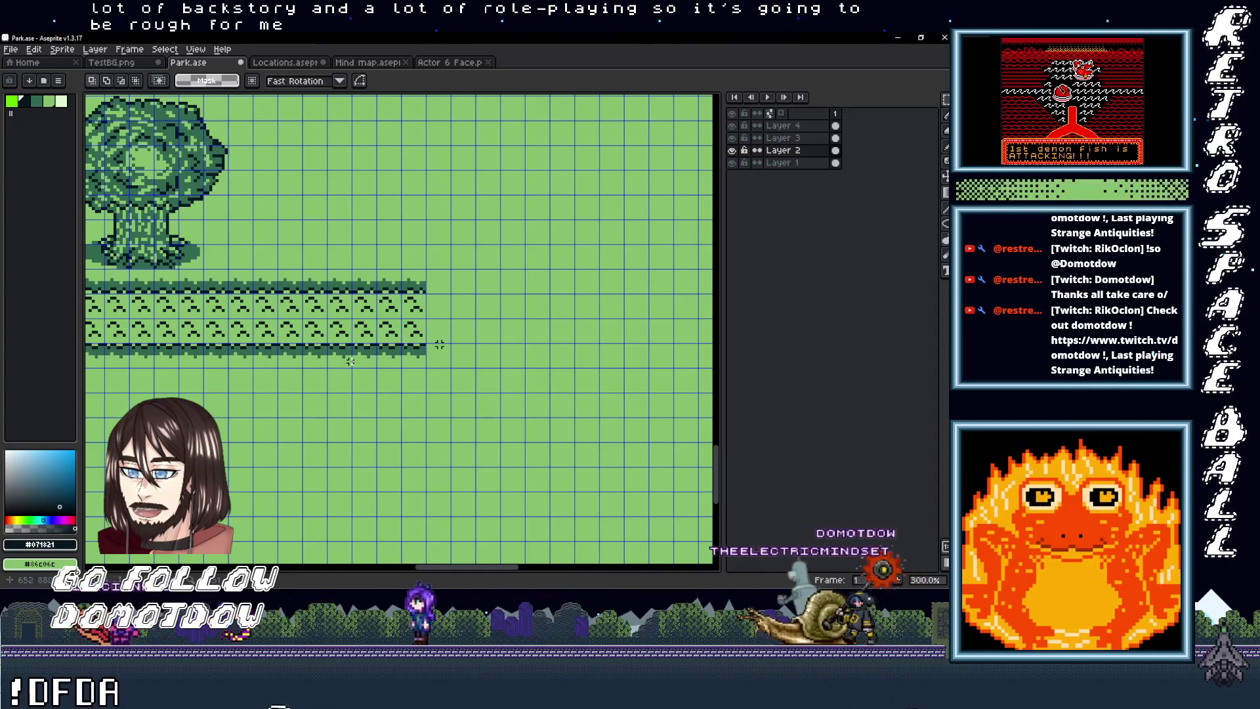
scroll(436, 344, down, 1)
scroll(571, 368, left, 3)
scroll(349, 359, down, 1)
scroll(394, 394, up, 1)
scroll(354, 362, right, 5)
scroll(354, 362, right, 1)
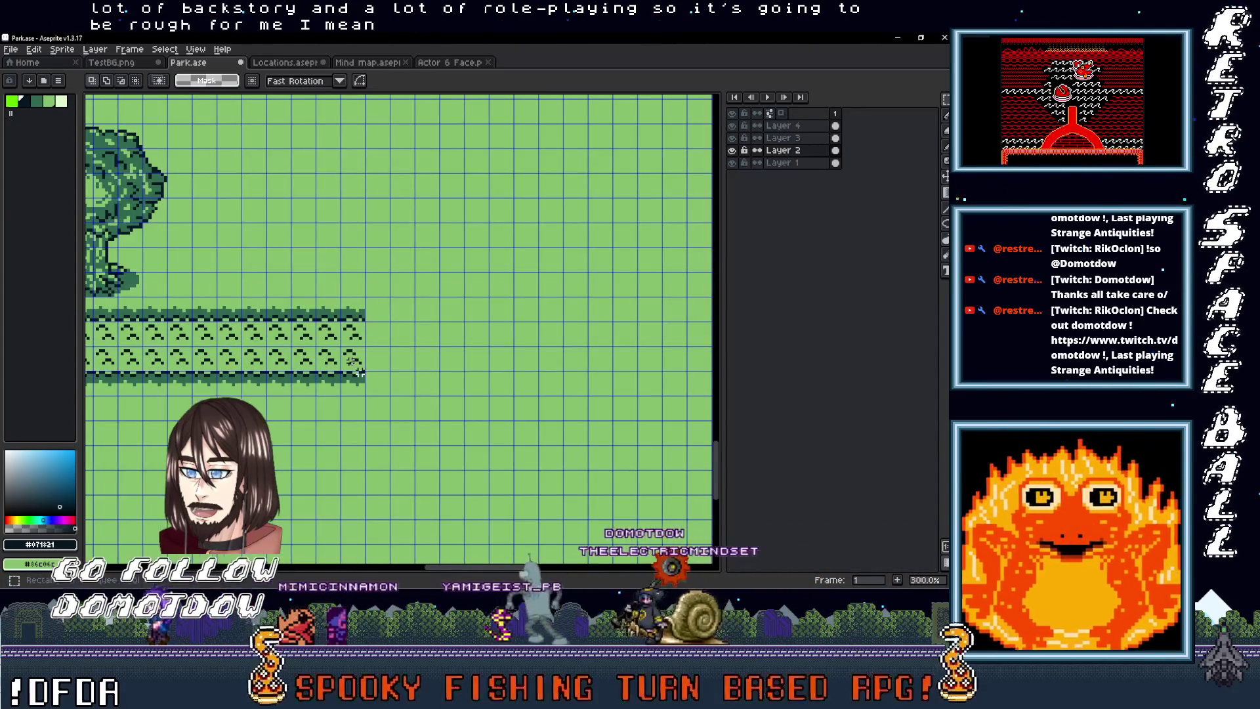
scroll(358, 368, up, 2)
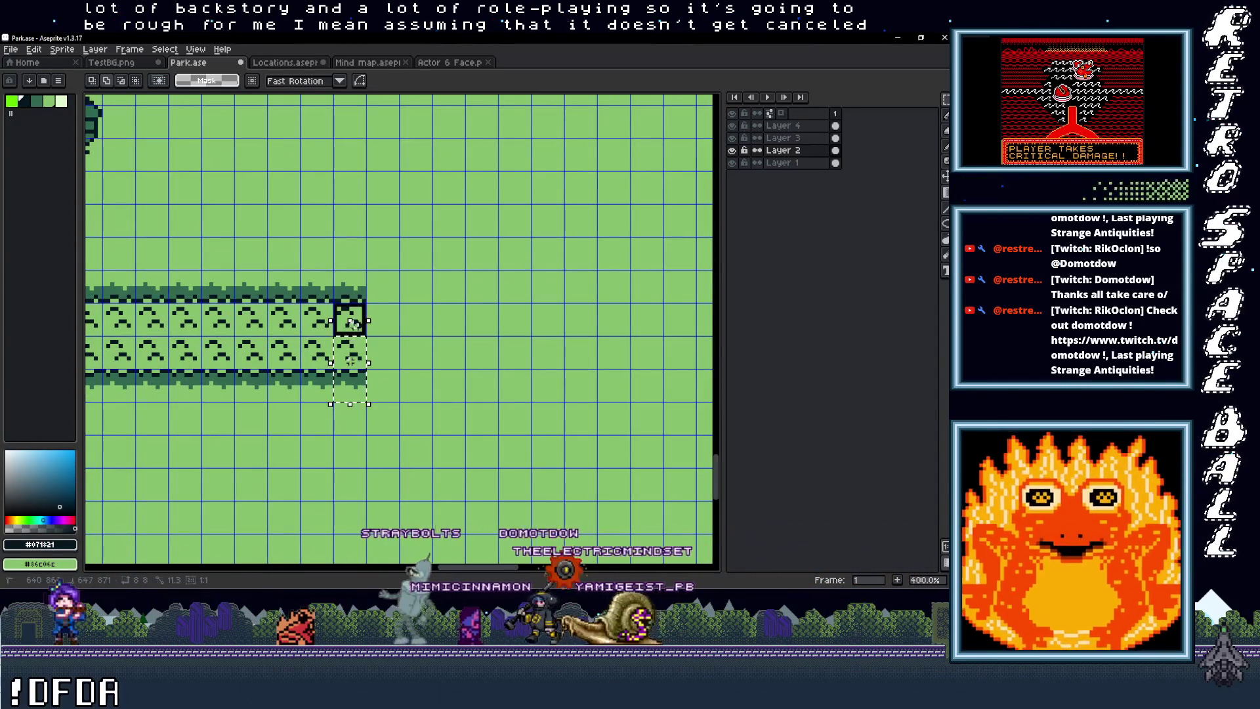
scroll(360, 374, down, 4)
scroll(352, 378, up, 5)
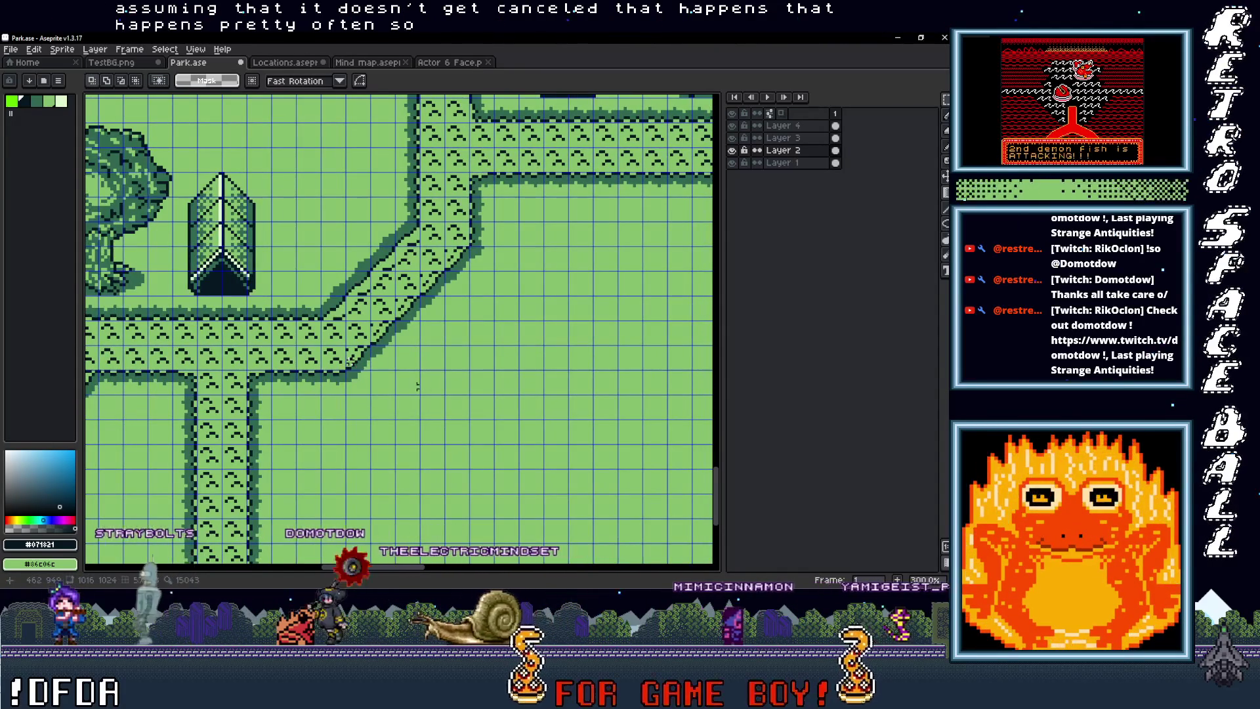
scroll(352, 379, up, 1)
Step: Select the diagonal path bend and move it onto the straight path's right end
drag(333, 394, 408, 251)
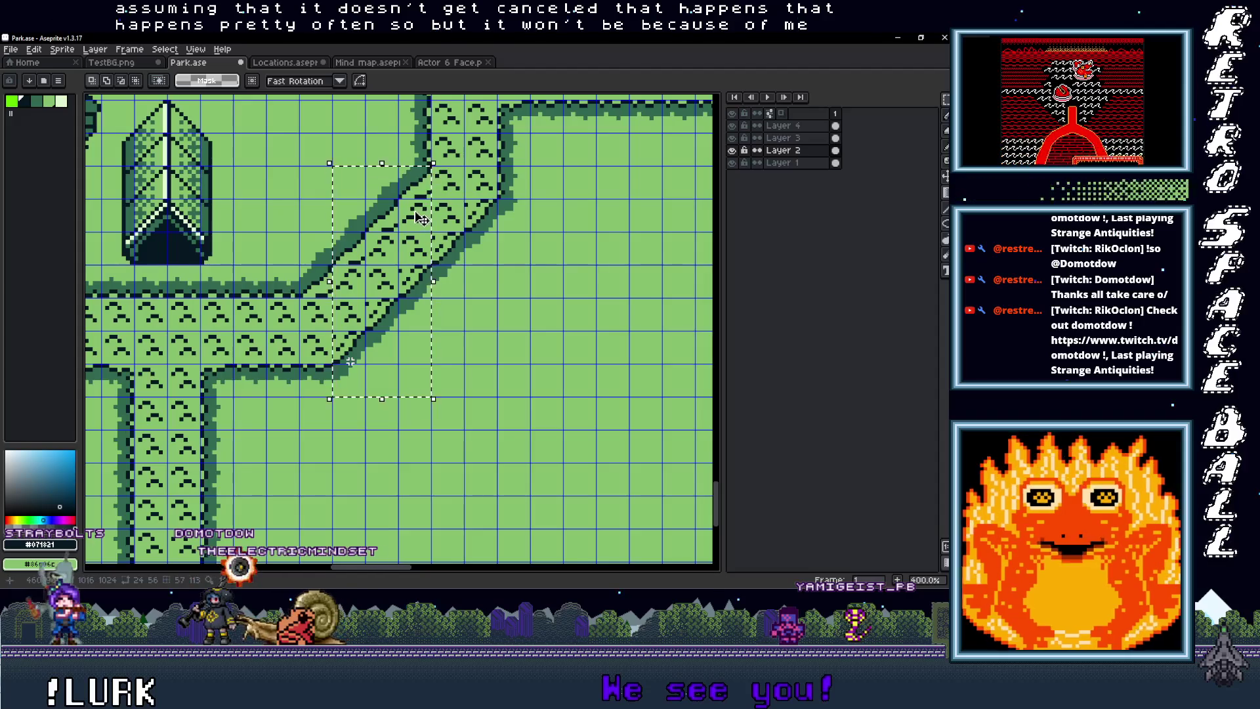
scroll(422, 215, down, 3)
mouse_move(366, 361)
mouse_down()
mouse_move(715, 346)
mouse_move(291, 212)
mouse_move(444, 295)
mouse_move(419, 305)
mouse_up()
scroll(408, 361, up, 1)
scroll(371, 231, up, 3)
scroll(447, 305, down, 3)
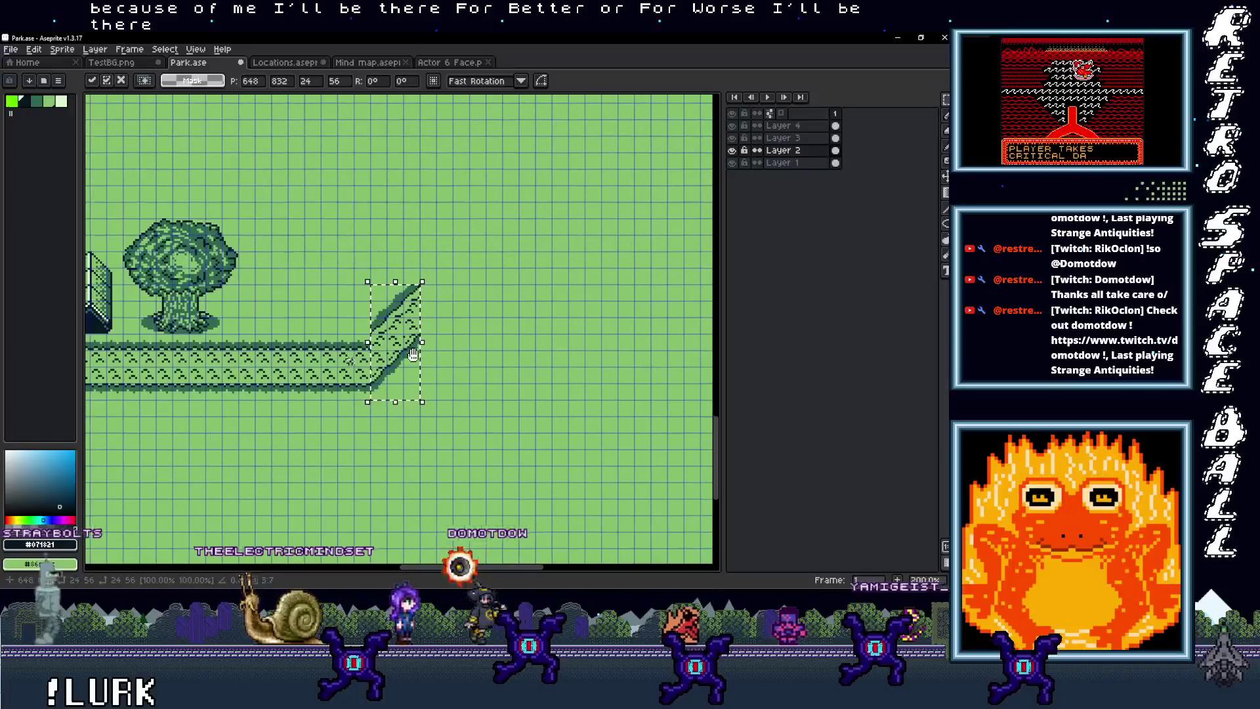
Step: Commit the bend, set the brush pattern to Paint brush, and stamp more diagonal path tiles
key(Return)
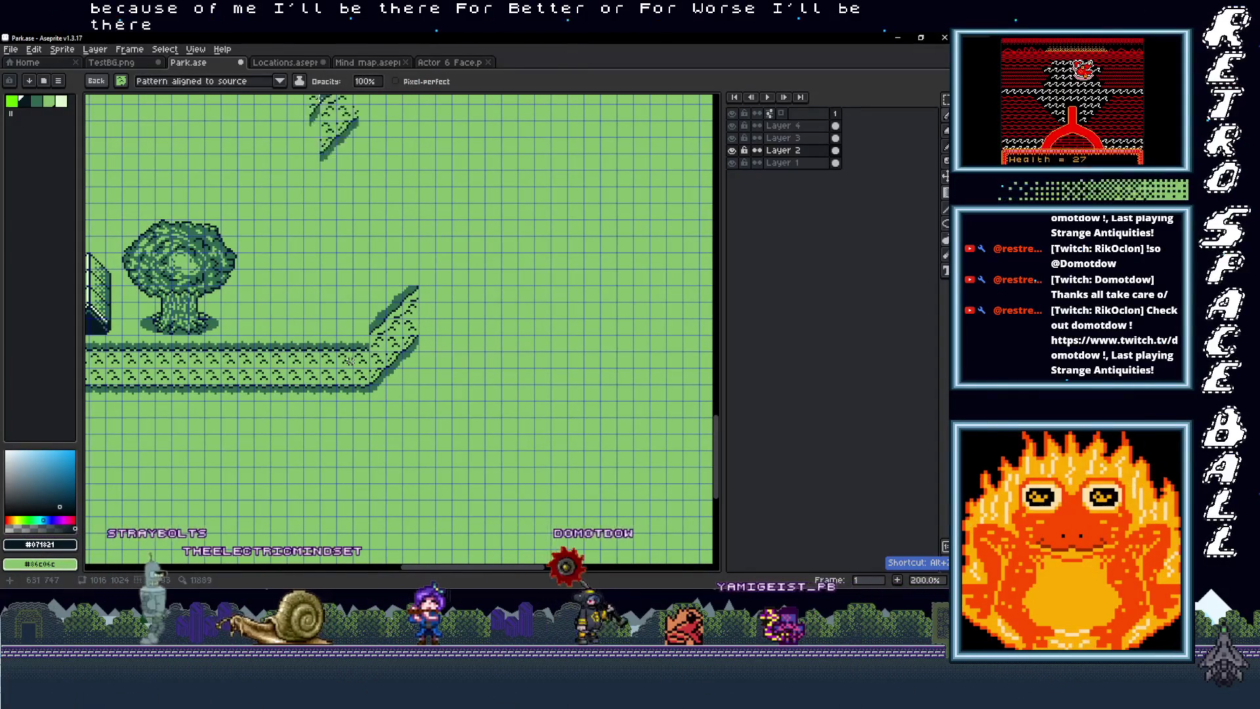
click(159, 81)
click(183, 119)
scroll(477, 275, up, 2)
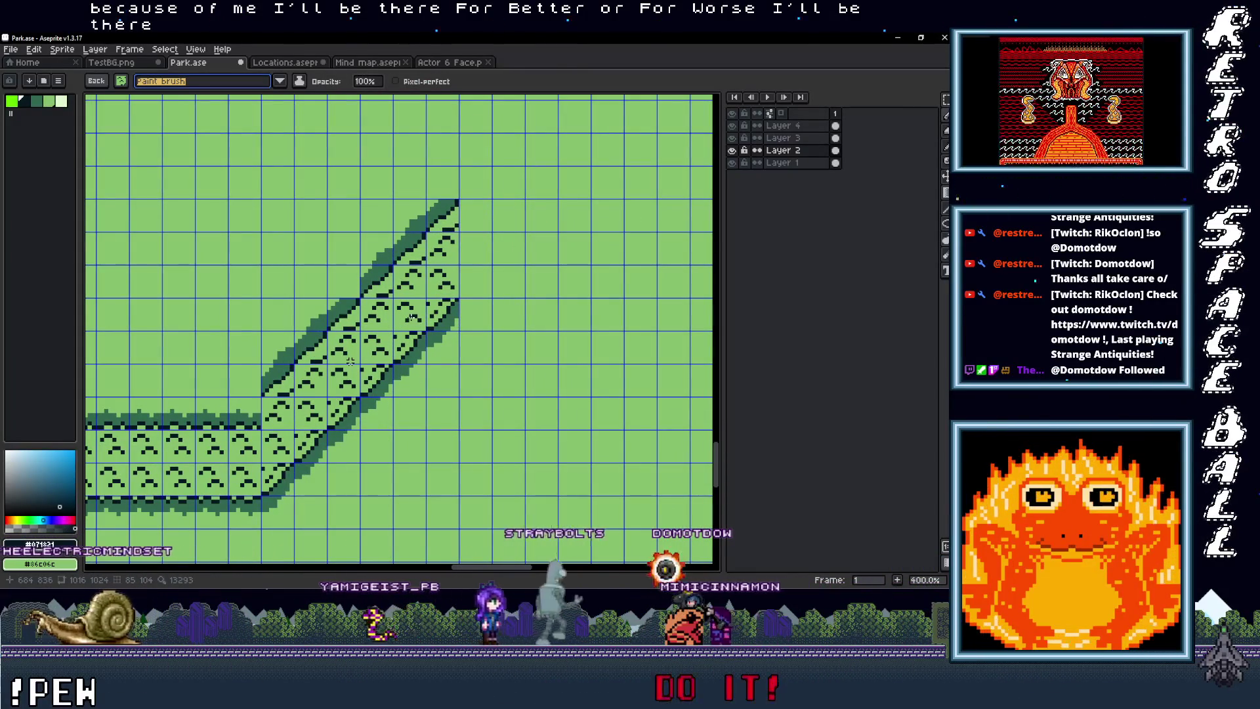
click(350, 360)
drag(479, 285, 367, 364)
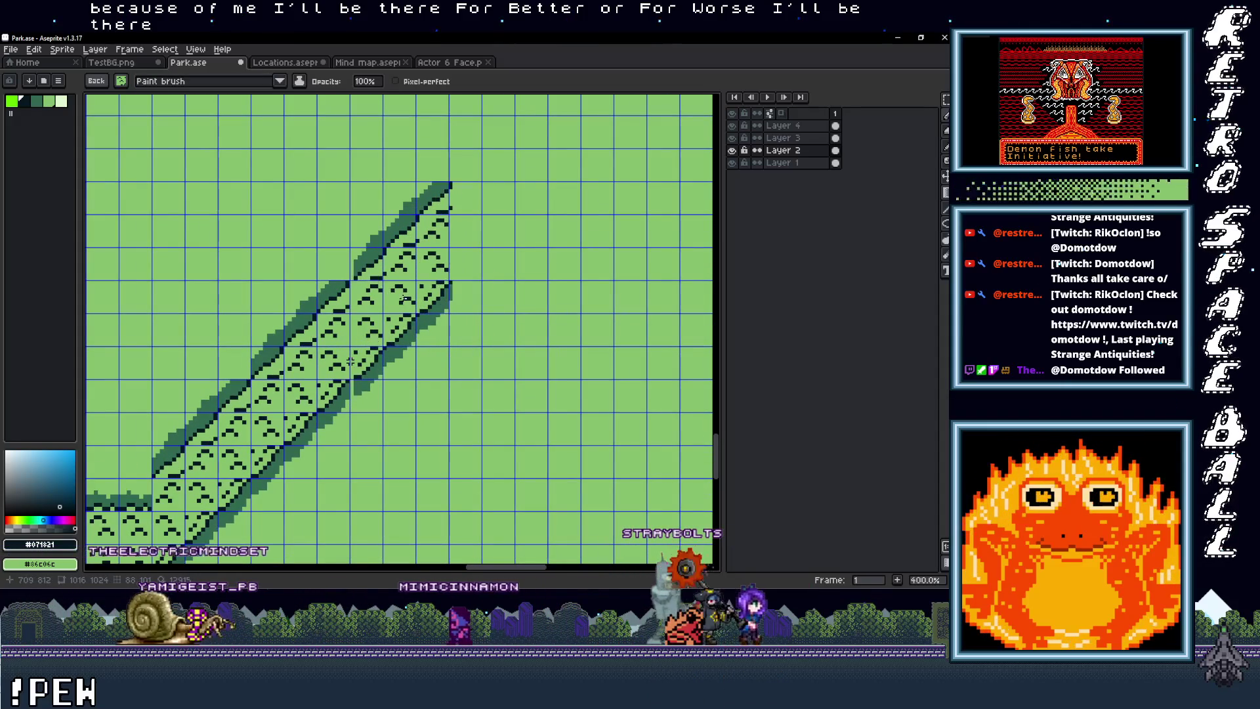
click(507, 268)
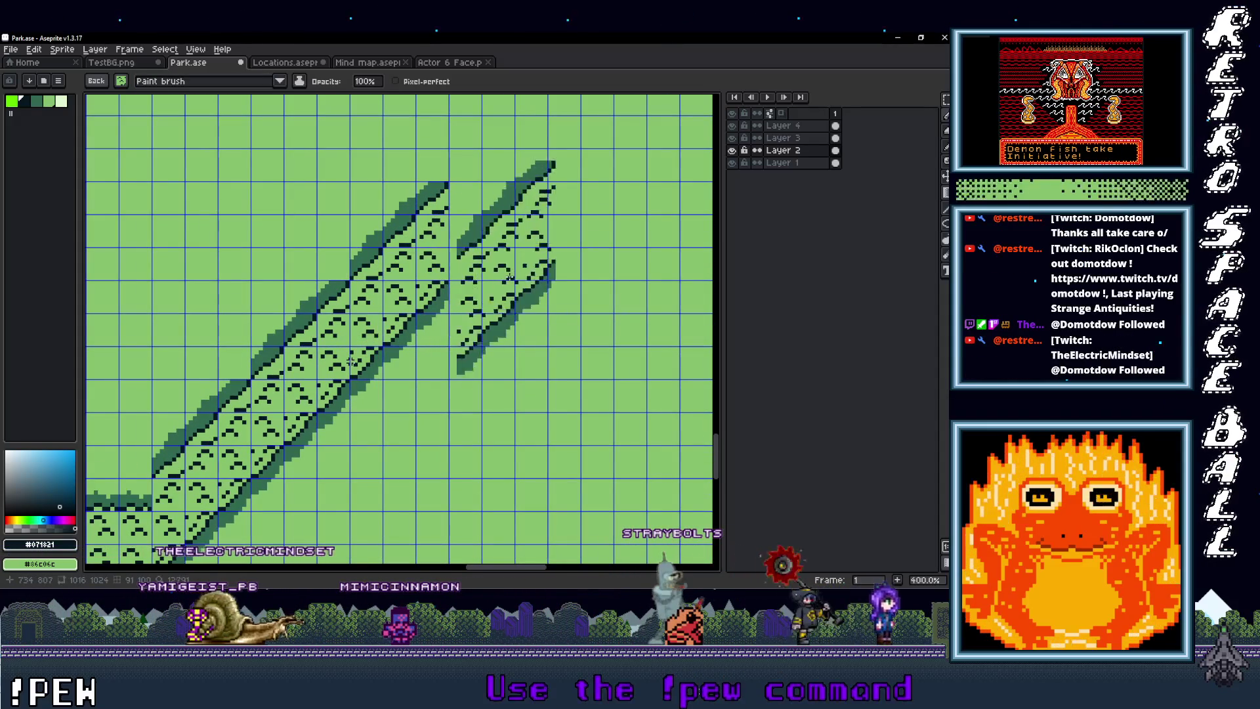
Step: Shift a stamped tile down-left with the marquee to close the seam in the diagonal
scroll(519, 289, down, 3)
scroll(519, 289, up, 4)
scroll(350, 361, down, 3)
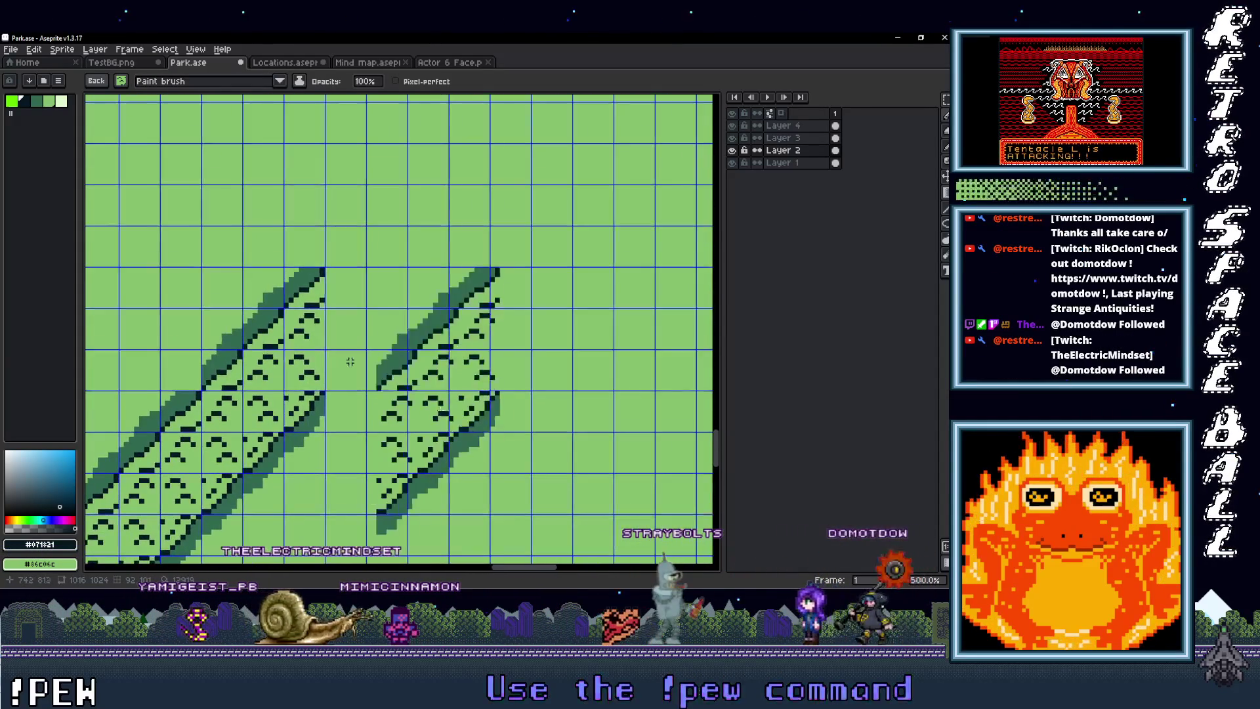
scroll(350, 361, down, 2)
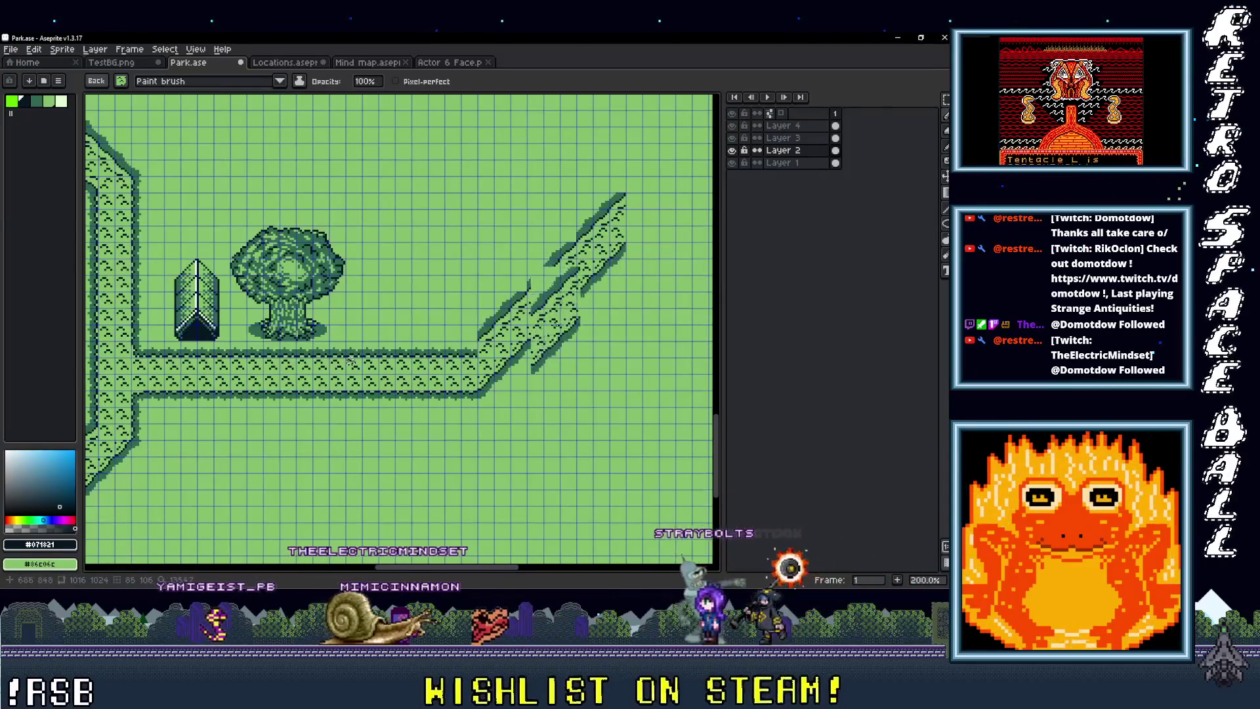
scroll(350, 361, up, 2)
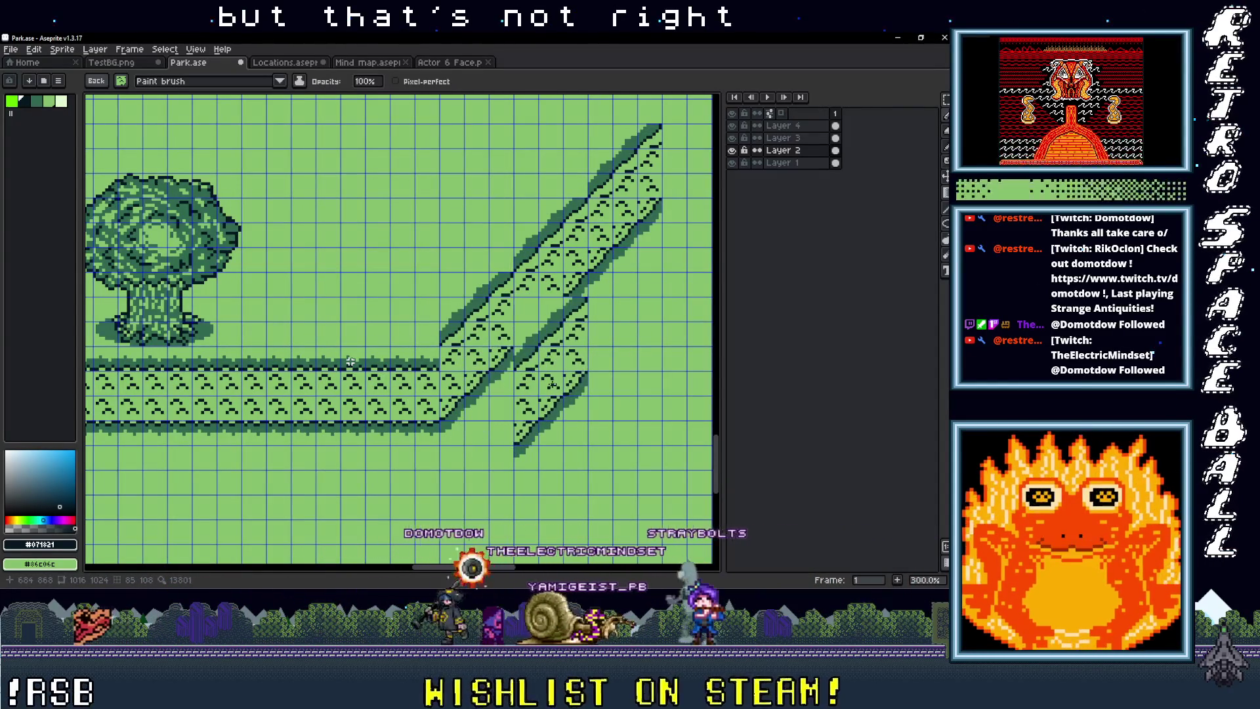
key(m)
scroll(351, 361, up, 2)
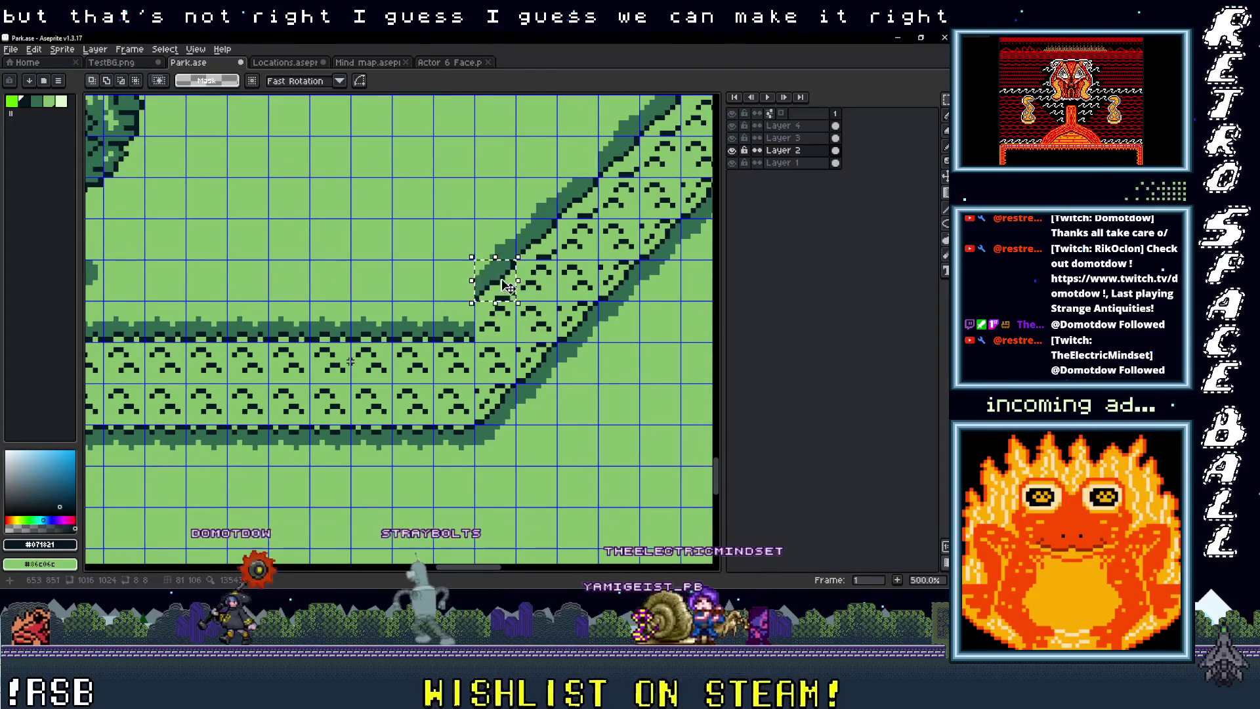
drag(509, 285, 463, 327)
scroll(508, 378, down, 1)
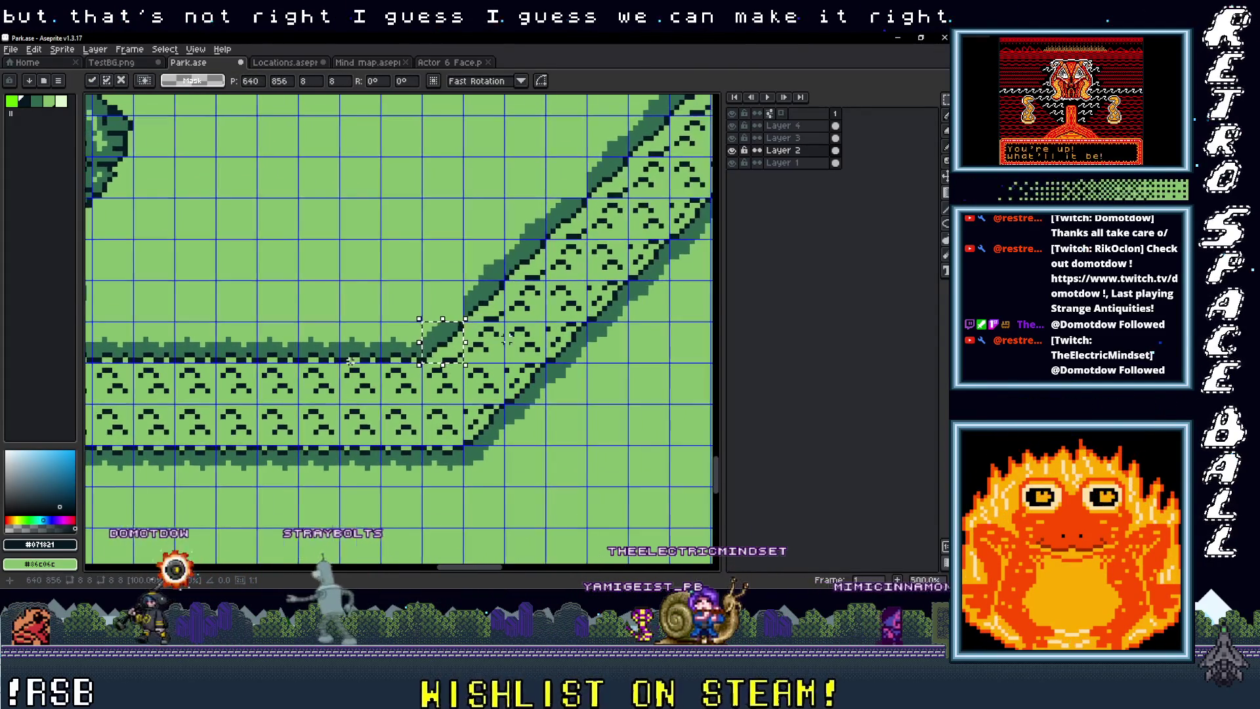
scroll(351, 360, up, 1)
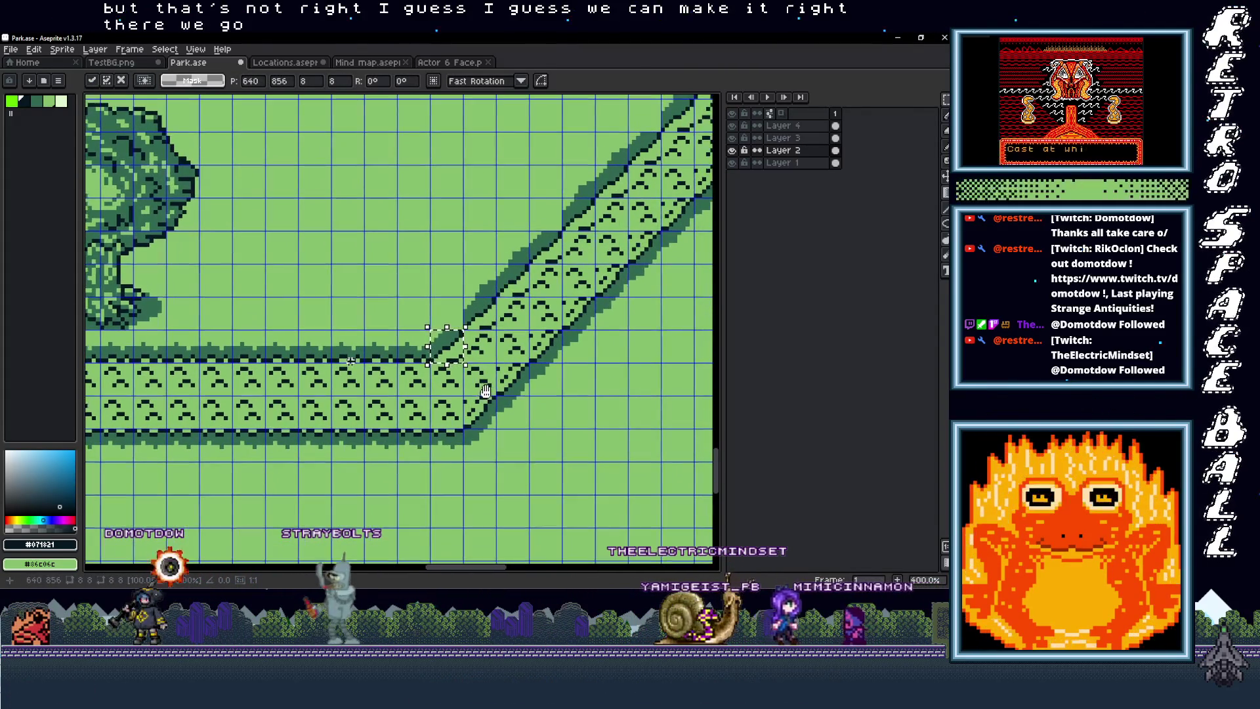
key(ctrl+d)
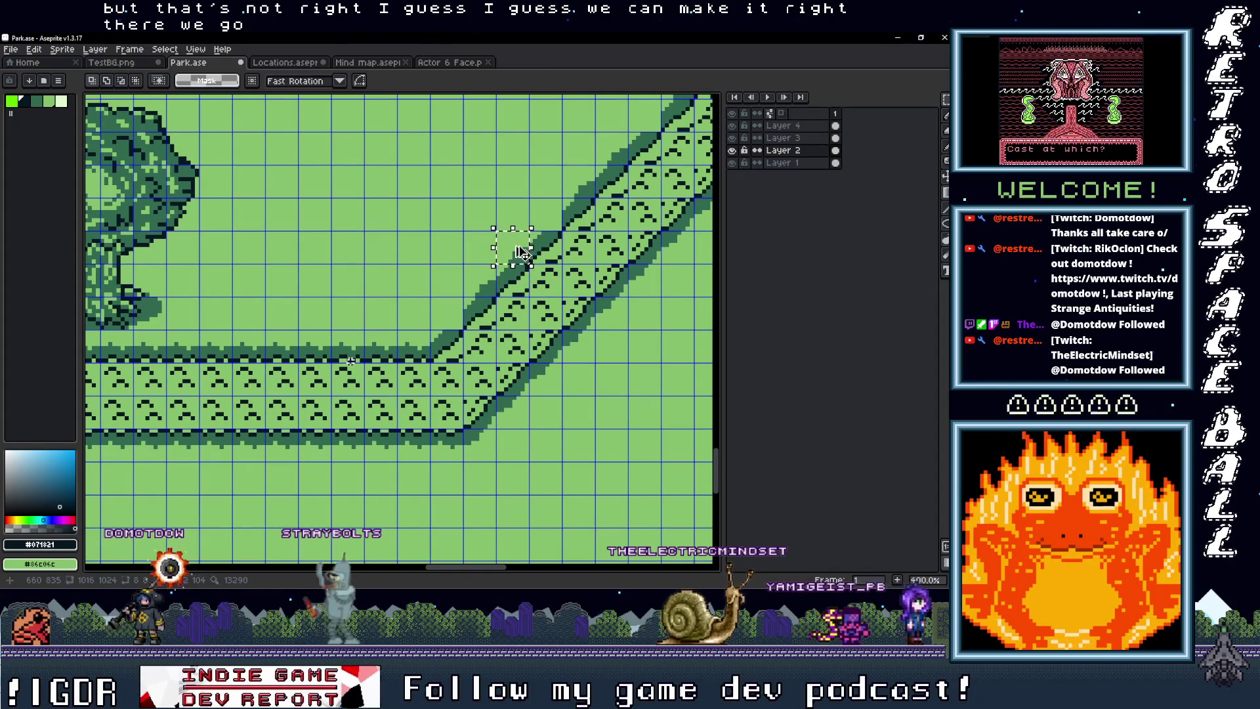
Step: Switch to the Pencil and undo three edits to clear stray marks on the diagonal
key(b)
key(ctrl+z)
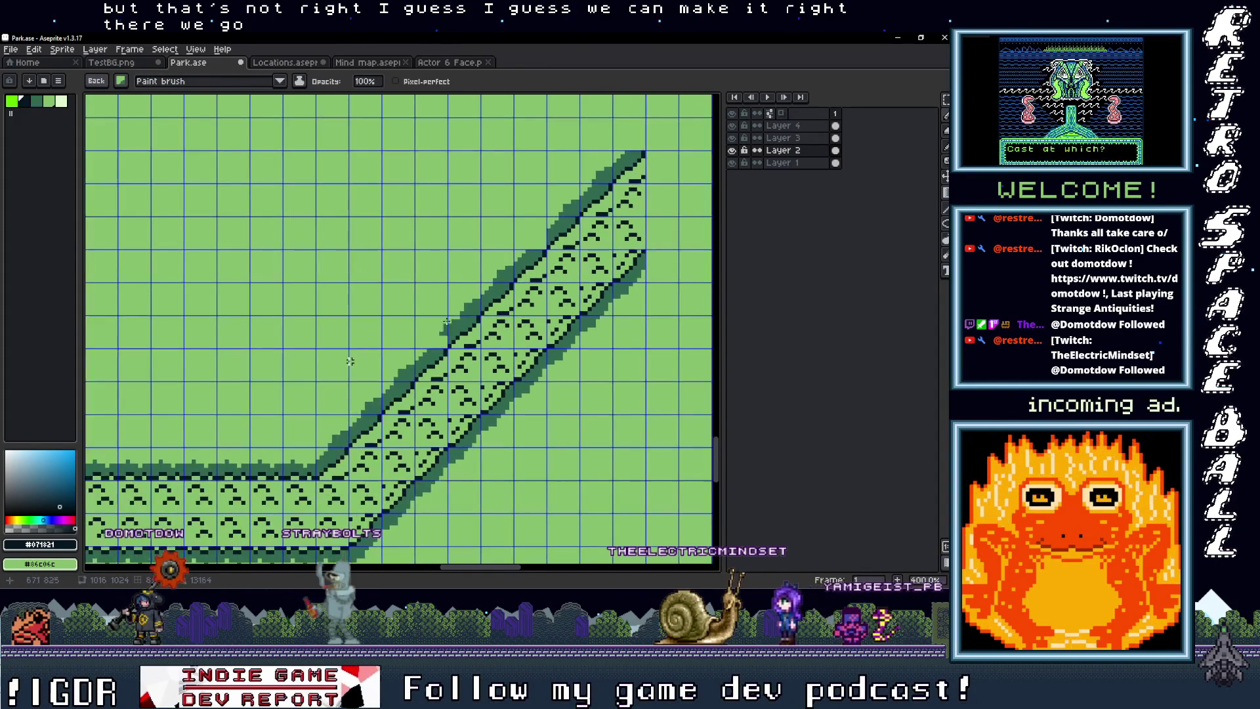
key(ctrl+z)
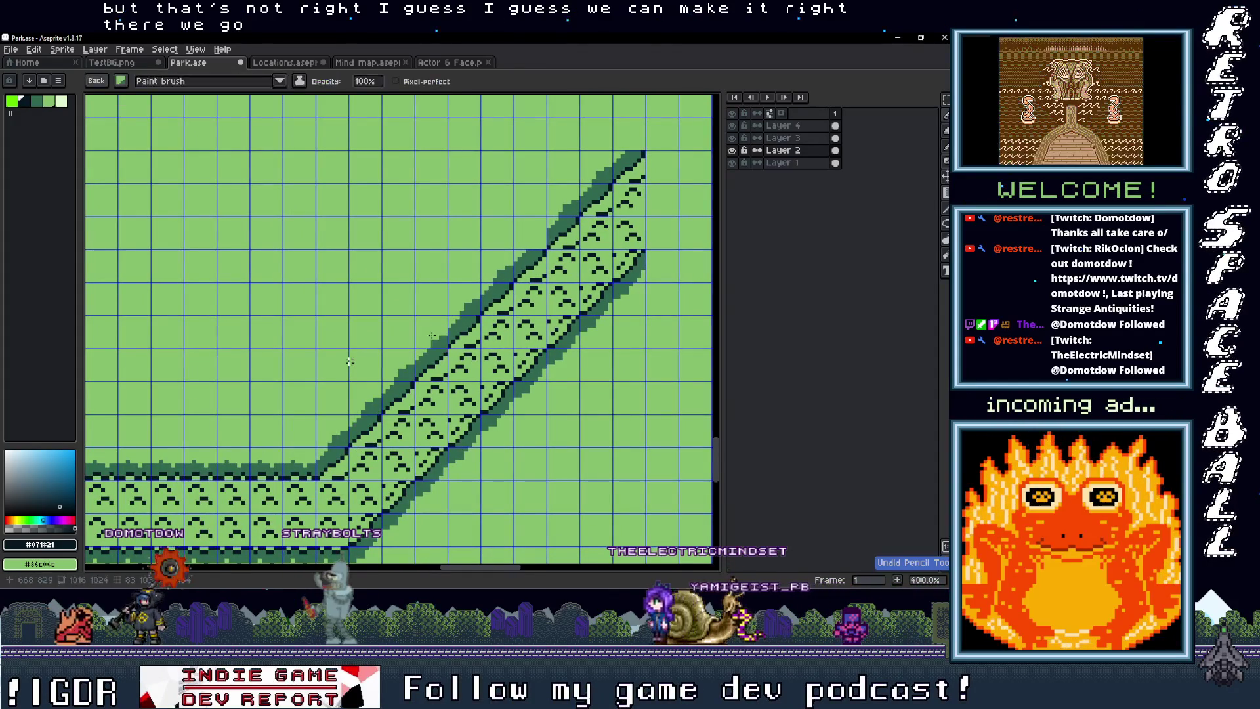
key(ctrl+z)
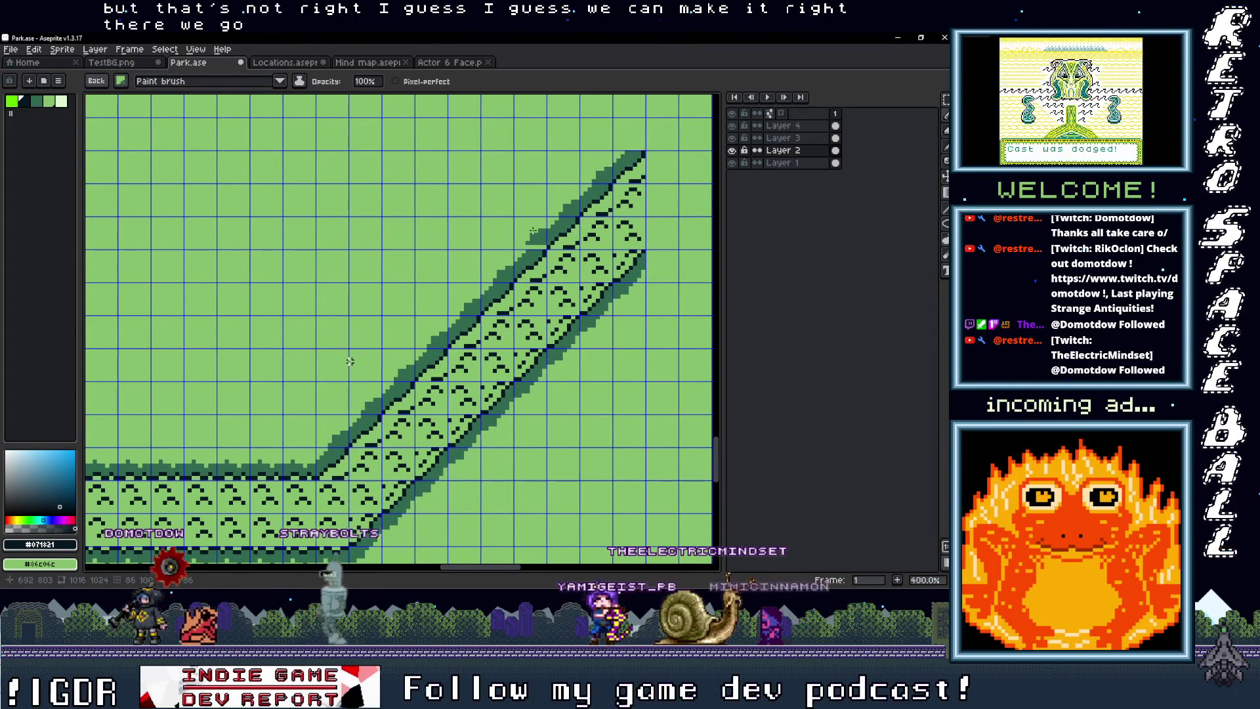
scroll(351, 361, down, 3)
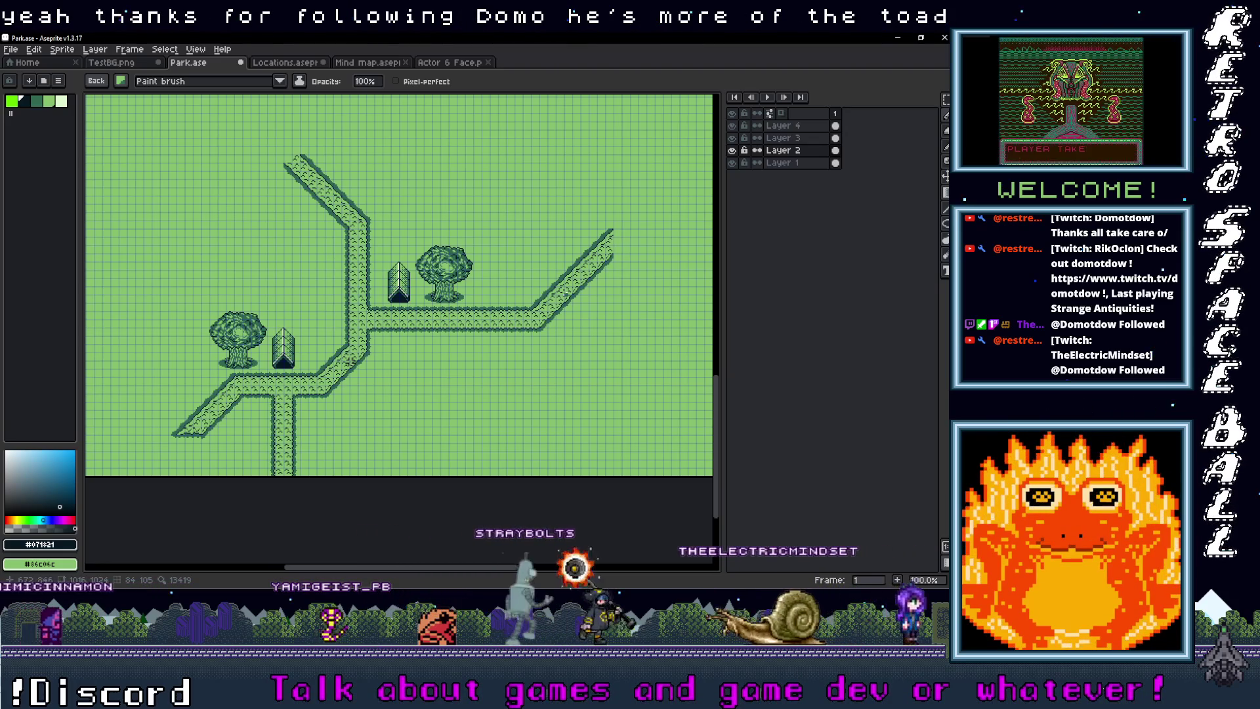
Step: Frame the house and tree beside the path junction and switch to the Rectangular Marquee (M)
scroll(352, 361, down, 3)
scroll(467, 312, up, 3)
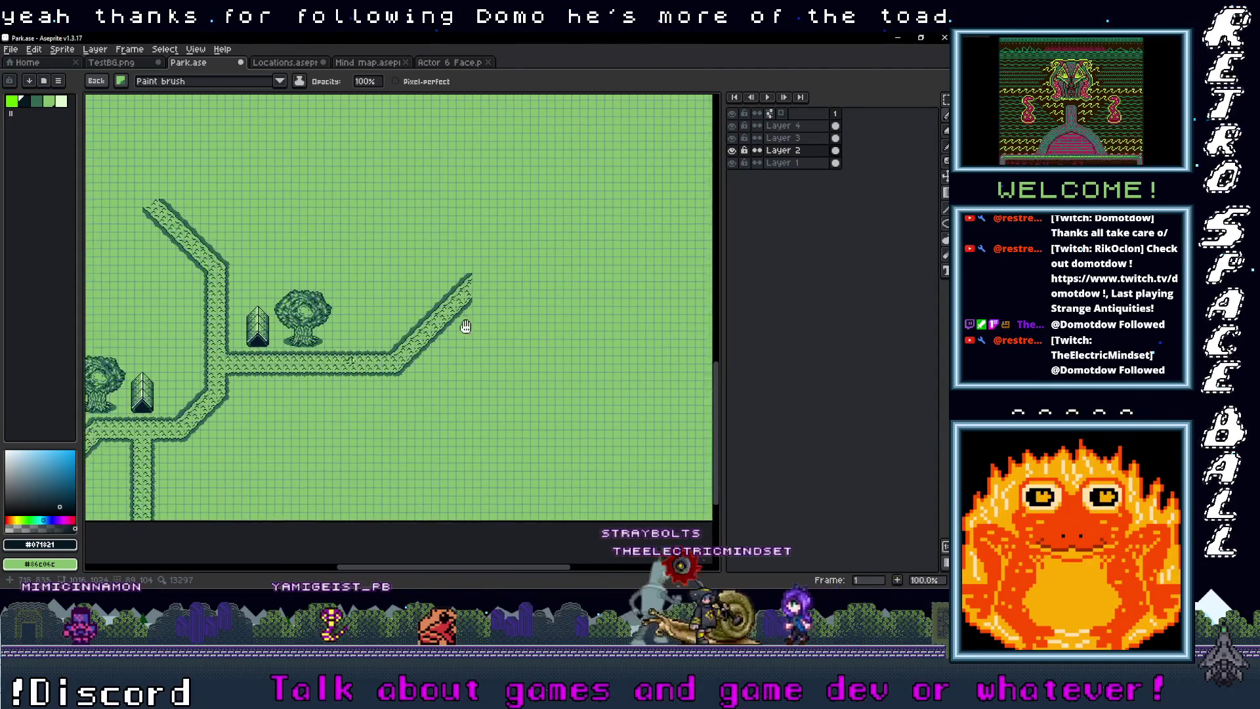
scroll(467, 311, up, 1)
mouse_move(467, 312)
mouse_down()
mouse_move(468, 296)
mouse_move(680, 306)
mouse_move(427, 298)
mouse_up()
scroll(426, 341, down, 3)
scroll(426, 342, up, 2)
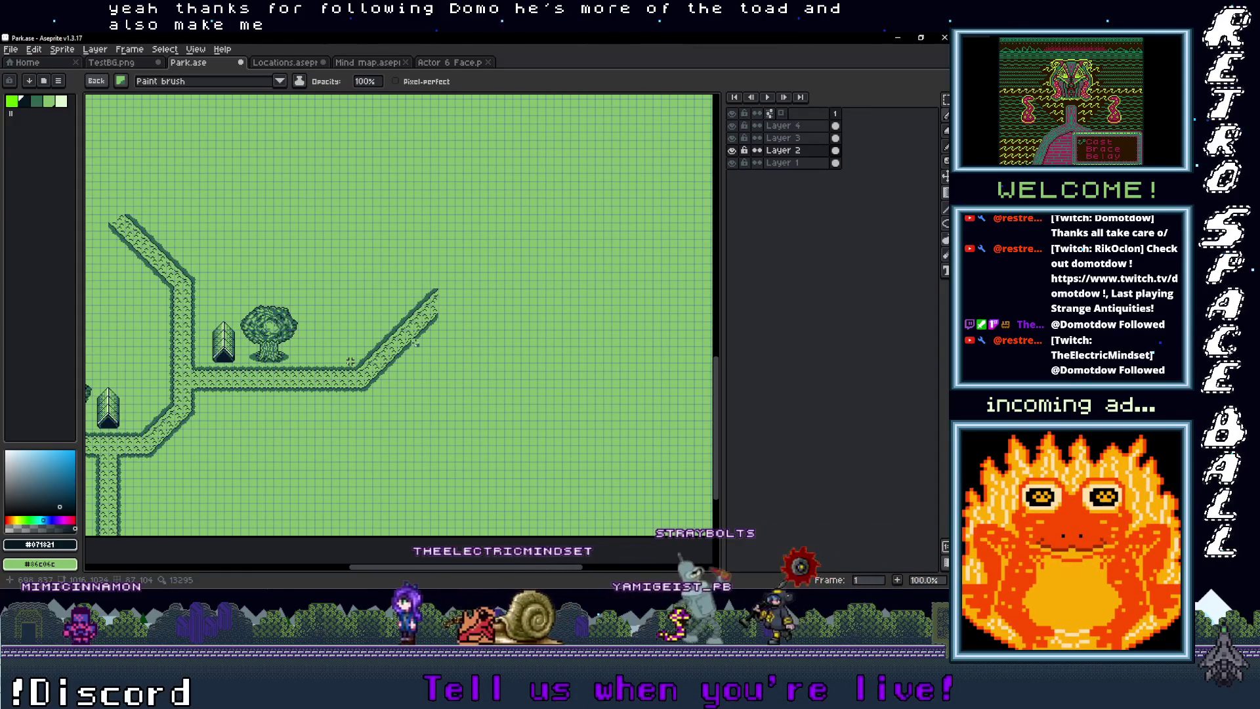
scroll(442, 332, up, 2)
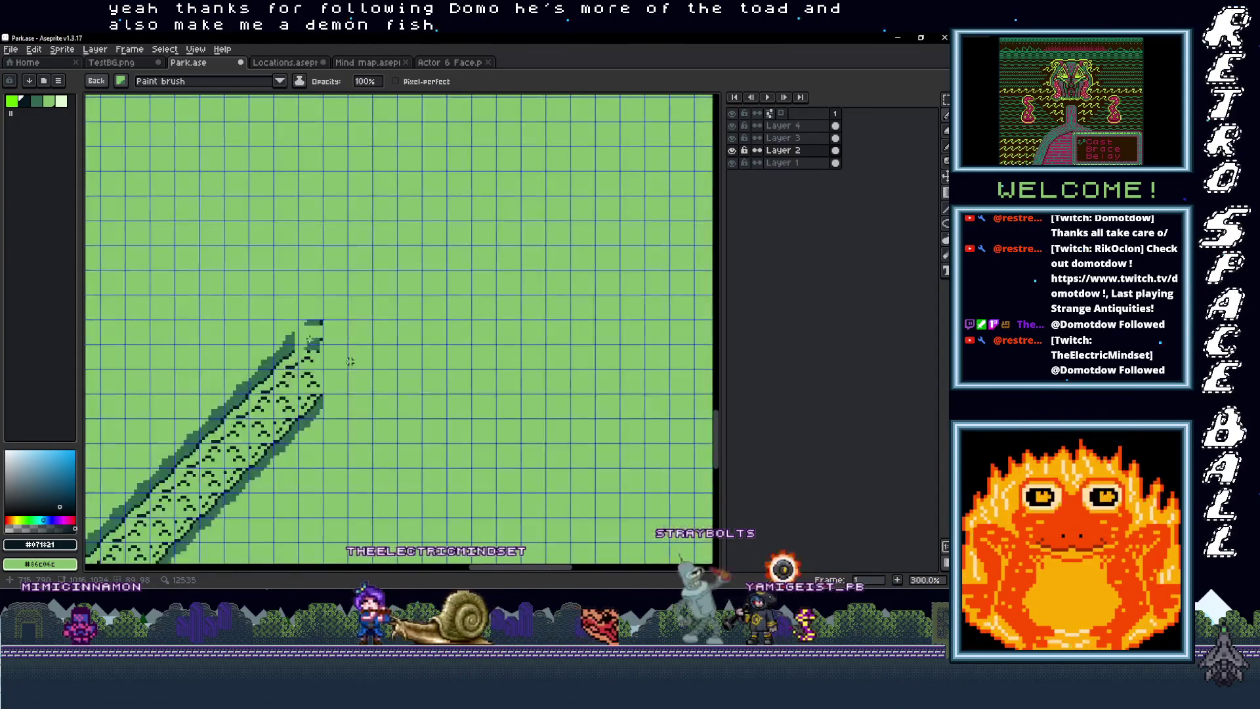
key(m)
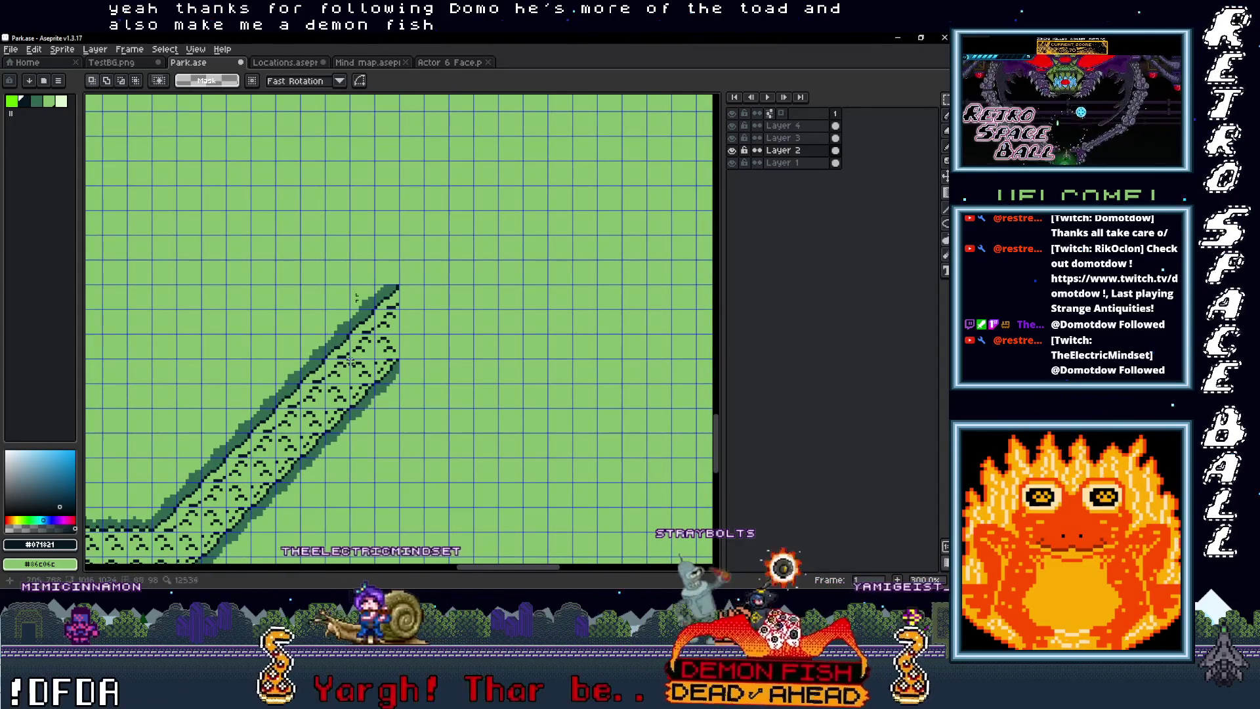
scroll(351, 361, down, 2)
mouse_move(299, 338)
mouse_down()
mouse_move(521, 262)
mouse_move(529, 245)
mouse_move(507, 277)
mouse_up()
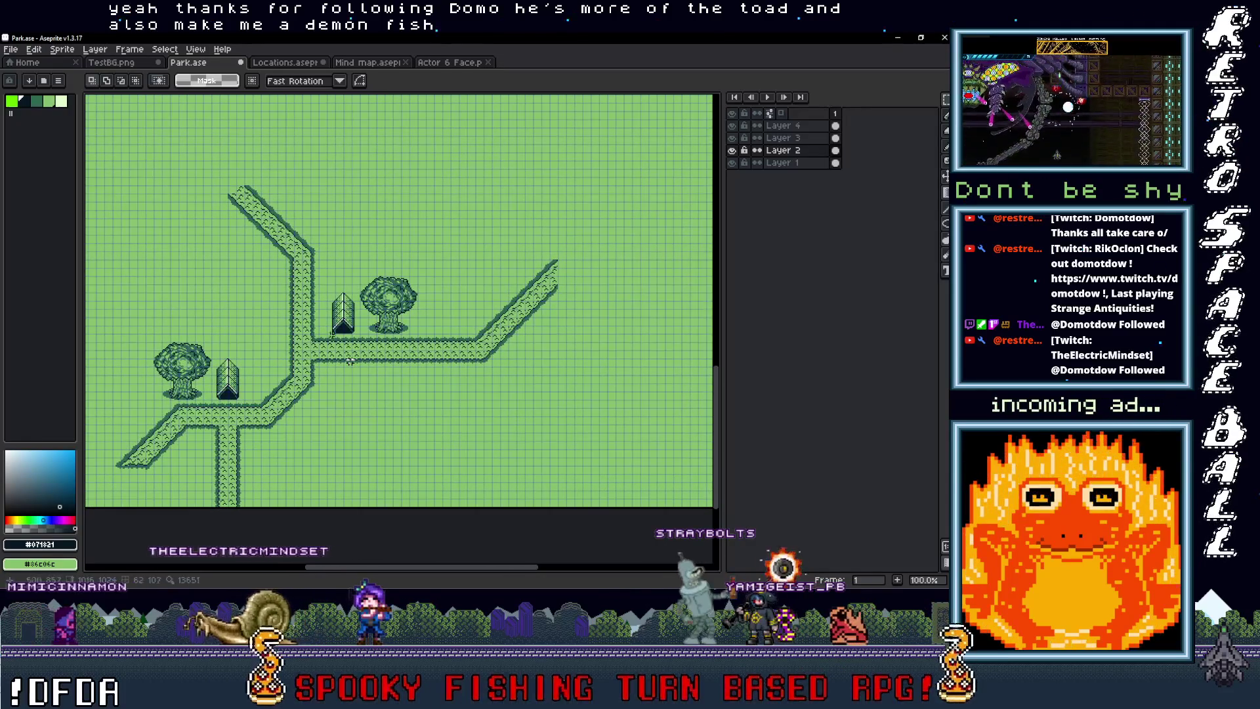
scroll(341, 337, up, 2)
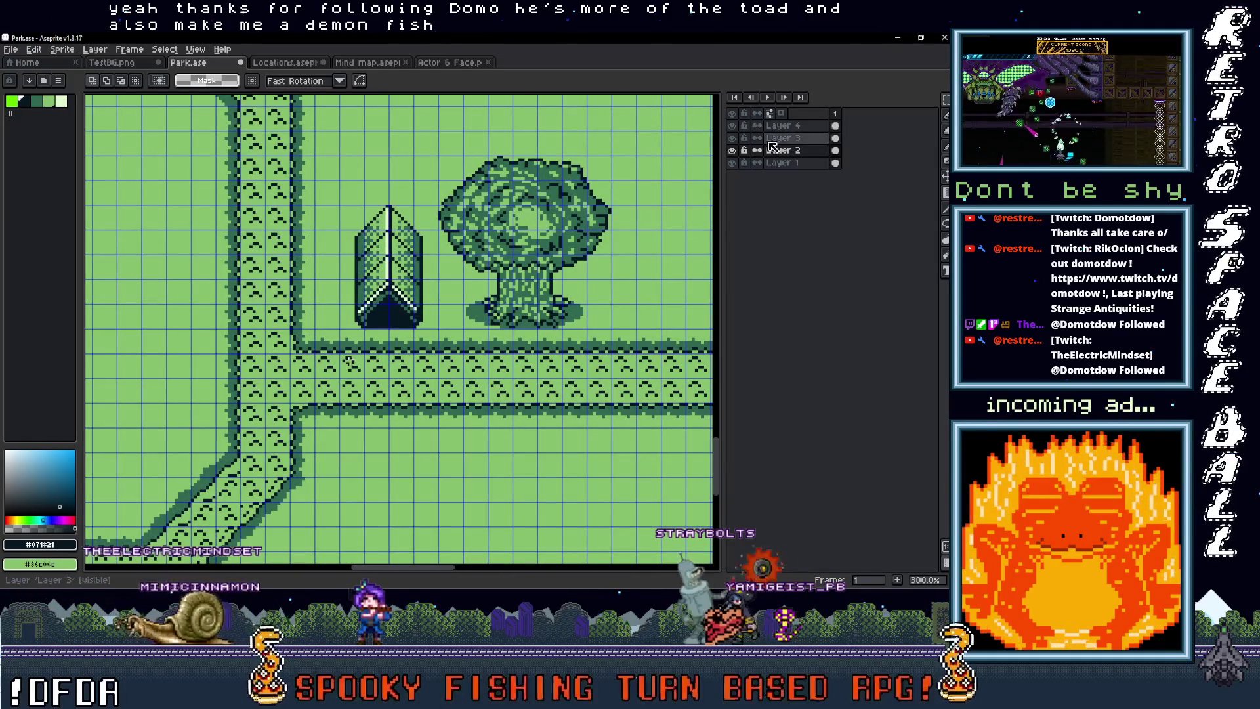
Step: On Layer 3, duplicate the roof beside the upper tree and place the copy just right of the tree
click(787, 139)
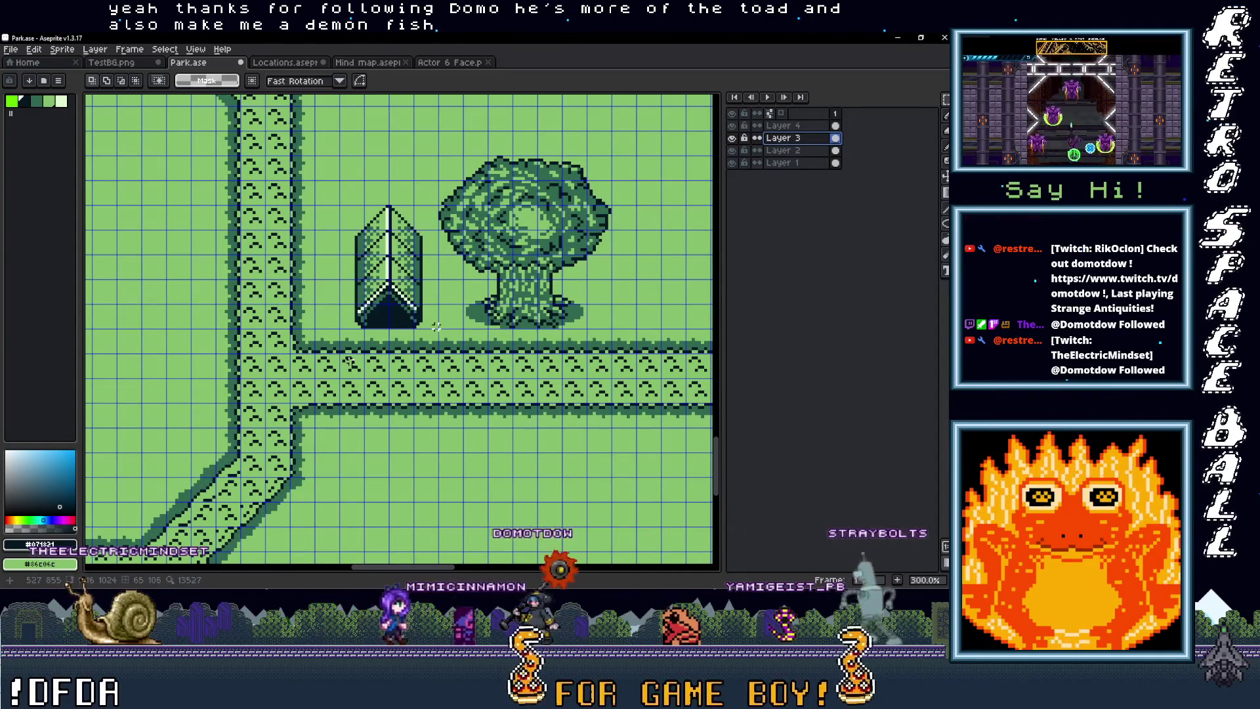
drag(368, 236, 348, 203)
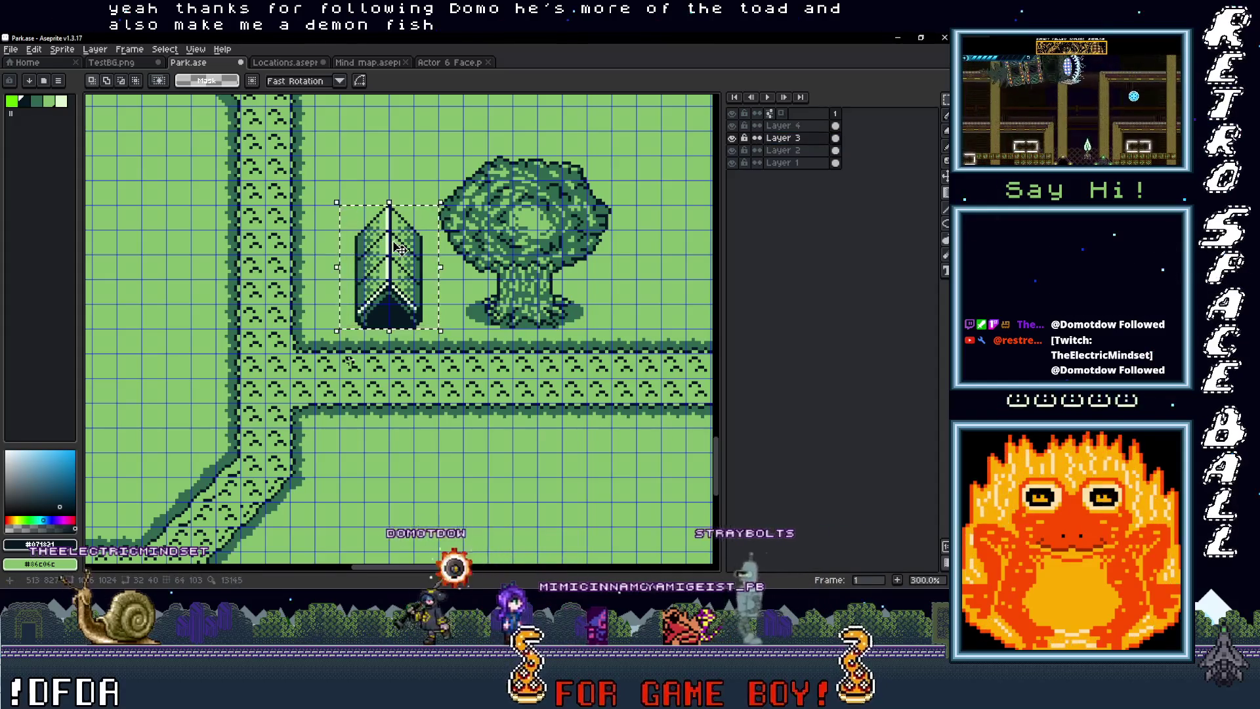
scroll(400, 248, down, 2)
scroll(401, 248, up, 1)
mouse_move(332, 288)
mouse_down()
mouse_move(570, 277)
mouse_move(568, 297)
mouse_up()
scroll(568, 298, up, 2)
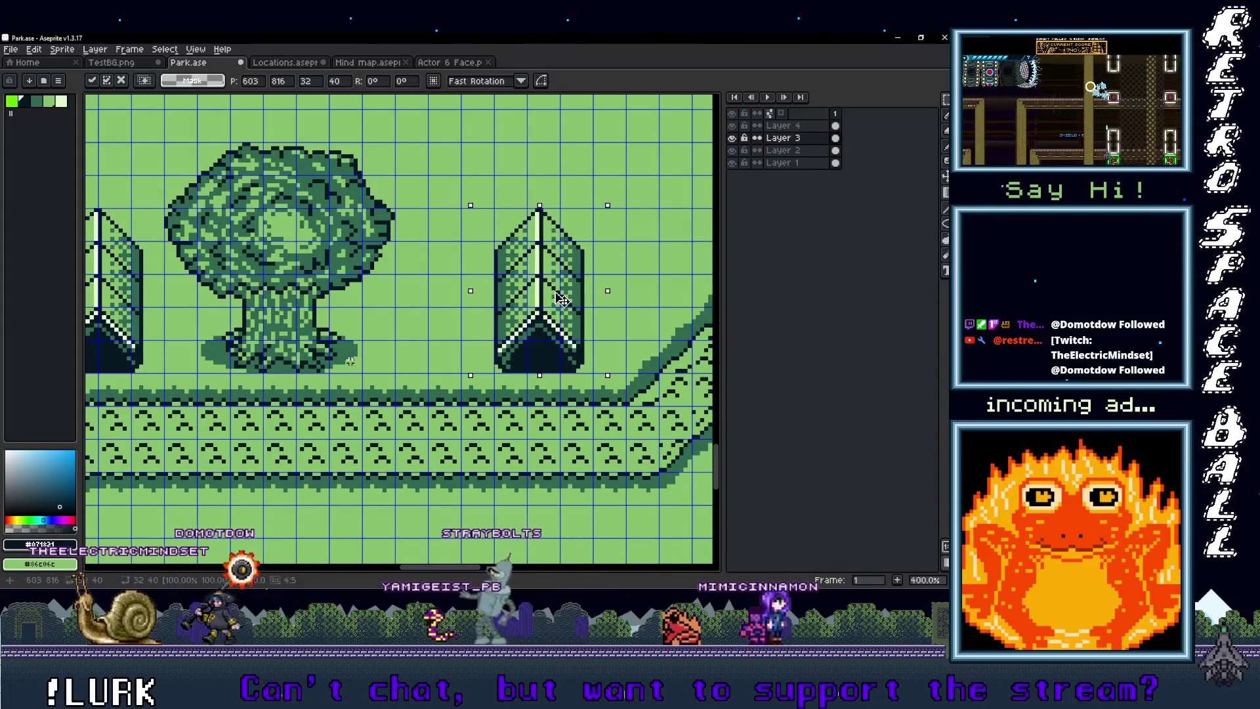
mouse_move(561, 300)
mouse_down()
mouse_move(581, 300)
mouse_move(446, 300)
mouse_move(480, 300)
mouse_up()
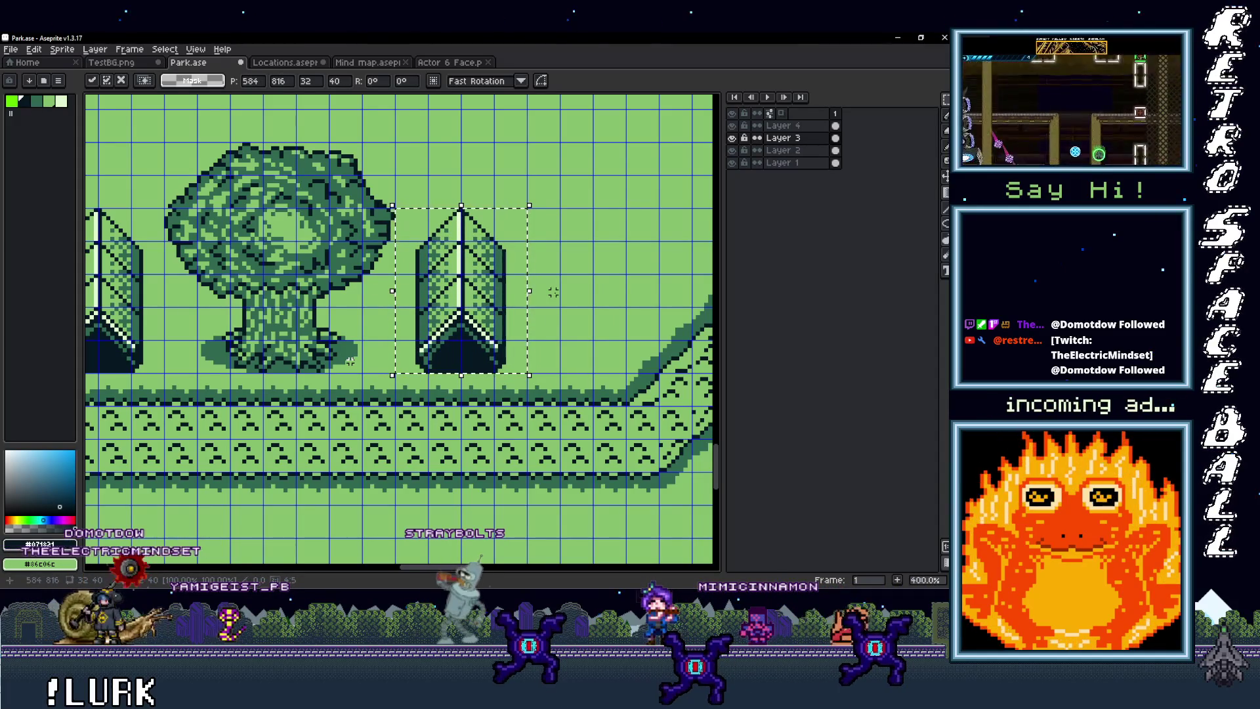
scroll(553, 292, down, 3)
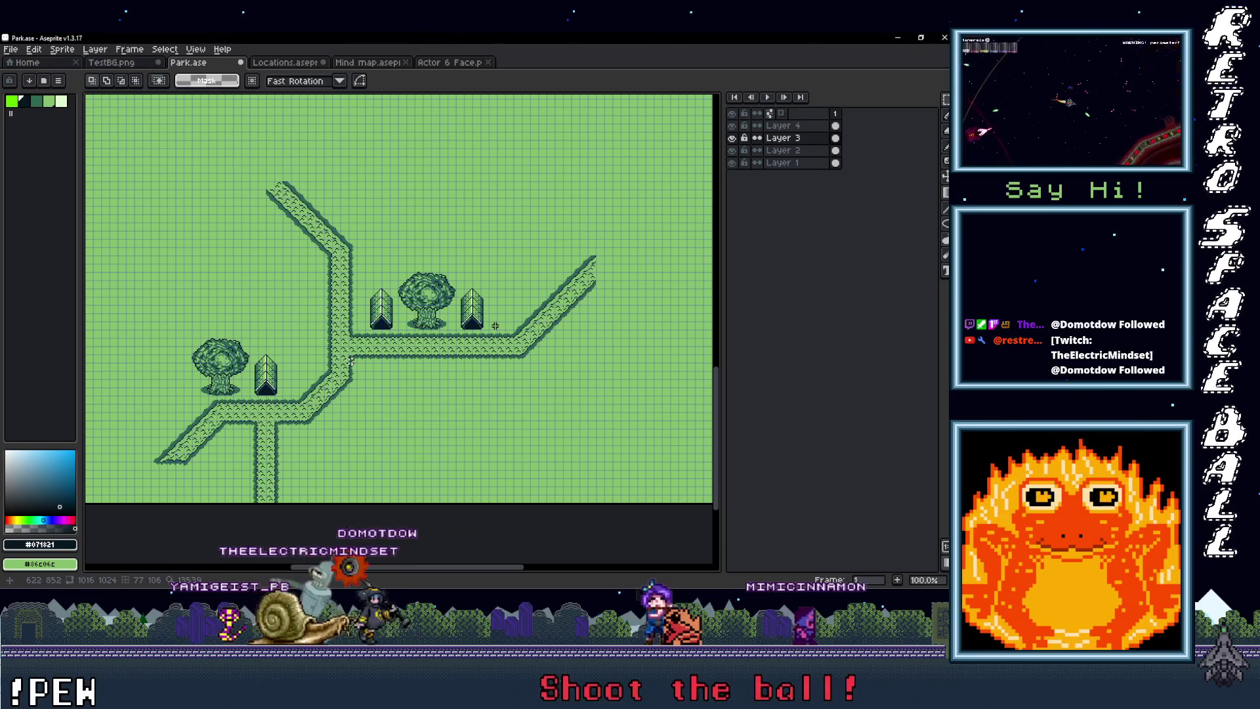
scroll(495, 326, up, 1)
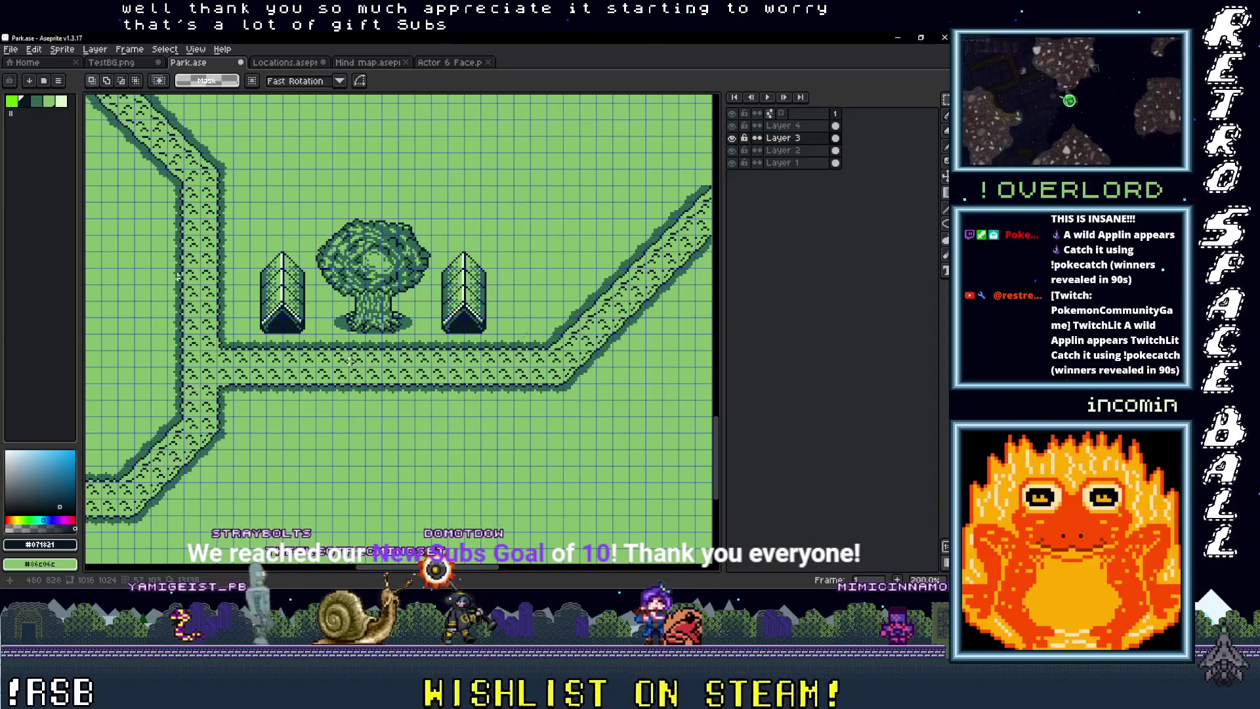
drag(515, 294, 502, 311)
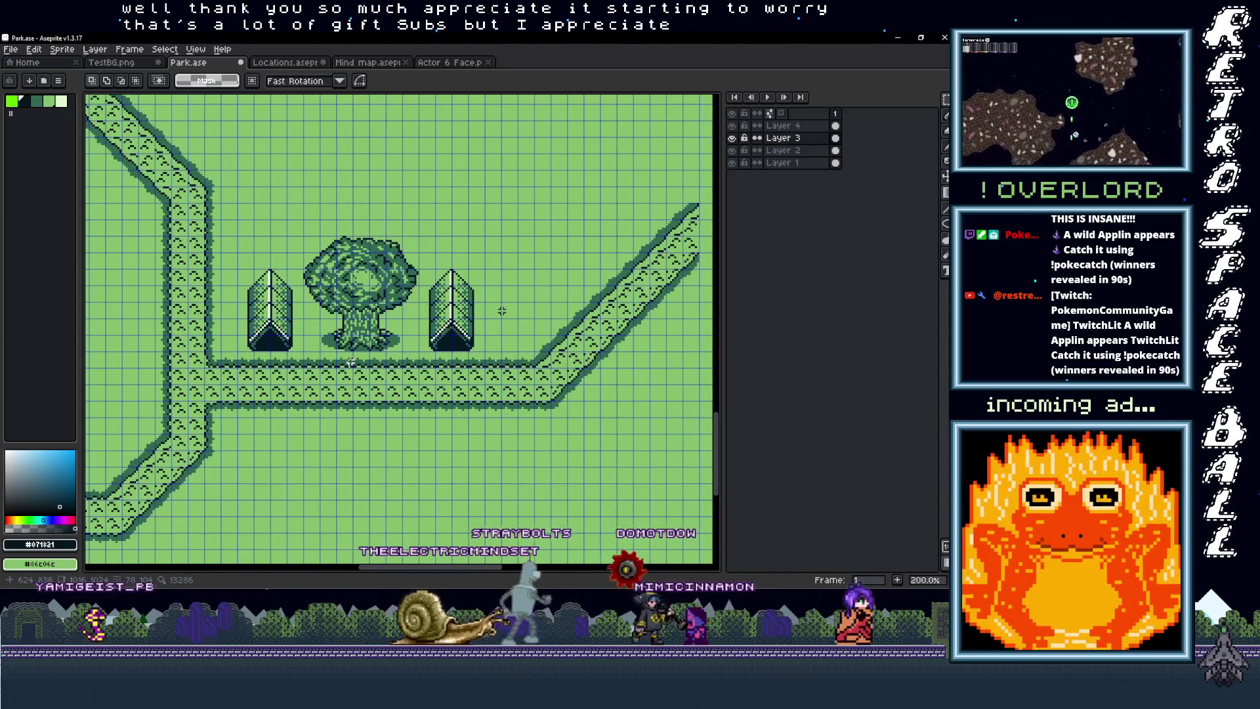
scroll(502, 311, down, 1)
scroll(451, 337, up, 1)
drag(481, 300, 474, 335)
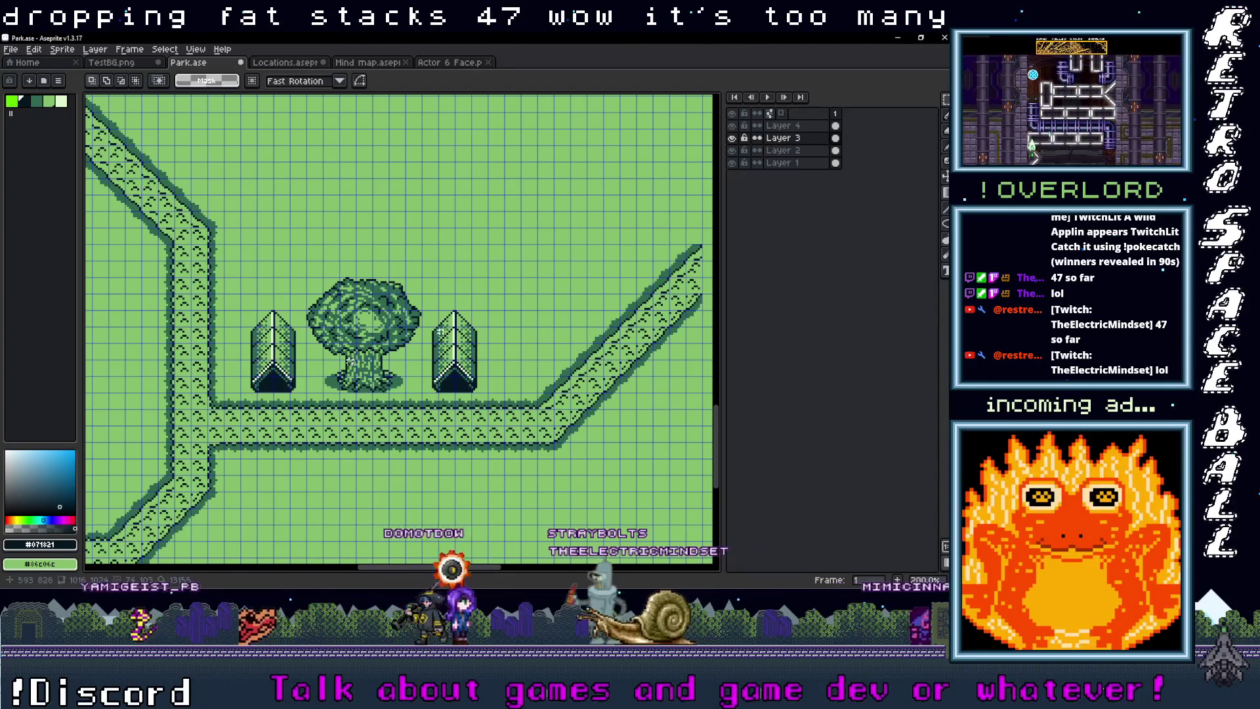
scroll(350, 361, down, 2)
scroll(496, 315, up, 1)
mouse_move(495, 315)
mouse_down()
mouse_move(391, 304)
mouse_move(468, 236)
mouse_move(465, 264)
mouse_move(533, 292)
mouse_up()
drag(292, 272, 331, 344)
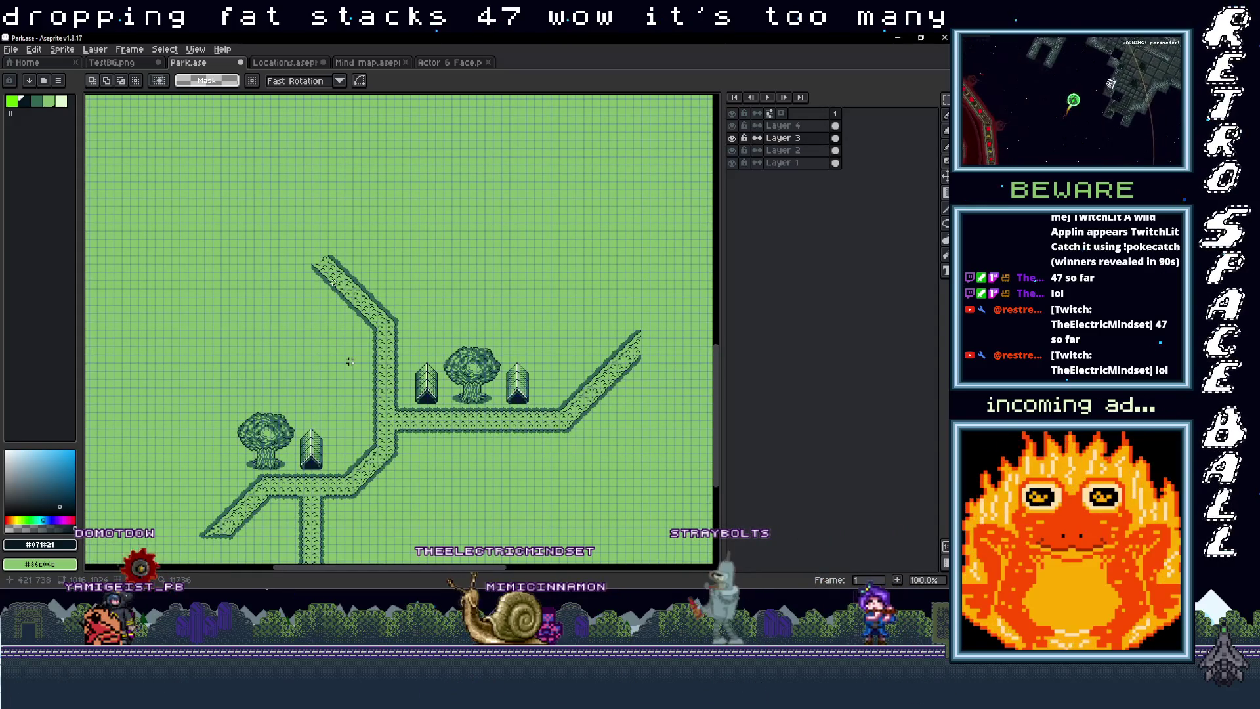
scroll(350, 362, up, 1)
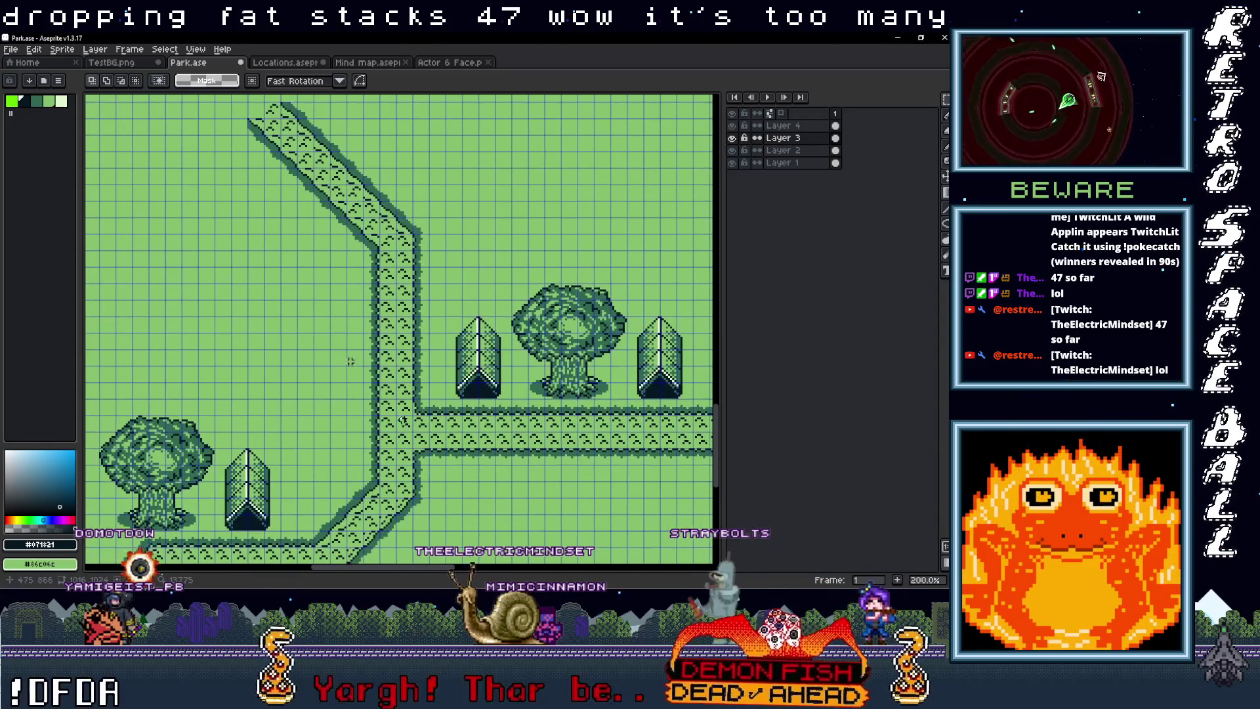
scroll(350, 362, up, 3)
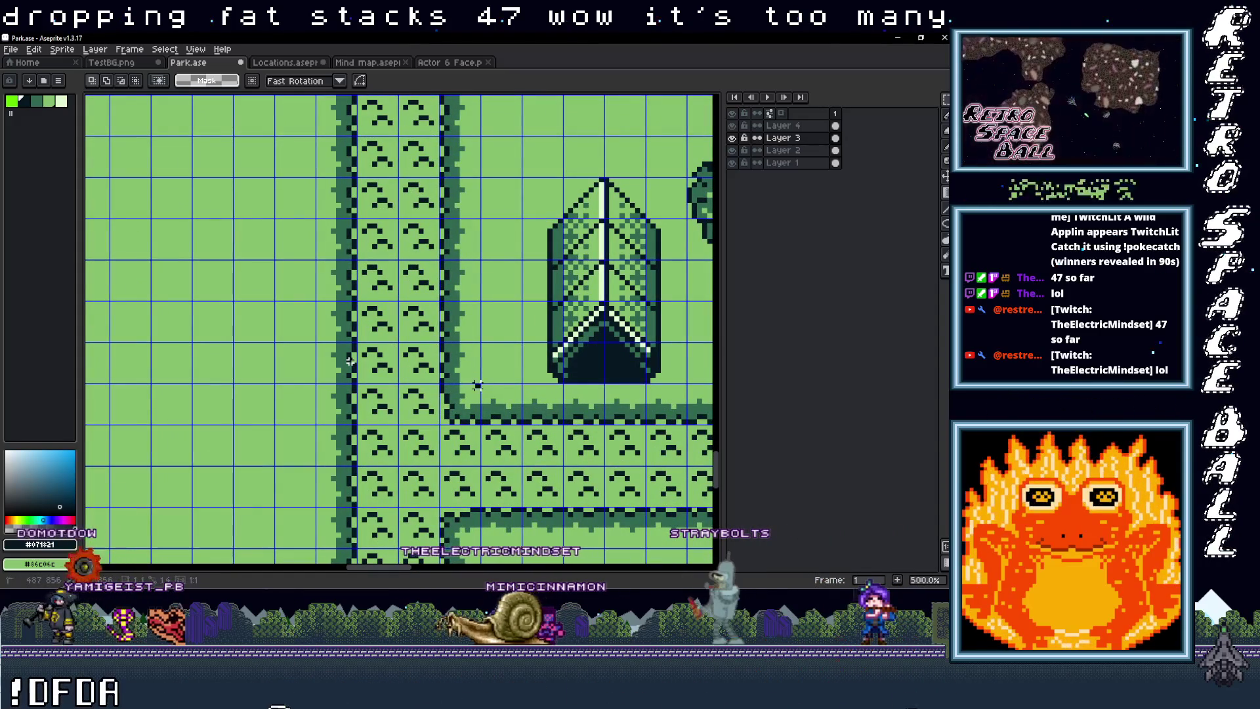
Step: Discard the current selection and return to the pencil
drag(316, 346, 311, 343)
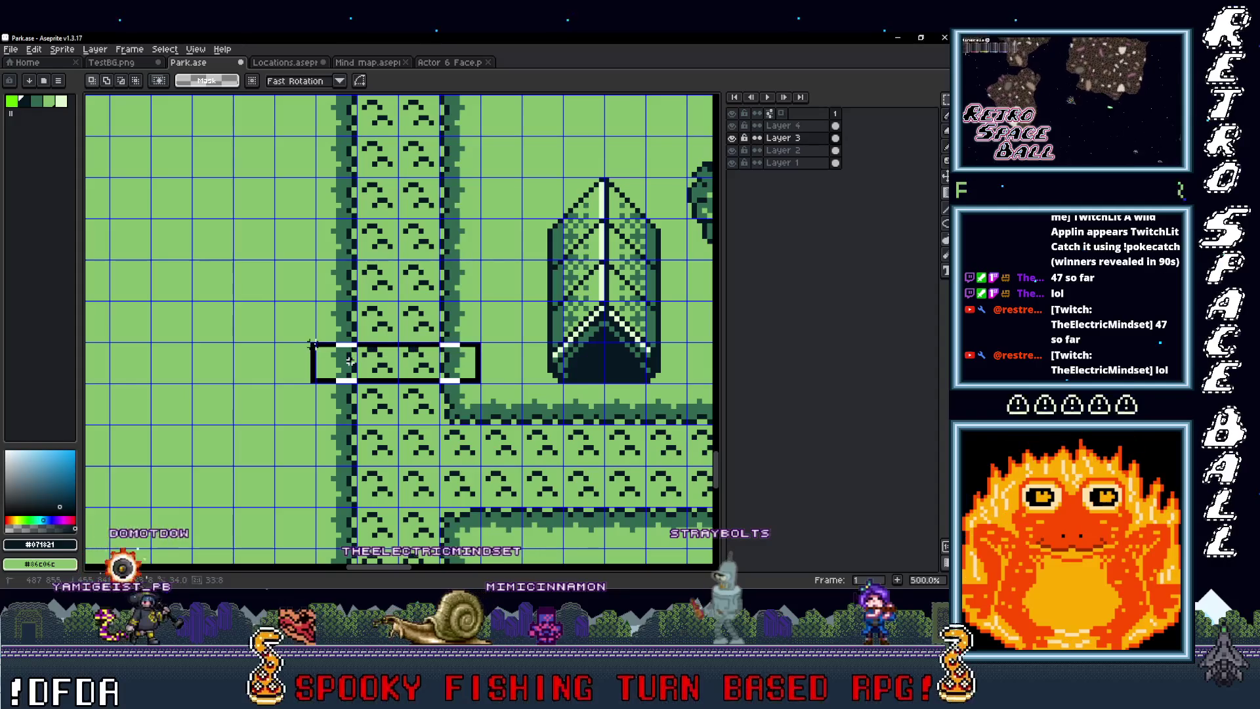
key(ctrl+d)
key(b)
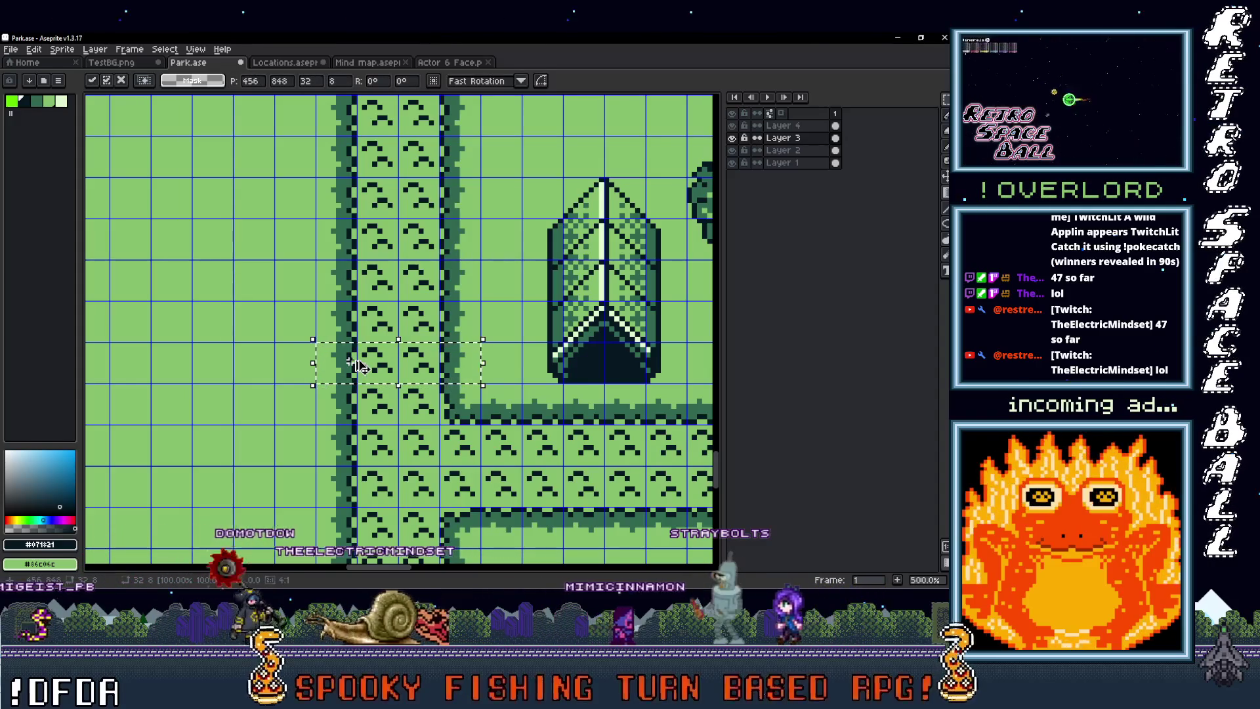
Step: Marquee-select a short strip across the vertical path on Layer 2
scroll(350, 360, down, 3)
scroll(350, 360, up, 1)
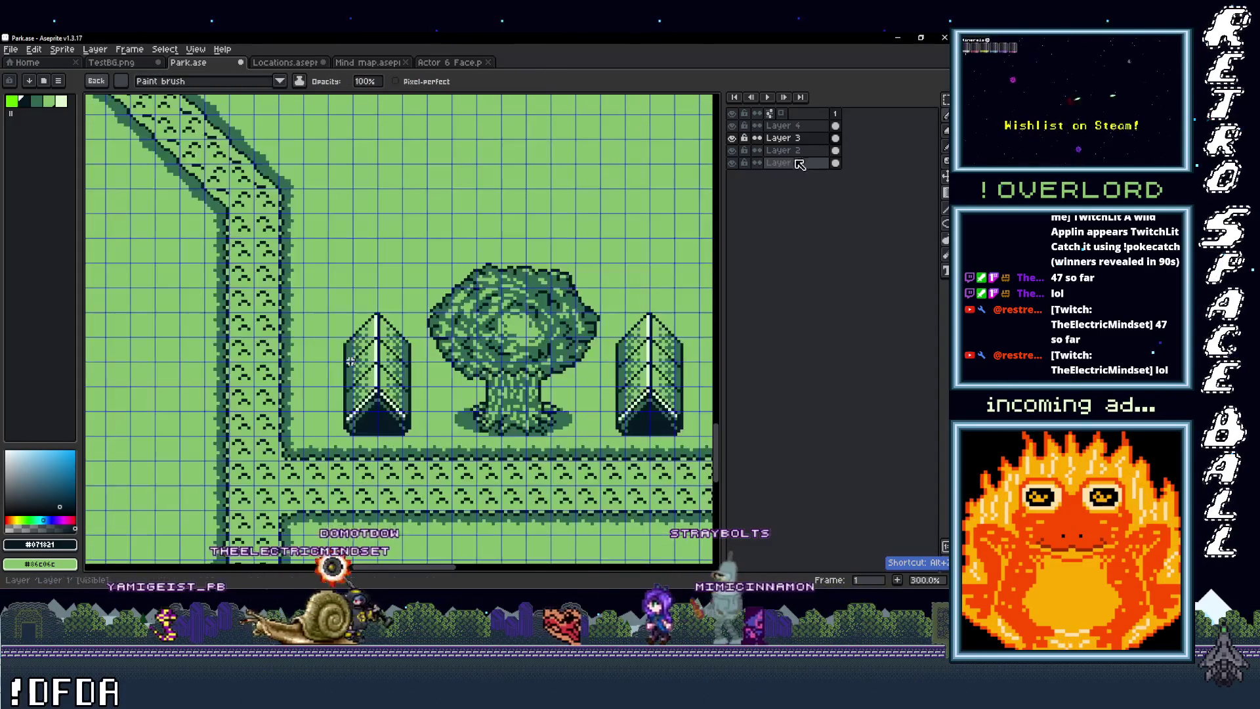
scroll(350, 361, up, 2)
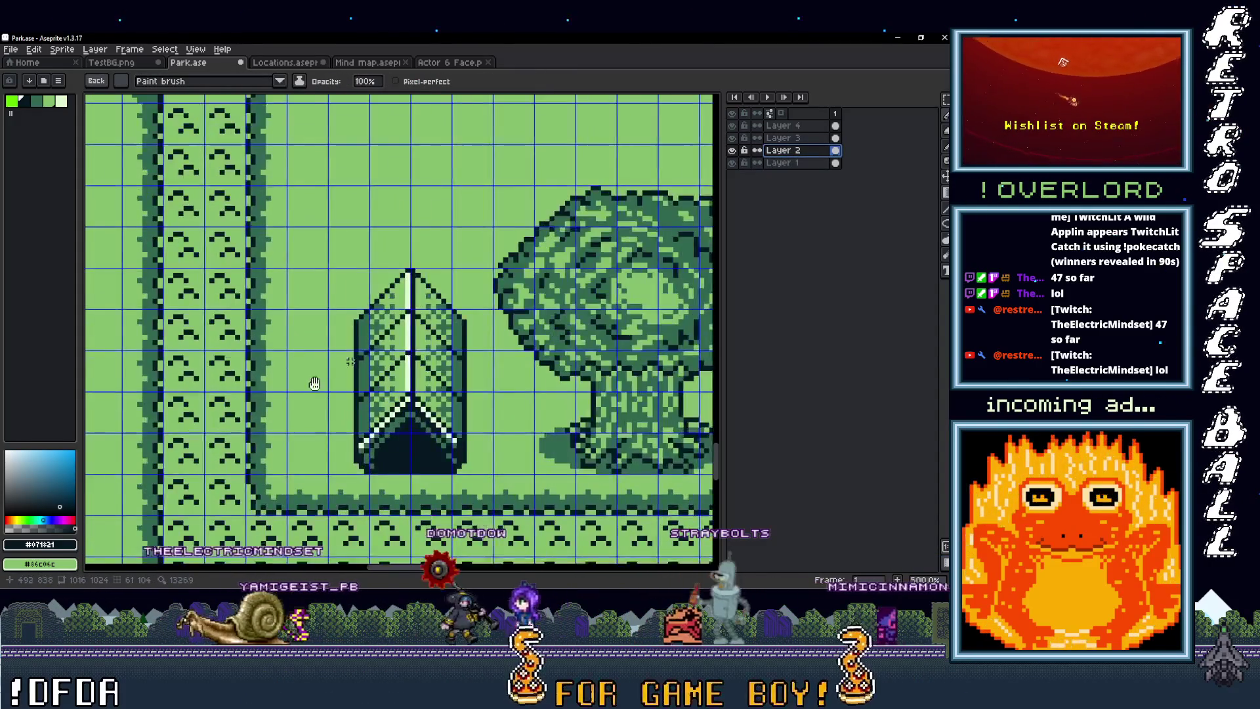
key(m)
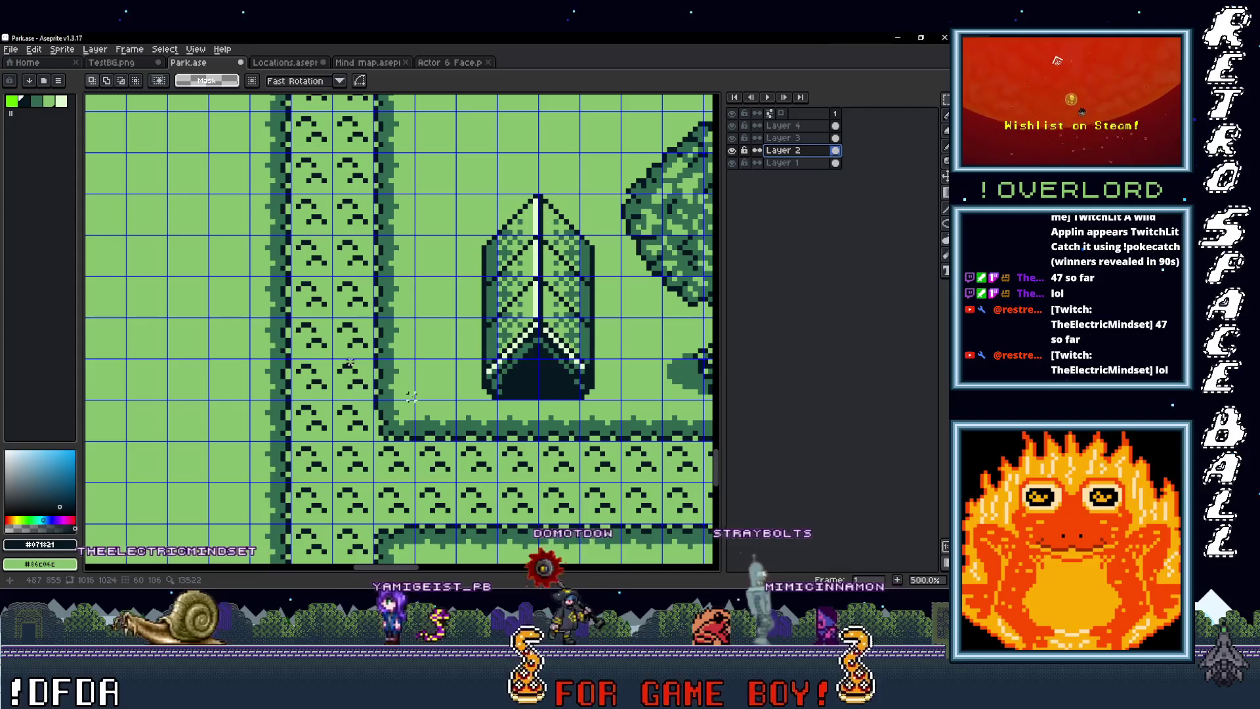
drag(414, 398, 253, 356)
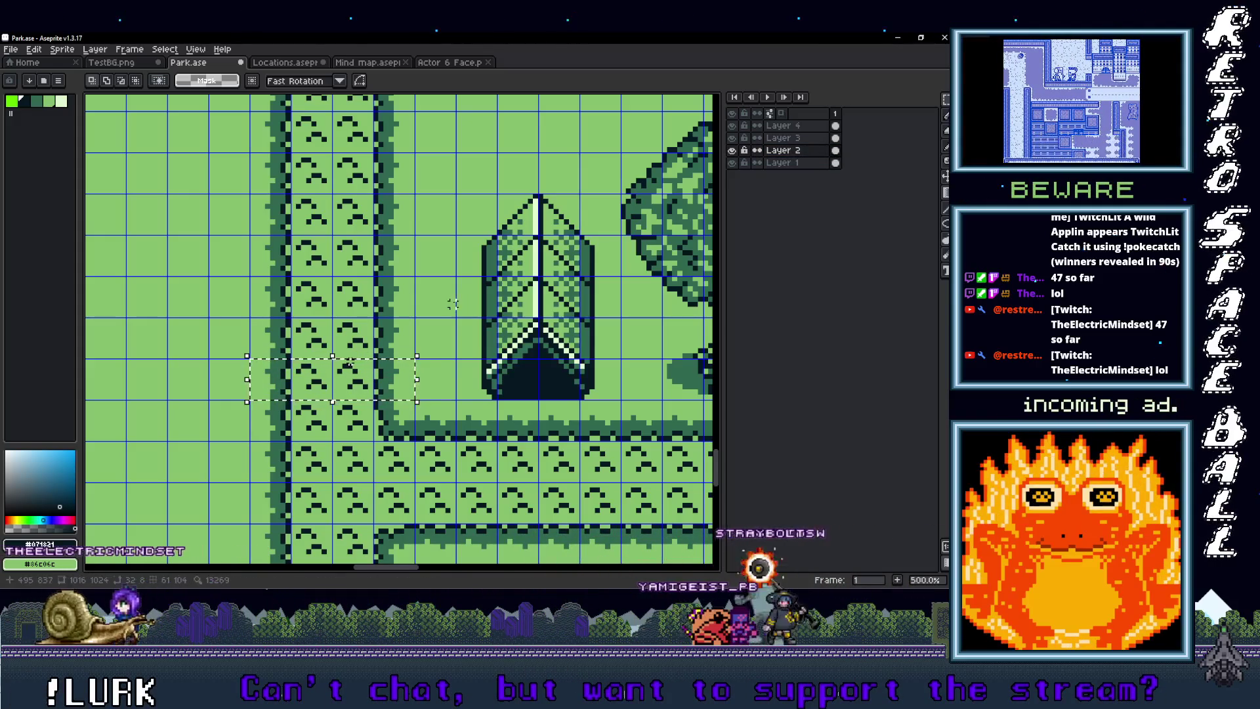
scroll(350, 361, down, 1)
scroll(350, 362, up, 5)
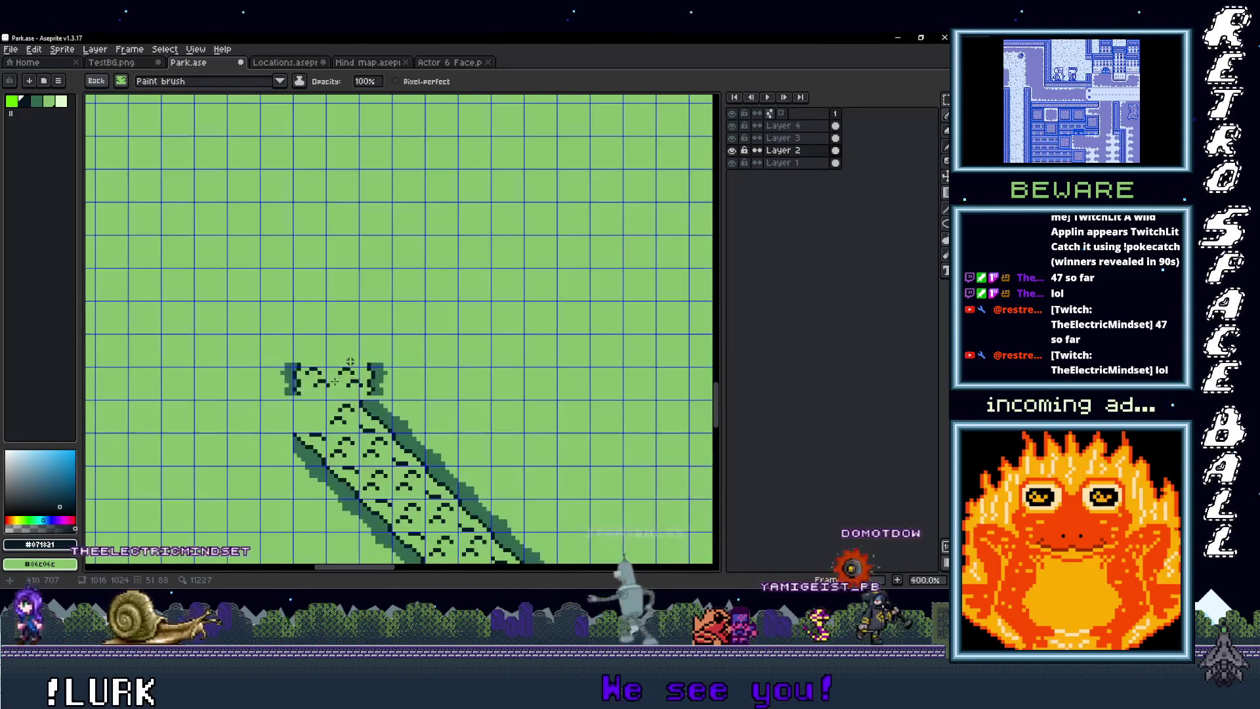
Step: Set the custom brush to Pattern aligned to source and draw the tiled path upward from the stub
key(Down)
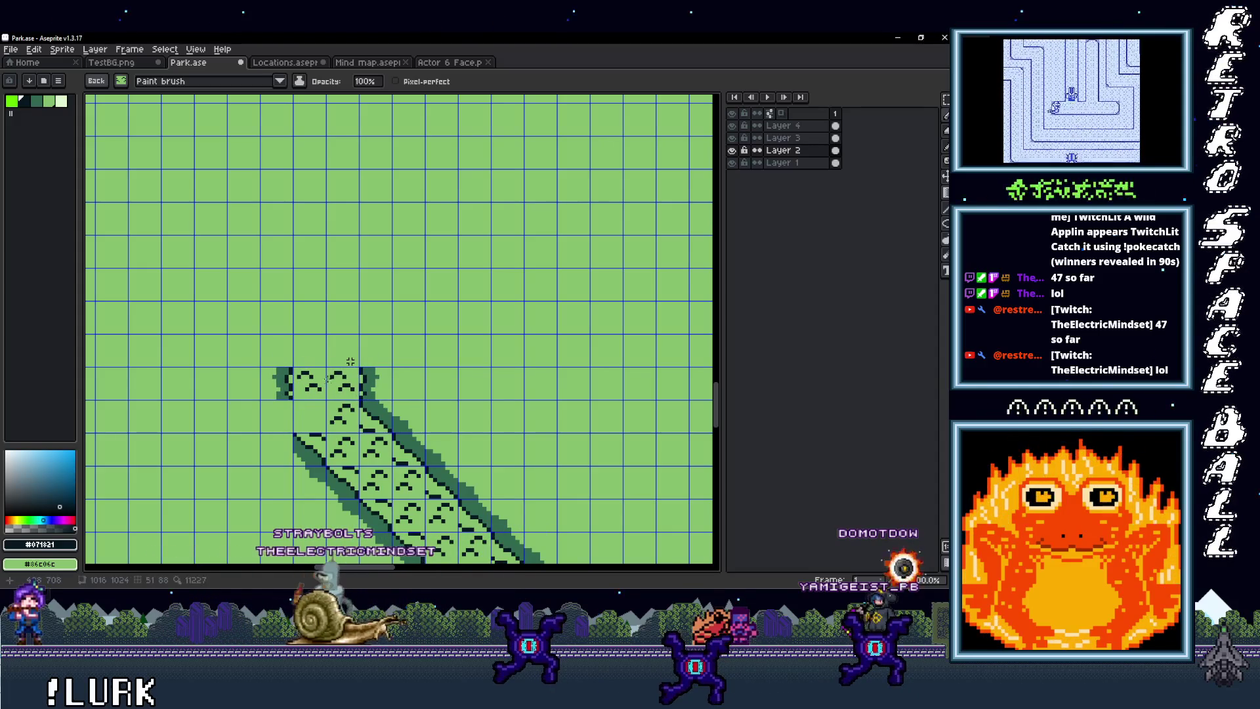
key(ctrl+z)
key(ctrl+z)
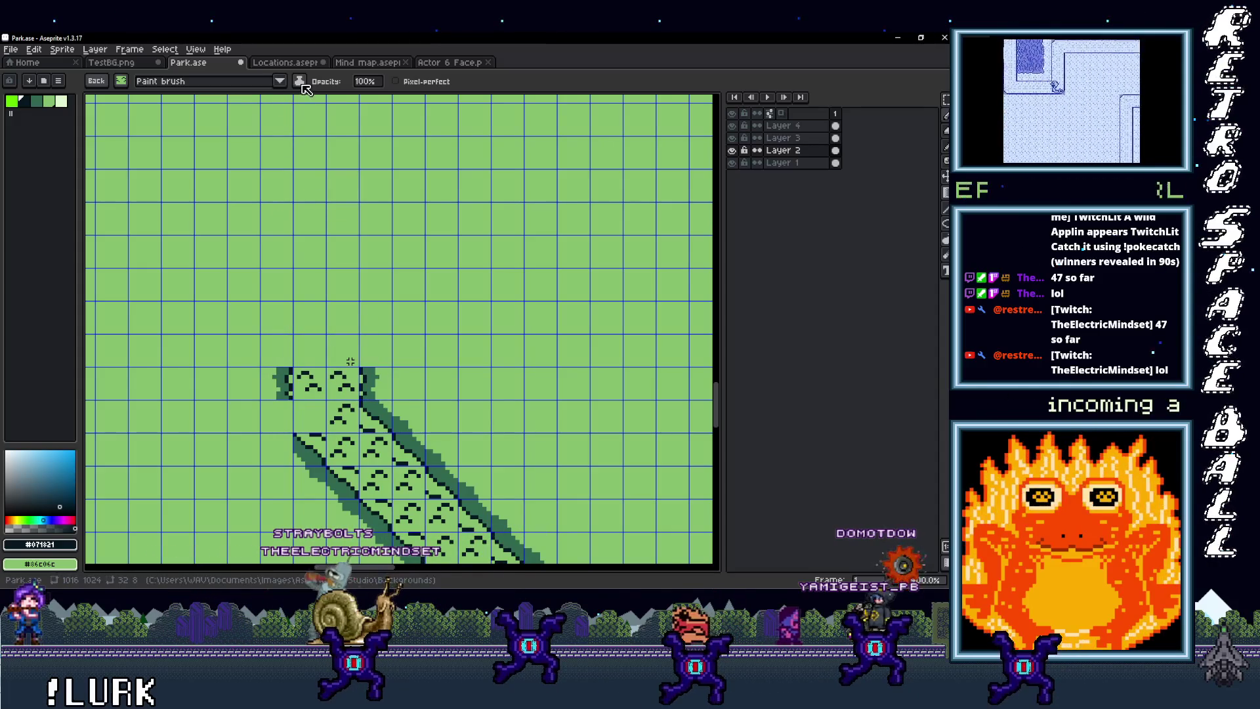
click(280, 81)
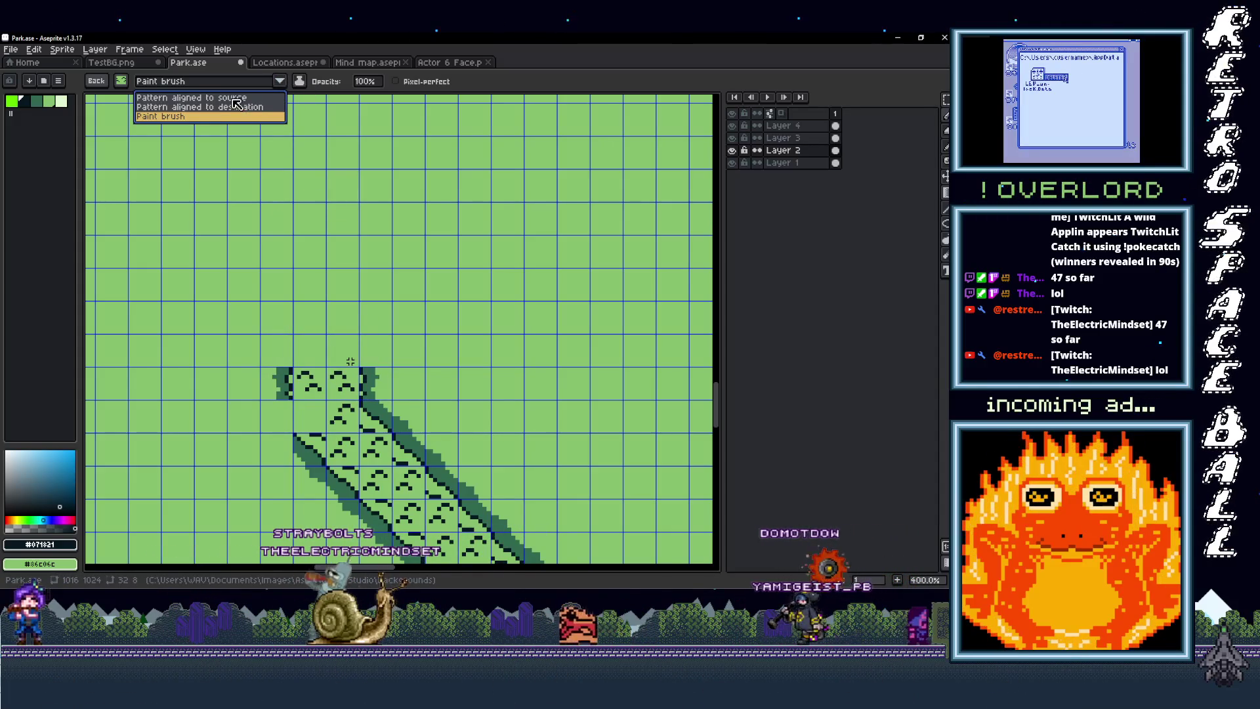
click(248, 107)
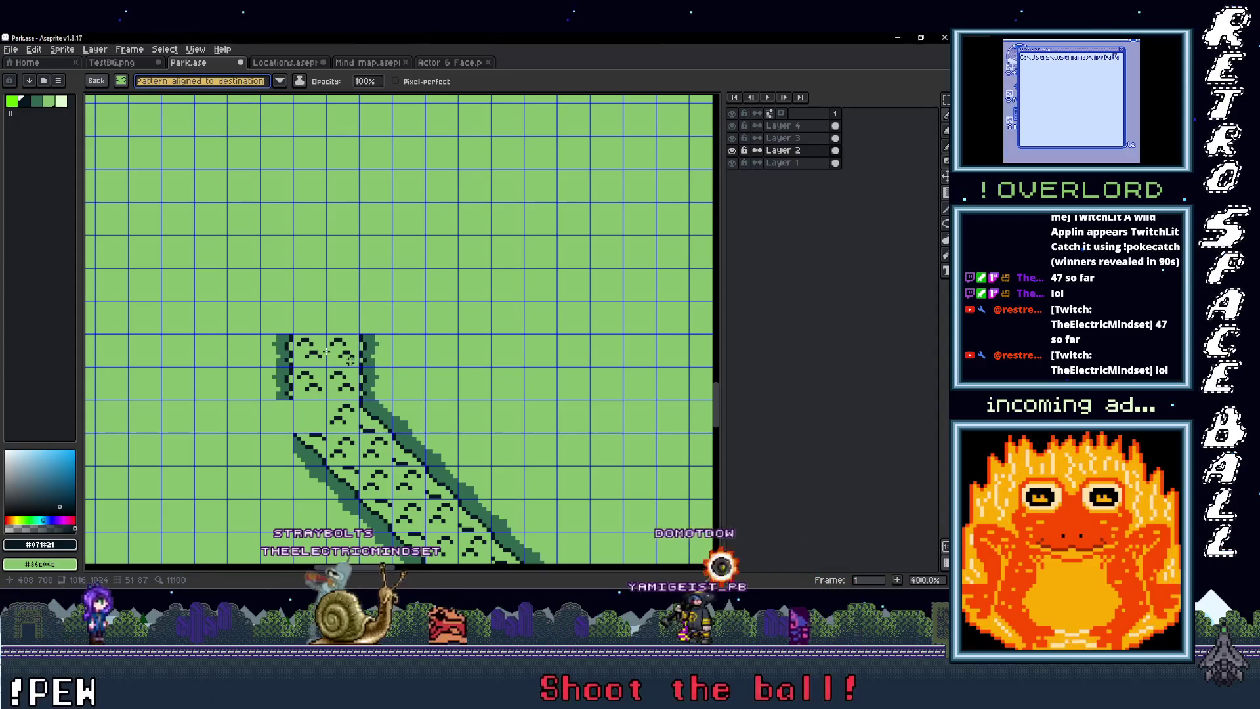
shift+click(351, 360)
key(ctrl+z)
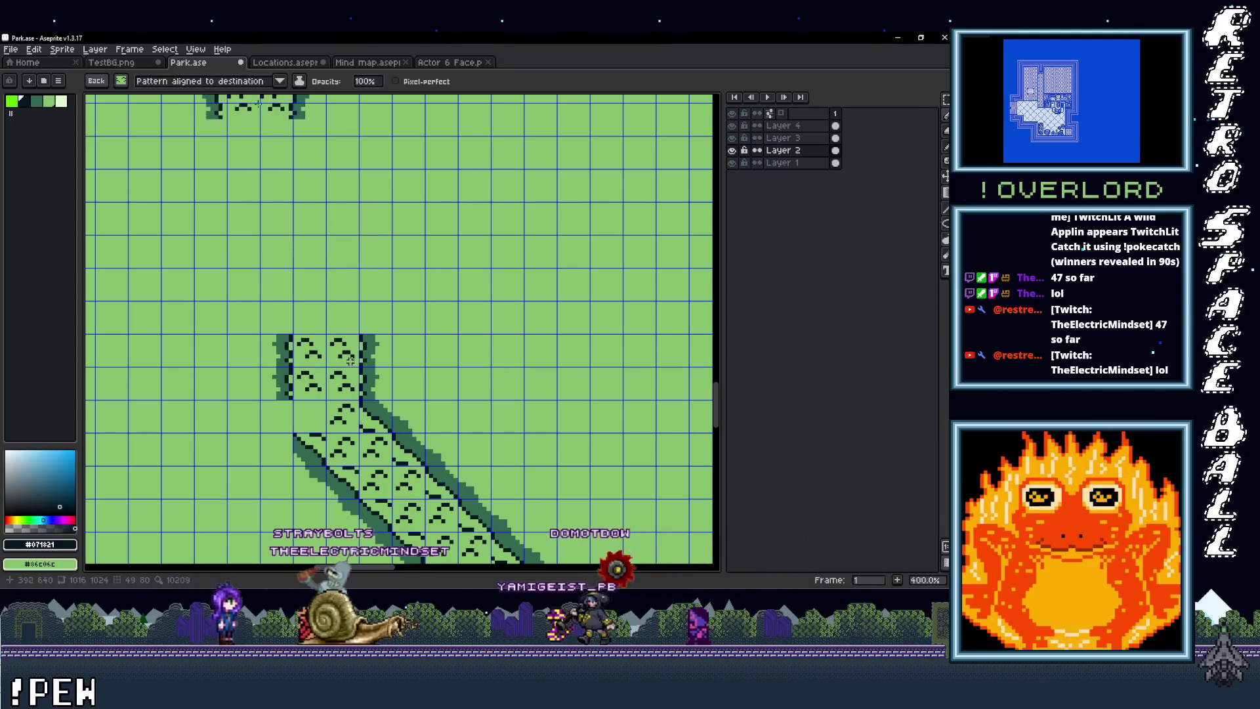
click(259, 89)
click(259, 108)
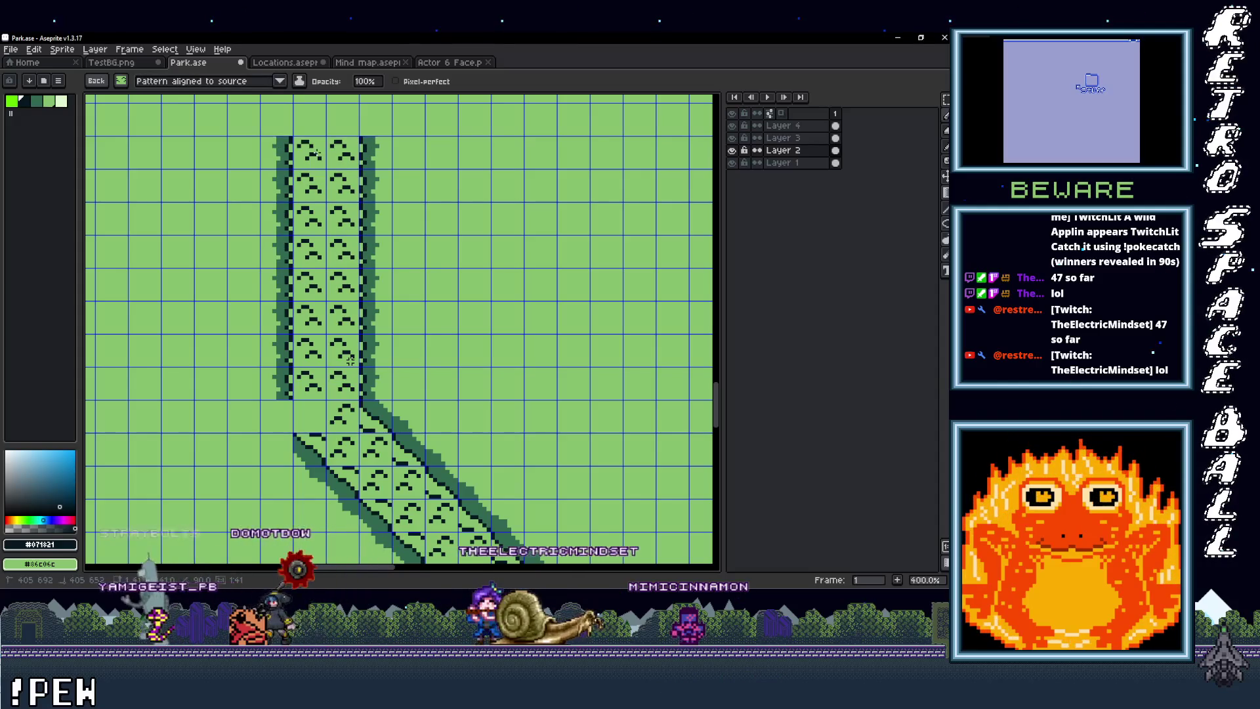
shift+click(350, 360)
scroll(394, 282, down, 4)
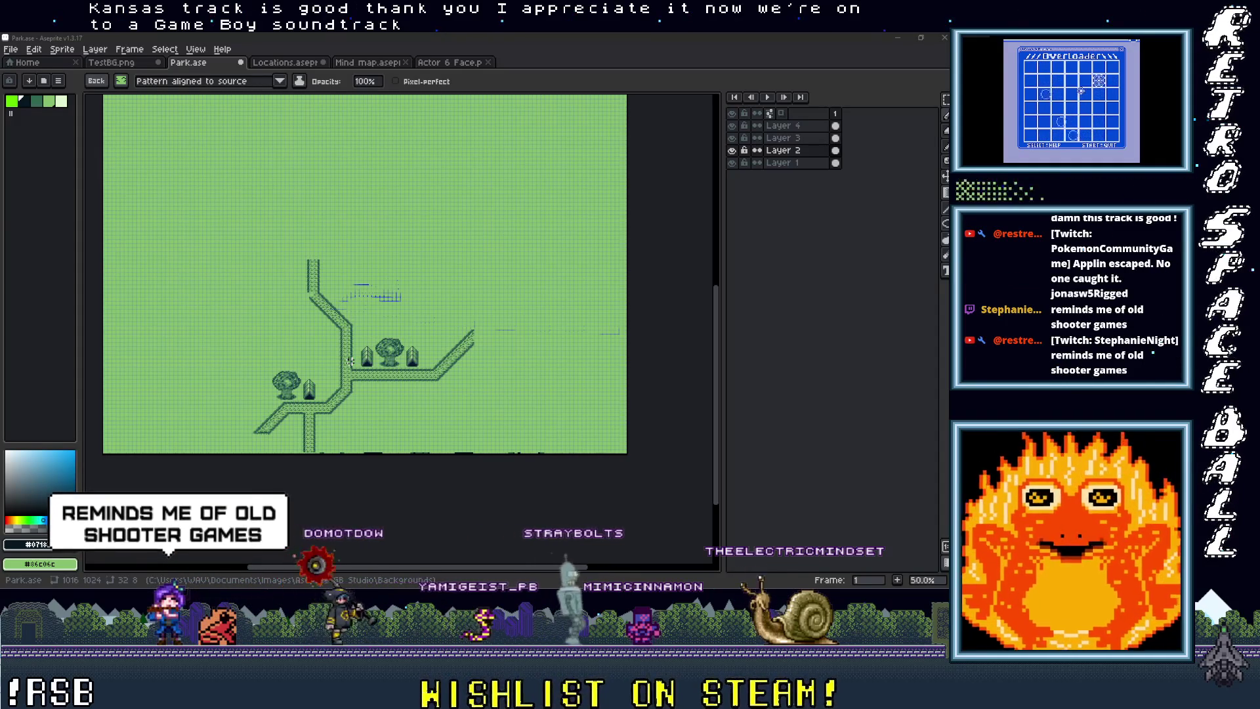
Step: Zoom in on the path bend and adjust the diagonal tile there with the rectangle marquee
key(2)
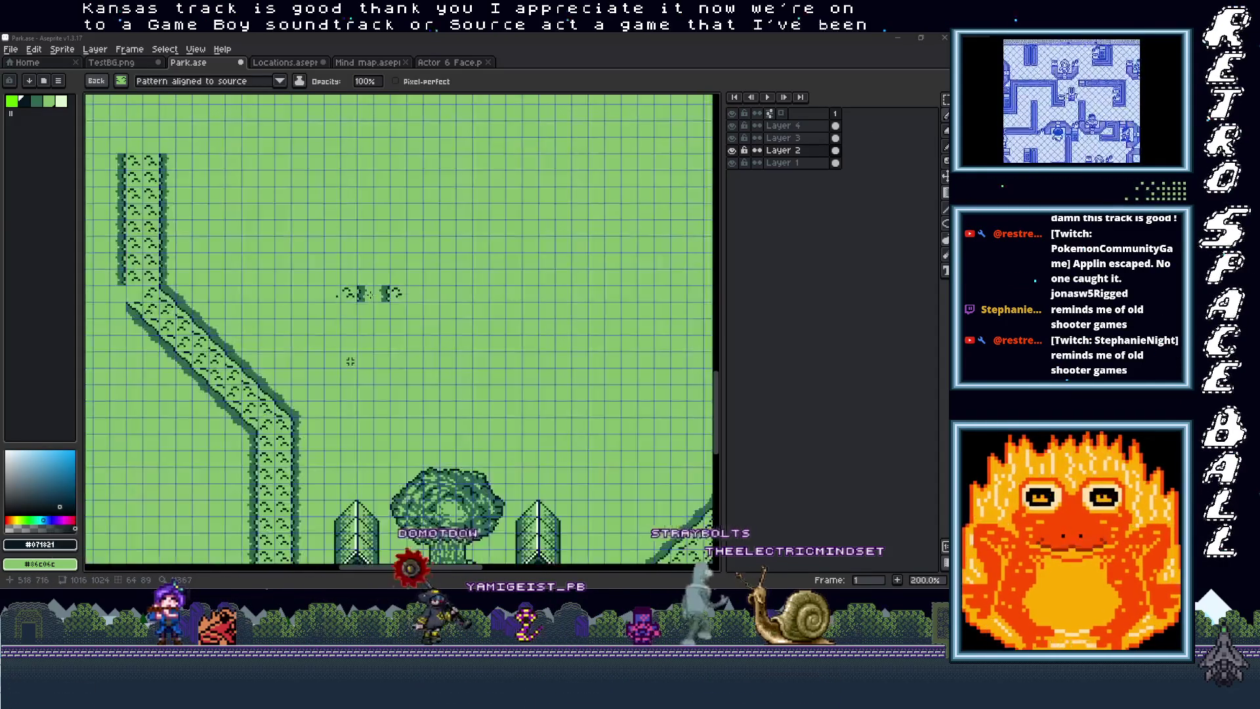
key(1)
key(3)
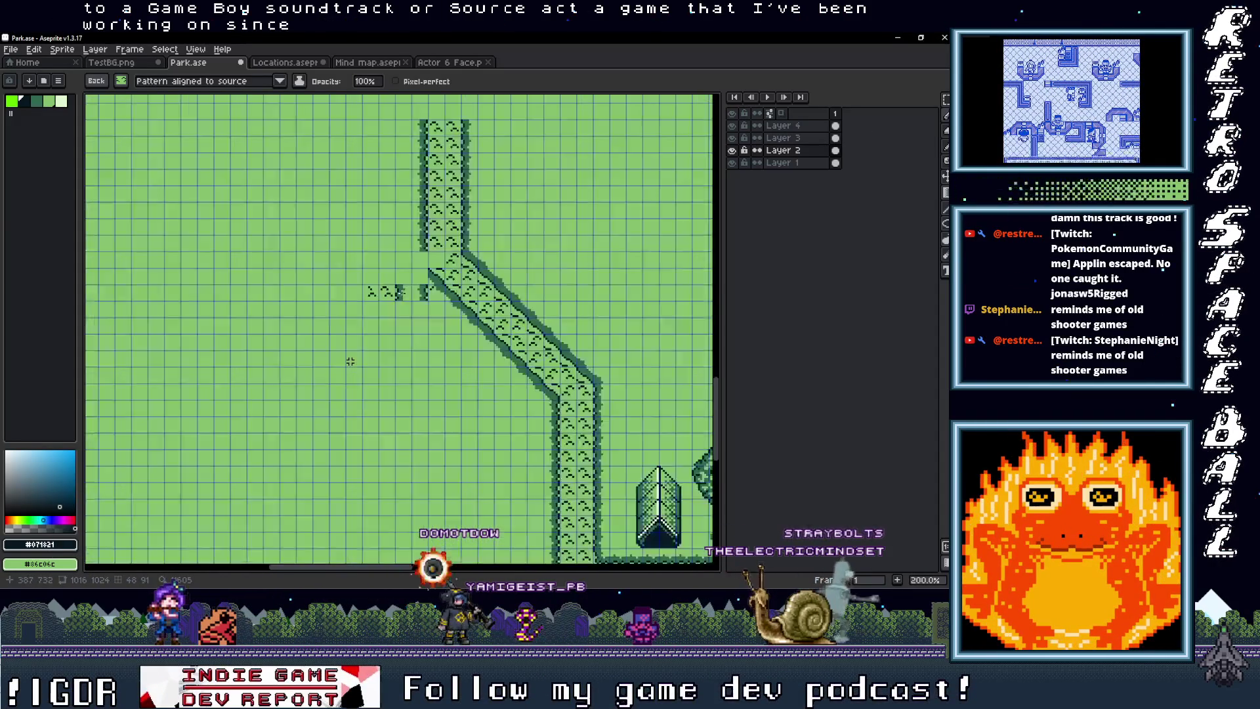
key(4)
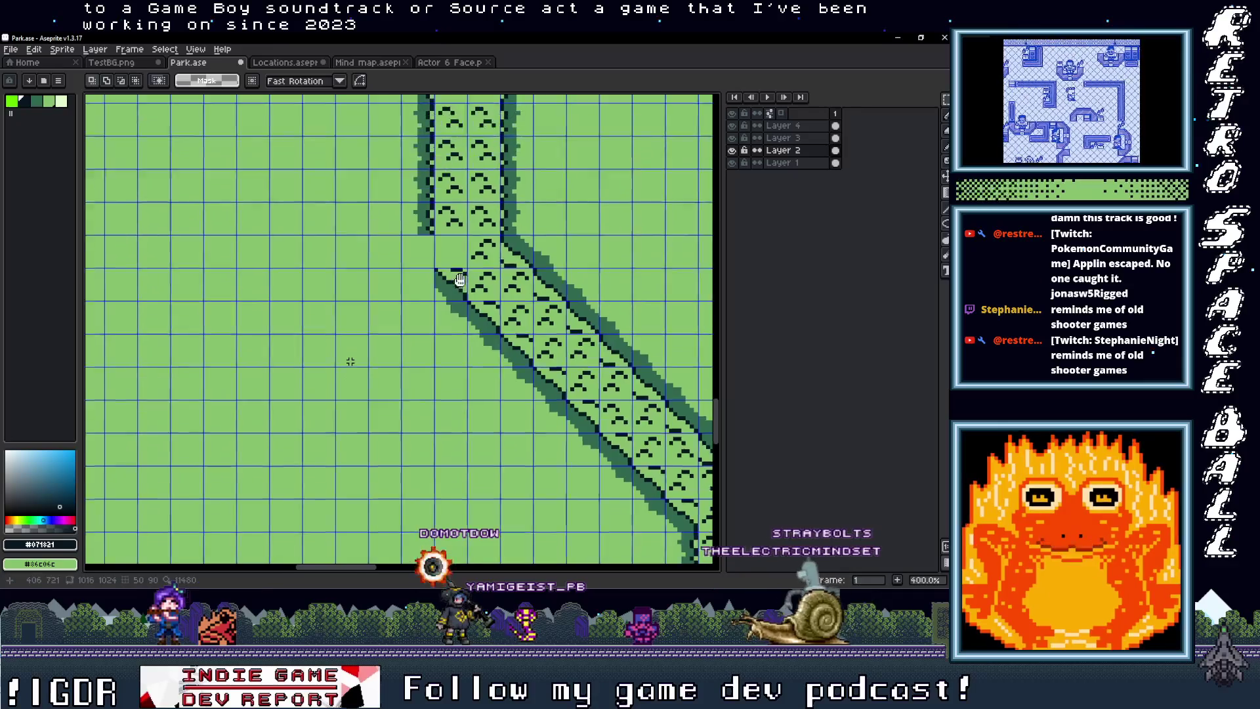
key(m)
drag(418, 312, 455, 350)
click(545, 270)
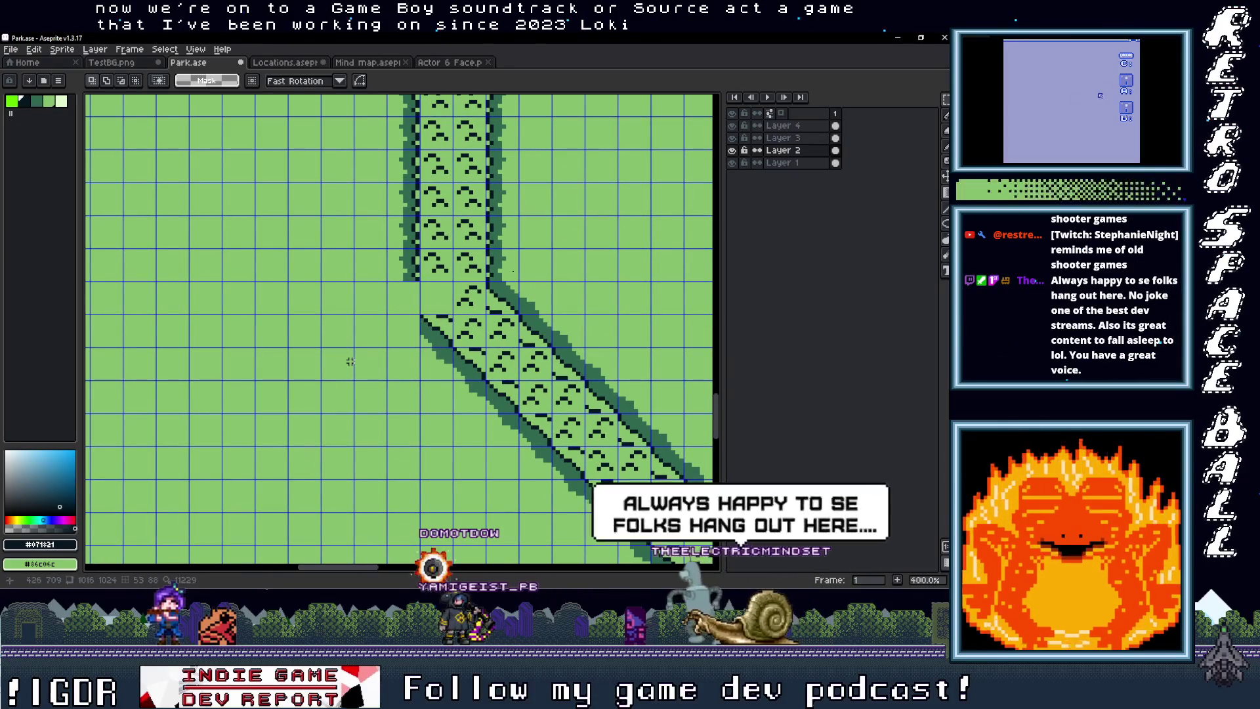
Step: Select the edge tile at the bend and move the corner tile into alignment
mouse_move(385, 279)
mouse_down()
mouse_move(422, 315)
mouse_move(416, 341)
mouse_up()
scroll(434, 382, down, 2)
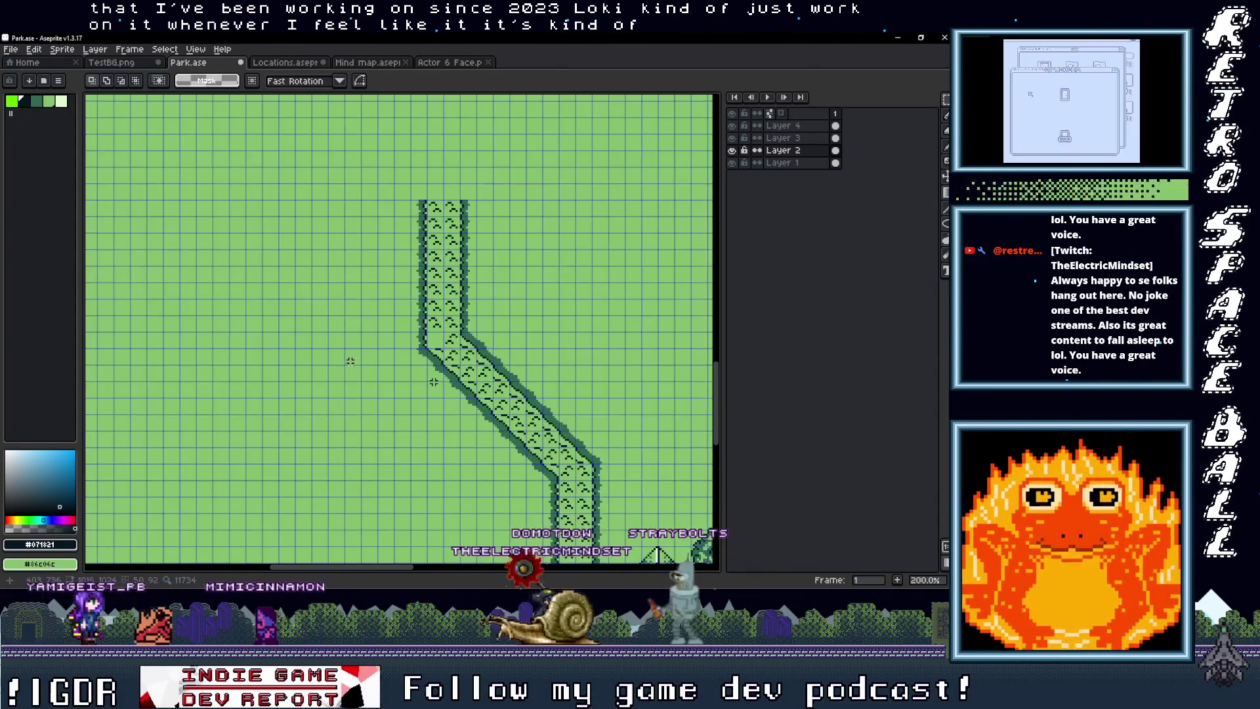
drag(528, 328, 499, 330)
scroll(414, 348, up, 3)
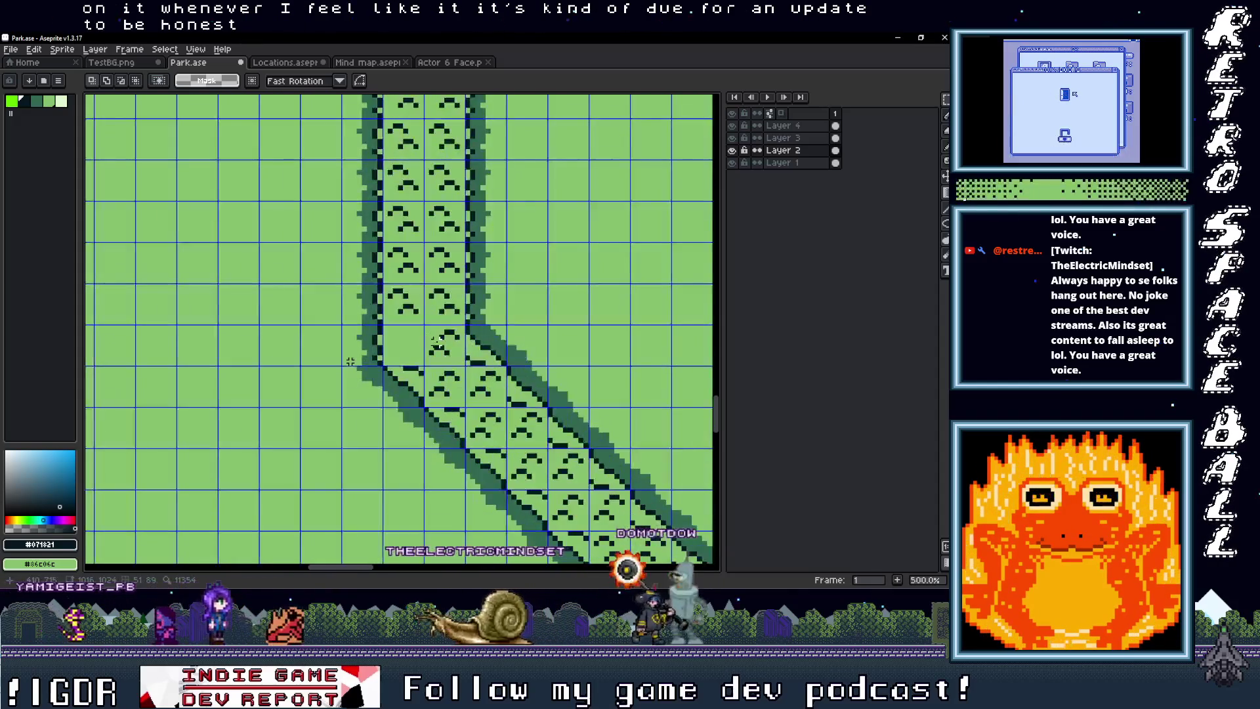
mouse_move(392, 323)
mouse_down()
mouse_move(436, 368)
mouse_move(407, 357)
mouse_up()
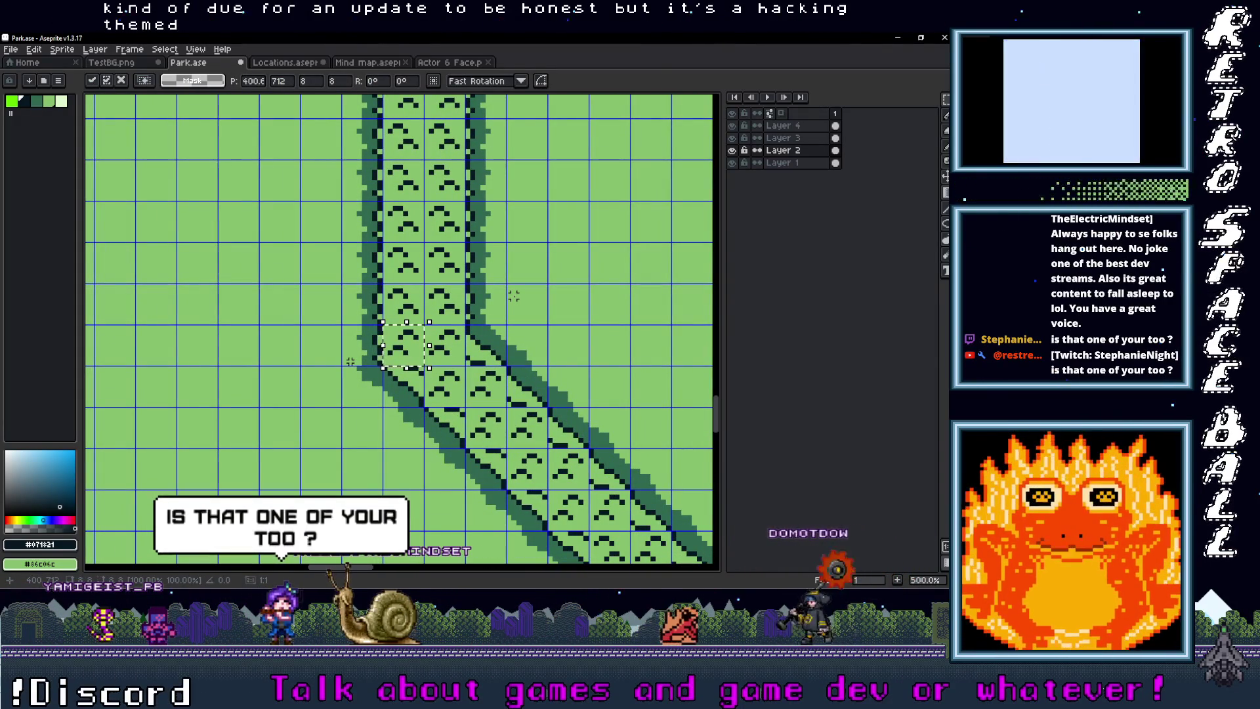
scroll(513, 296, down, 1)
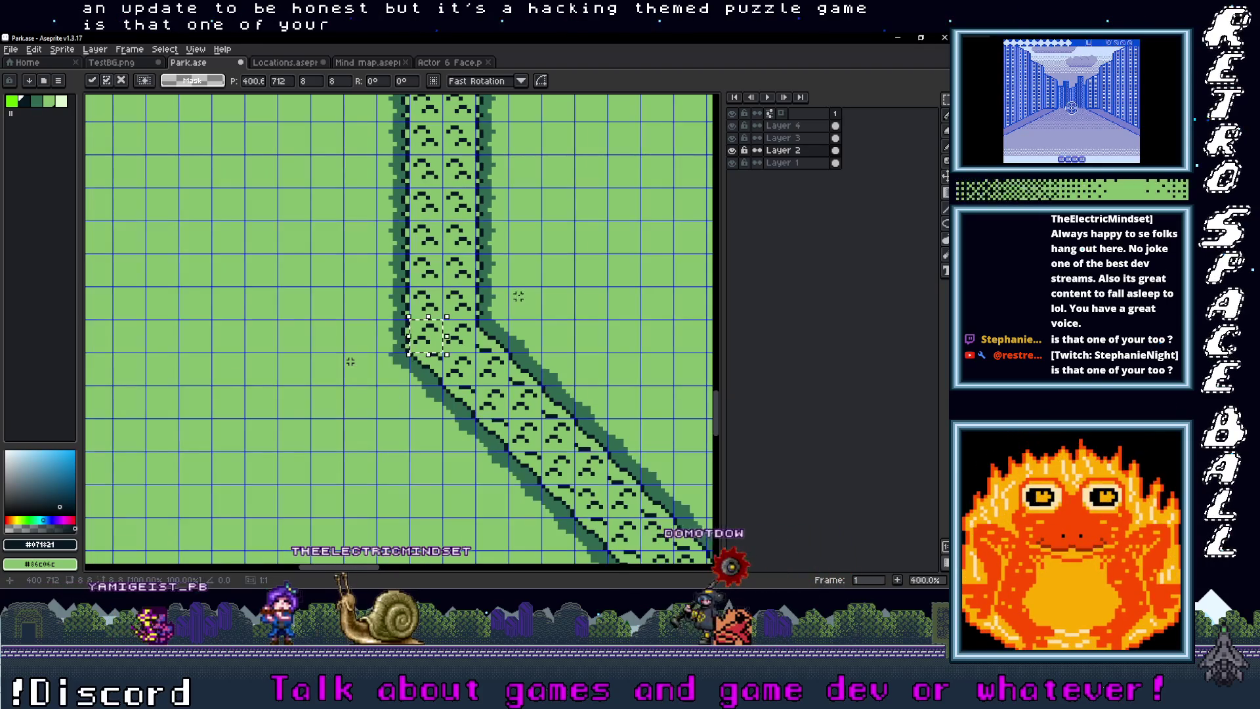
drag(483, 193, 467, 326)
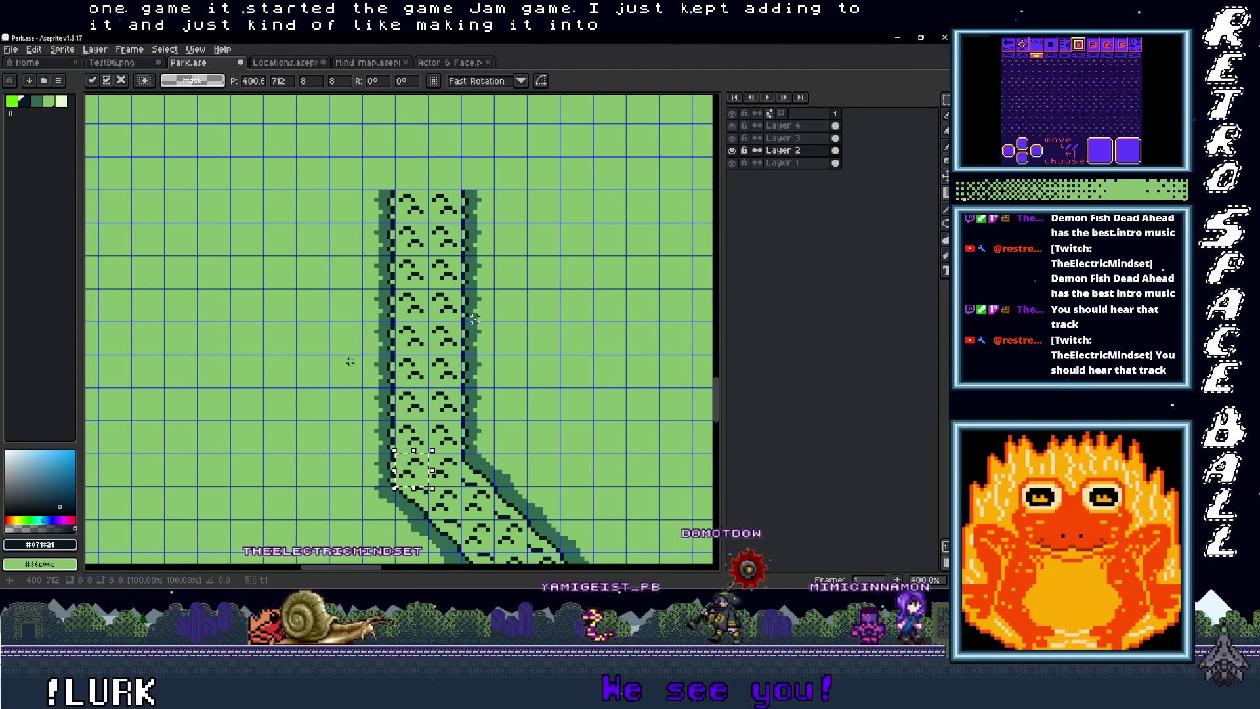
scroll(474, 319, down, 4)
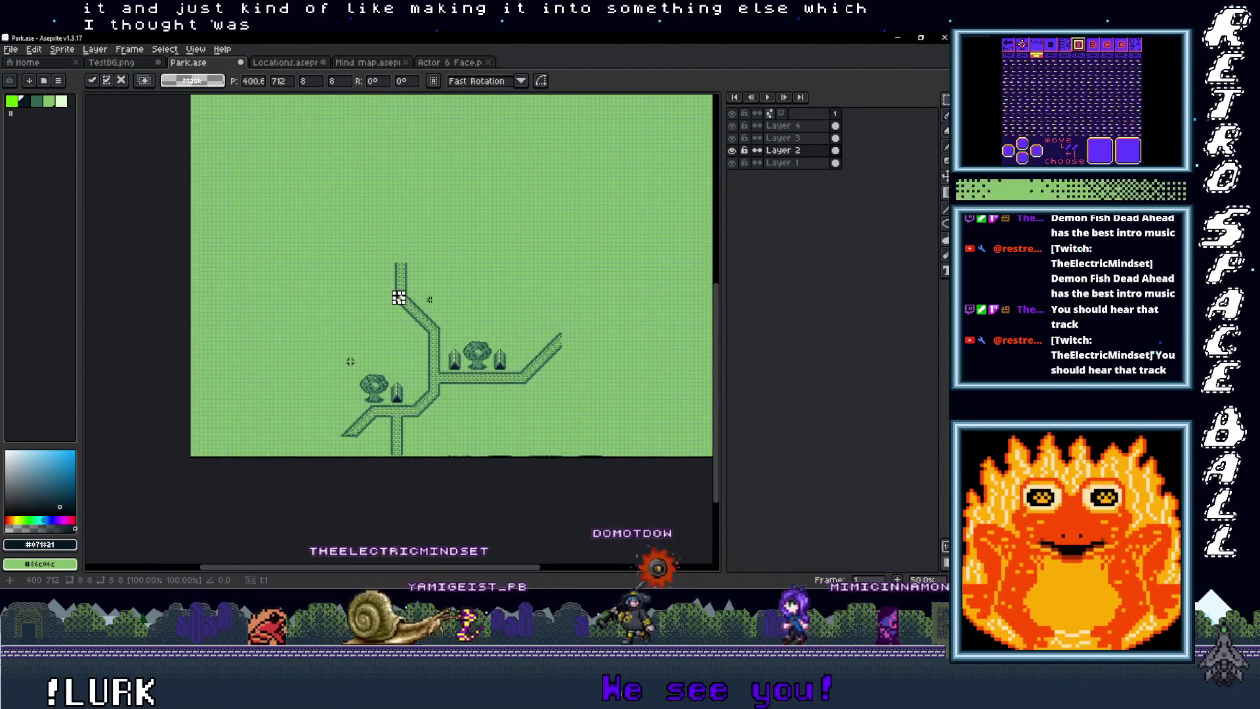
scroll(427, 299, up, 3)
scroll(414, 211, down, 5)
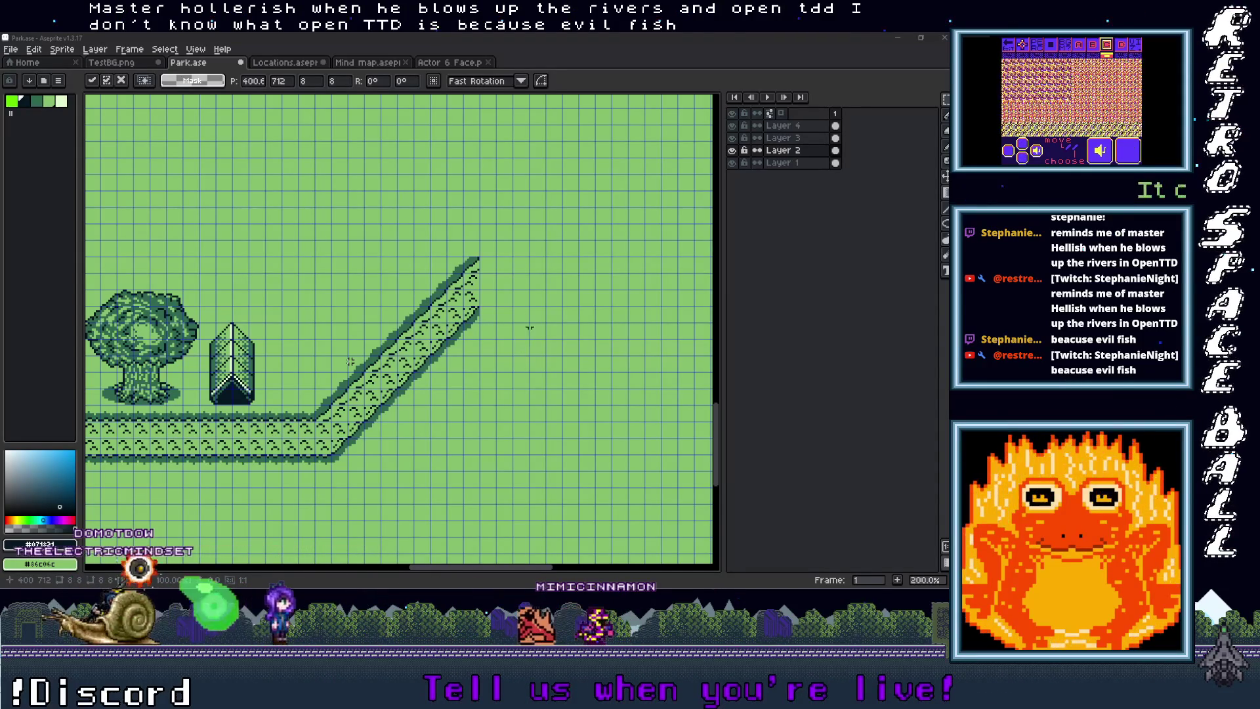
scroll(350, 362, up, 5)
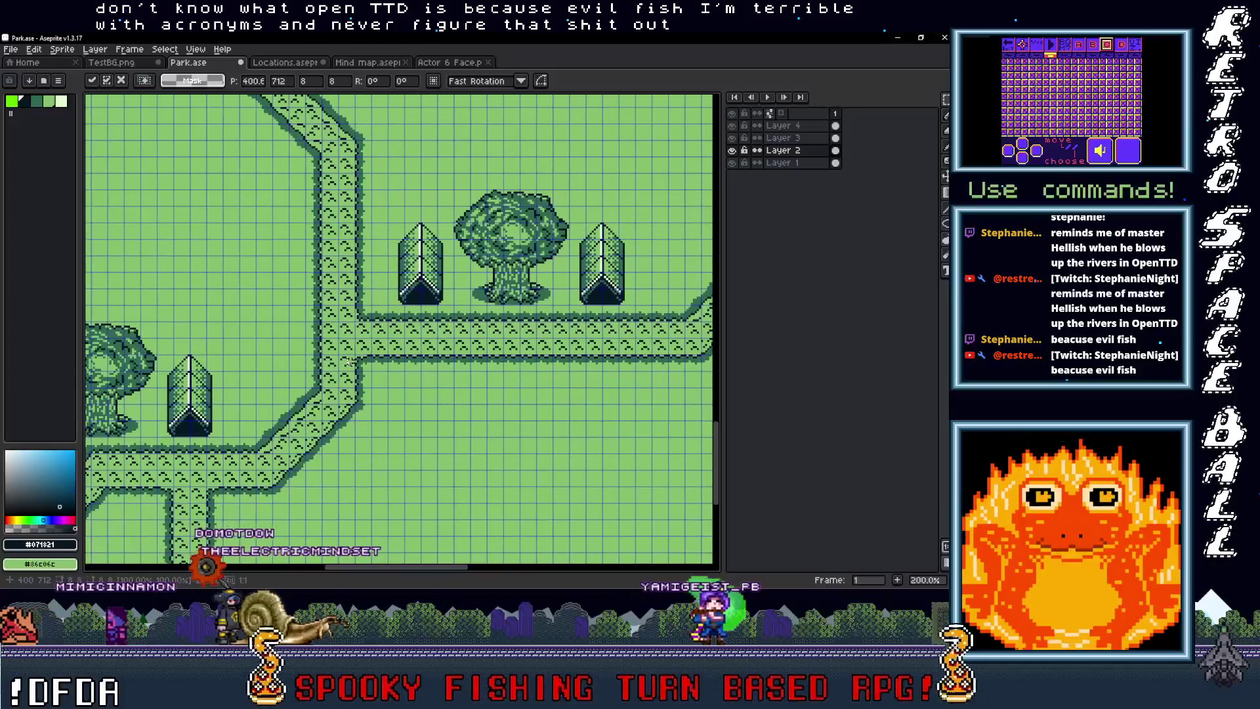
scroll(351, 362, up, 3)
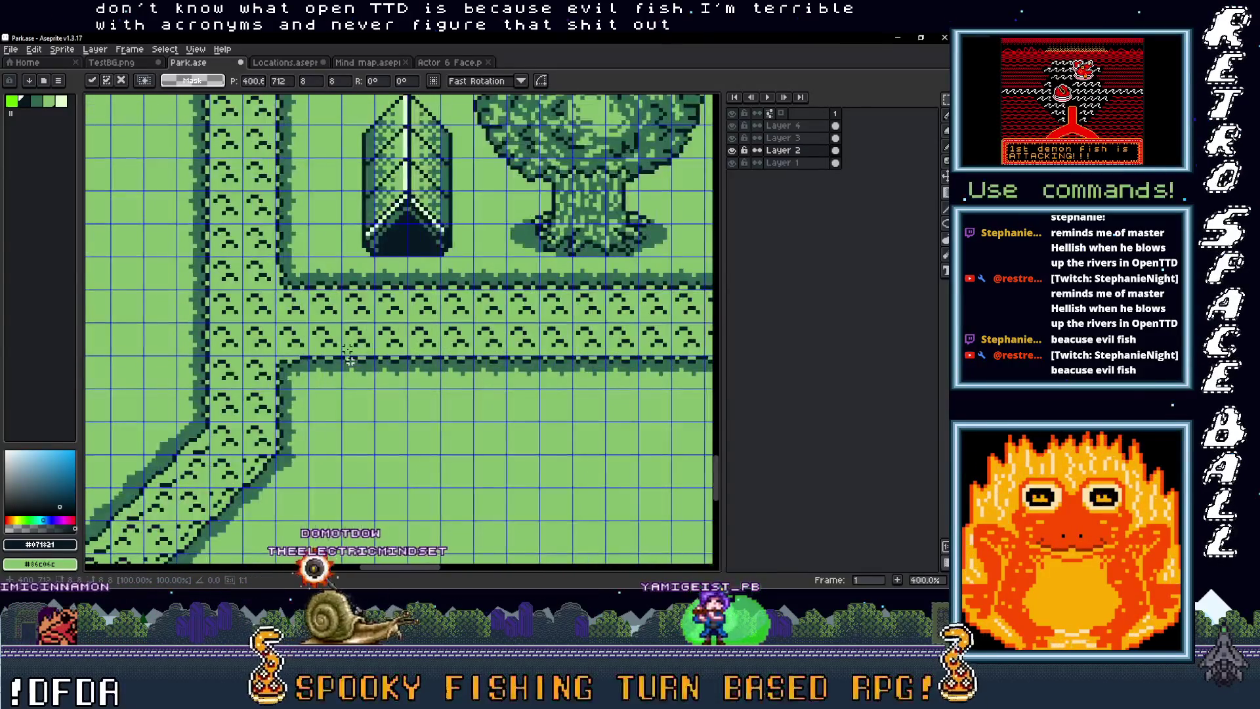
key(Escape)
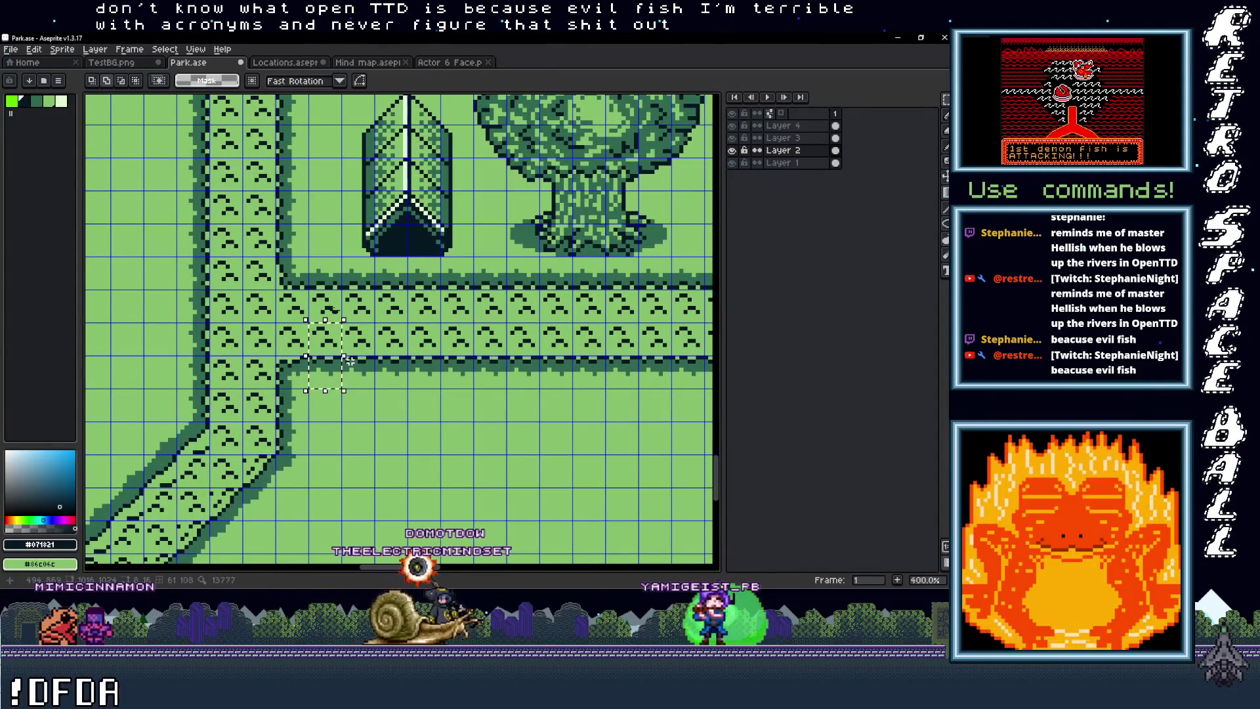
Step: Copy a horizontal road piece and carry it up beside the vertical path
scroll(350, 362, down, 2)
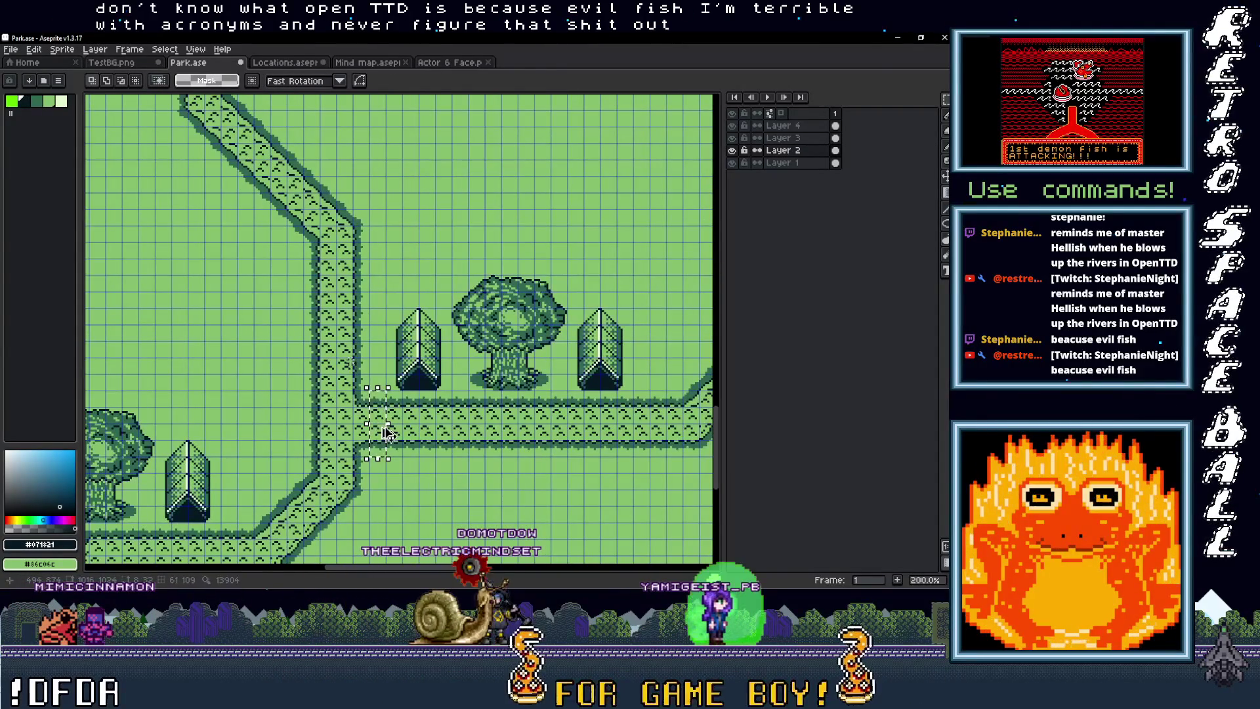
drag(383, 435, 383, 415)
mouse_move(172, 160)
mouse_down()
mouse_move(263, 108)
mouse_move(305, 101)
mouse_up()
scroll(241, 329, up, 2)
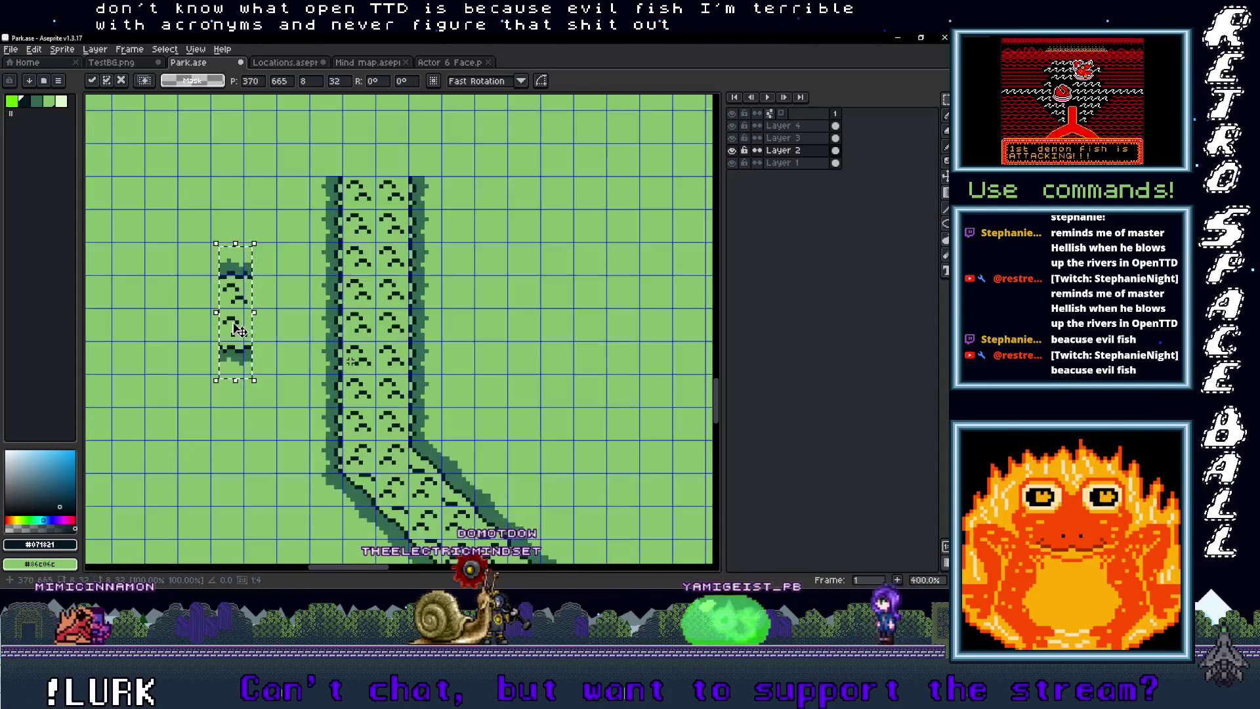
drag(223, 326, 304, 342)
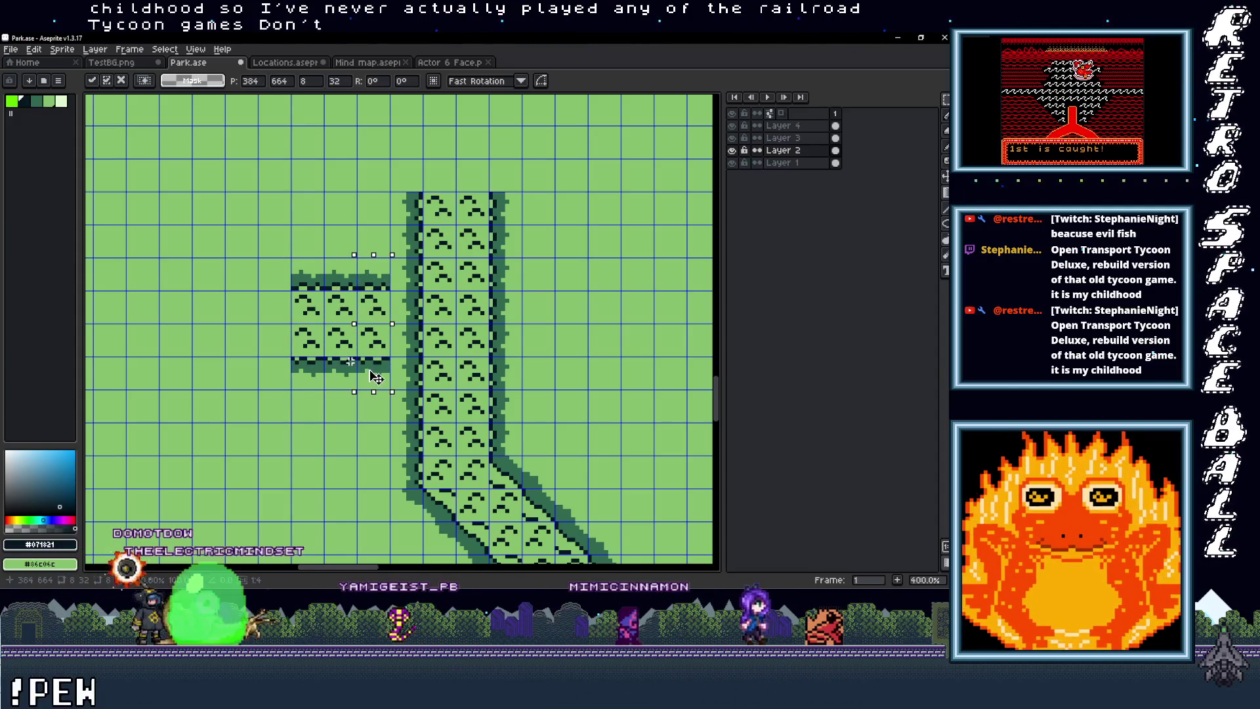
Step: Select the new branch's end tiles and nudge them right to meet the vertical path
drag(378, 382, 407, 422)
scroll(350, 360, down, 1)
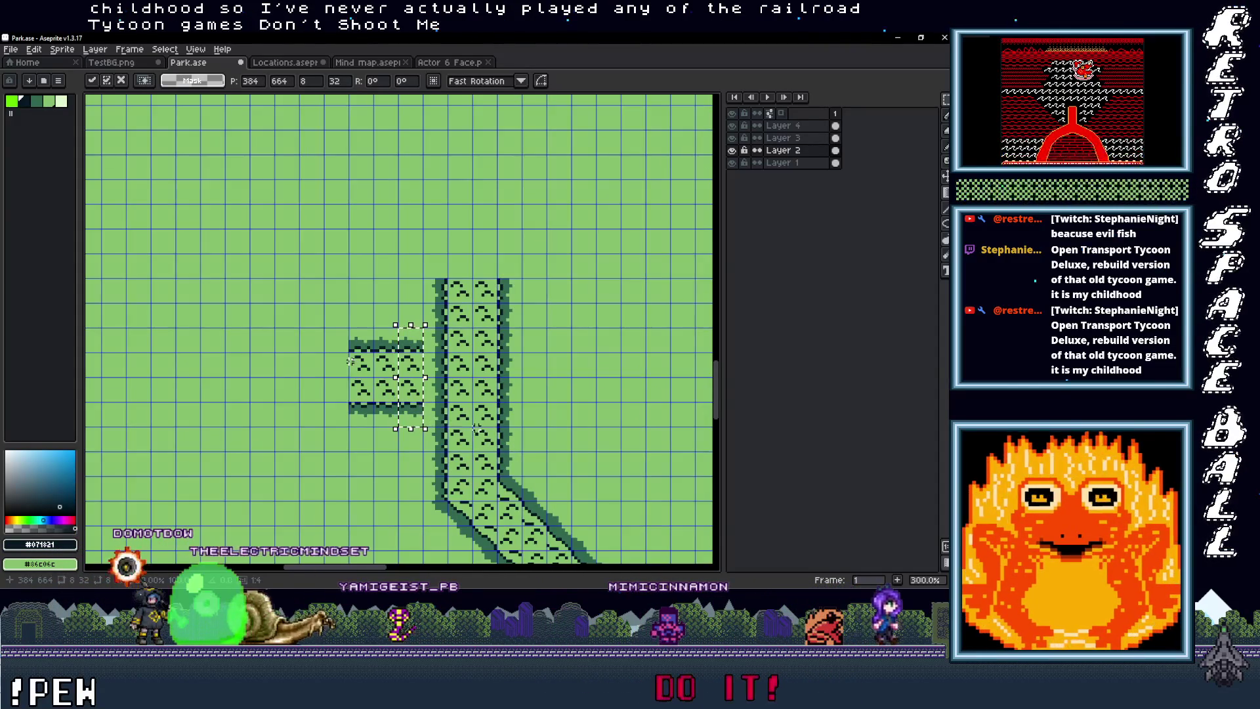
drag(342, 295, 371, 324)
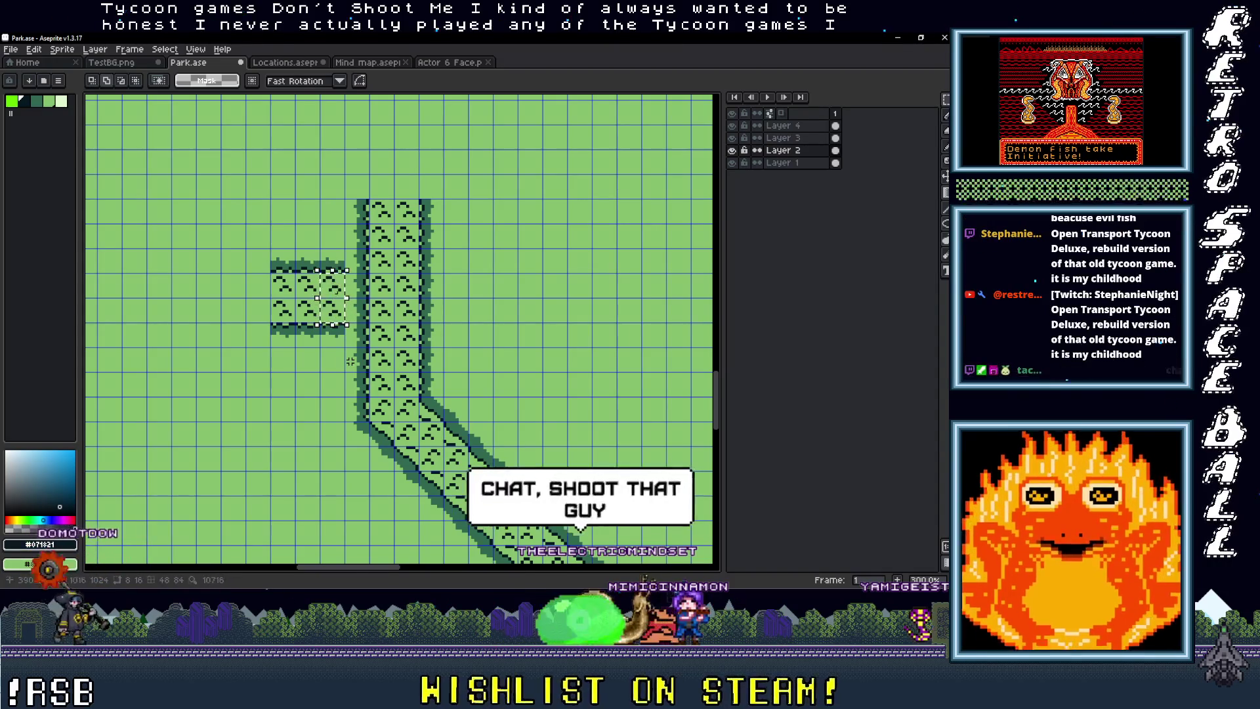
scroll(336, 309, up, 3)
click(368, 310)
drag(368, 311, 385, 310)
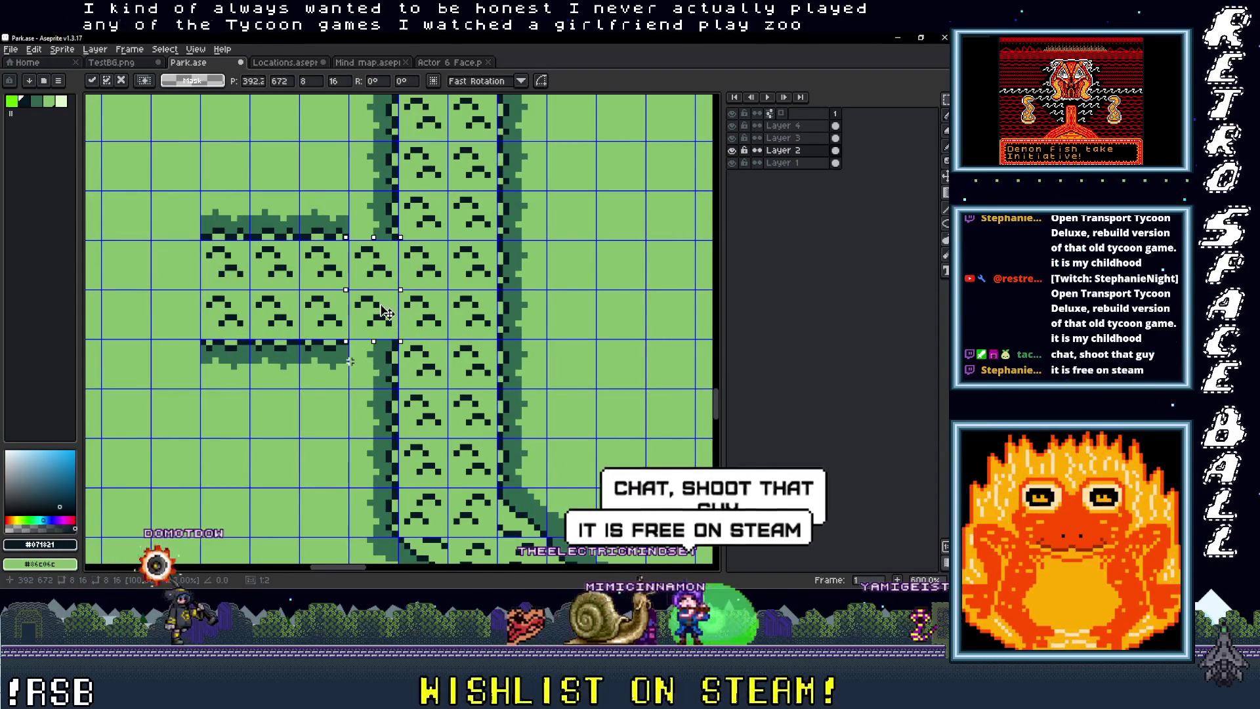
Step: Take a corner tile from the path junction and place it on the new branch
scroll(388, 340, down, 2)
scroll(388, 339, down, 1)
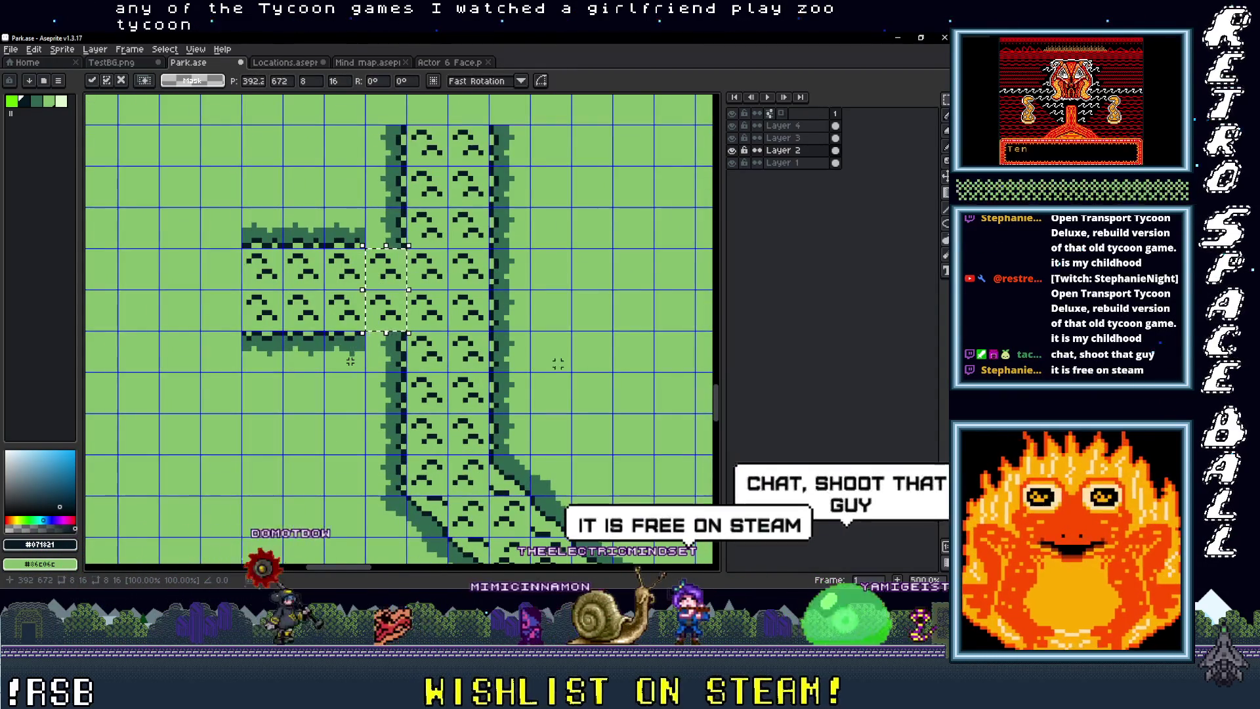
scroll(554, 361, down, 2)
scroll(549, 371, up, 1)
scroll(348, 363, down, 2)
scroll(379, 342, up, 3)
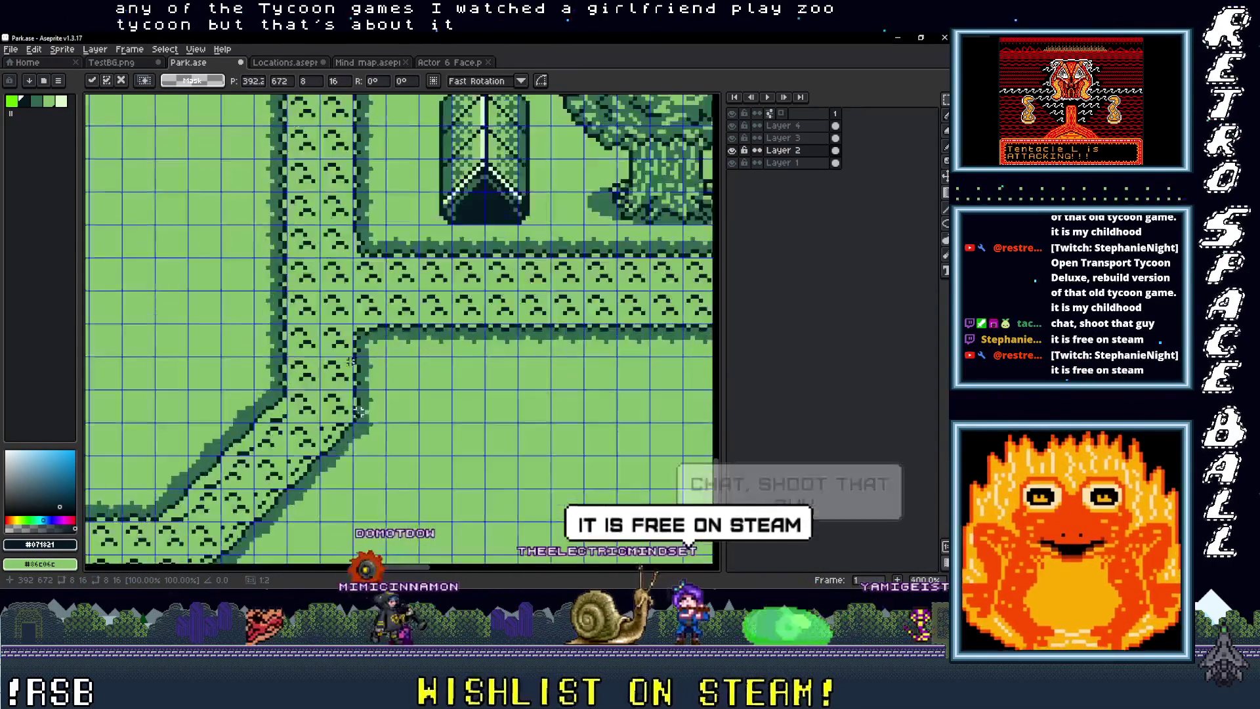
click(379, 342)
scroll(378, 342, down, 1)
scroll(459, 328, up, 1)
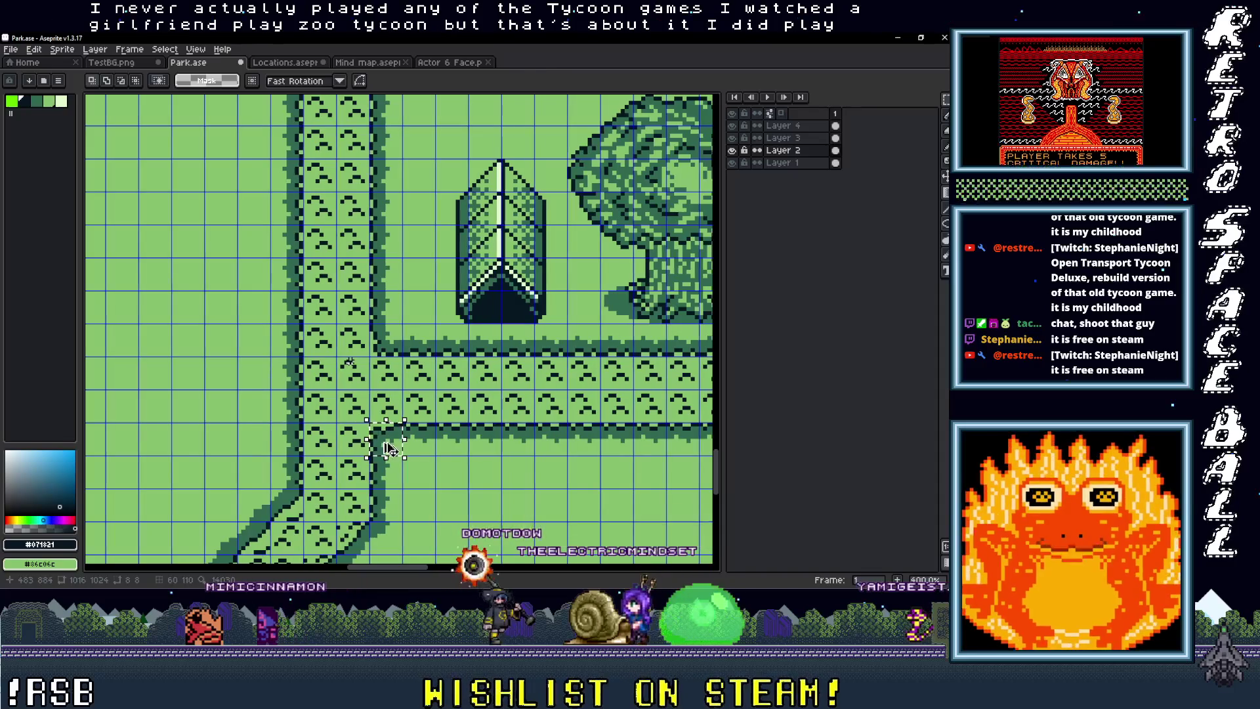
drag(387, 438, 238, 105)
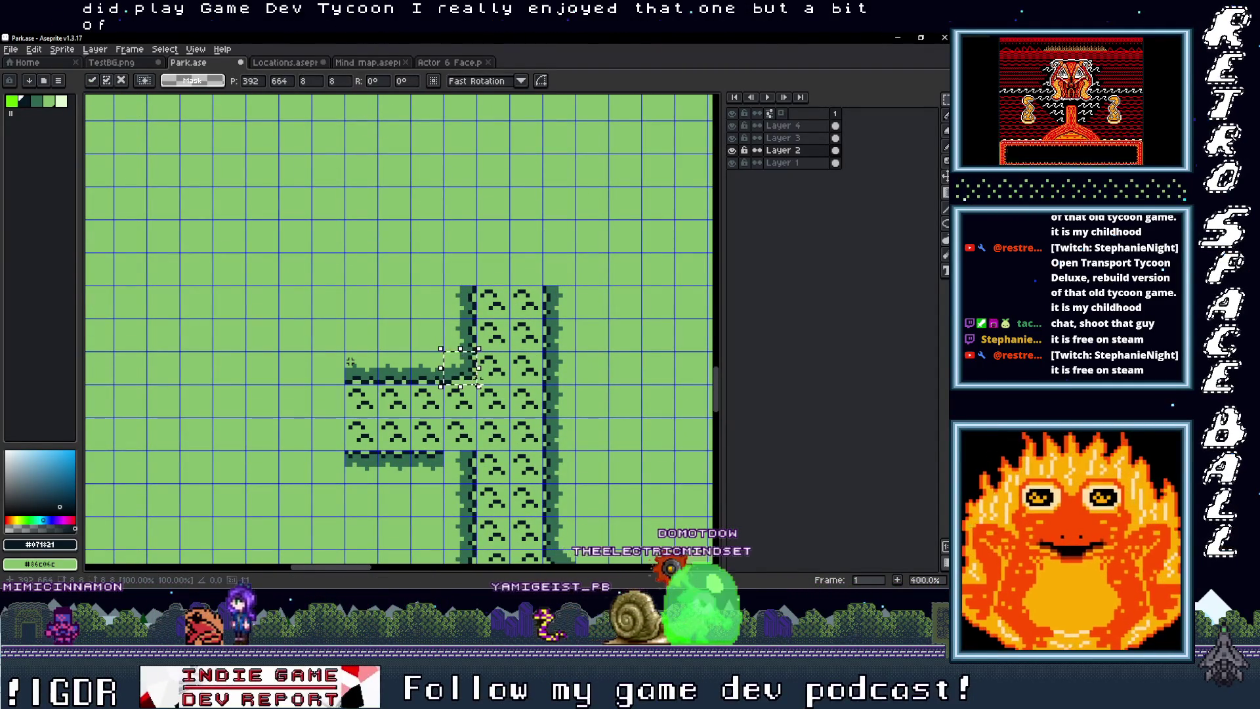
Step: Move the corner piece onto the branch junction and erase its stray dark pixels
drag(482, 474, 470, 472)
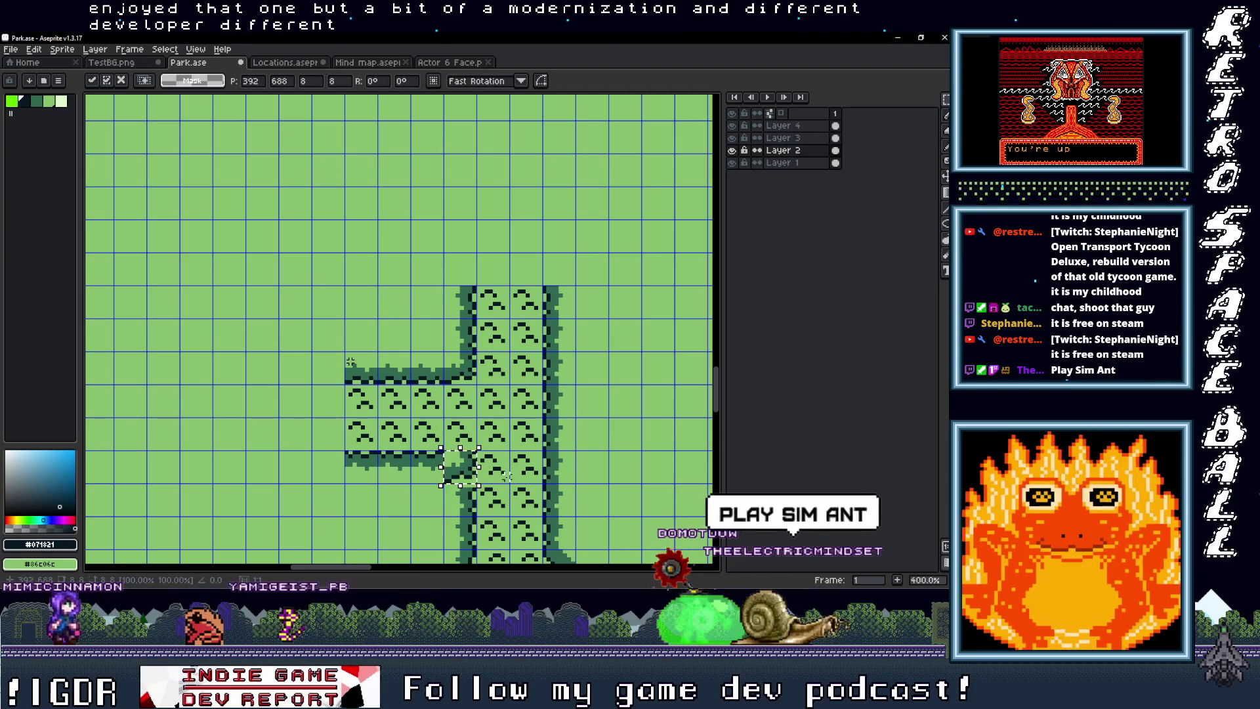
key(ctrl+z)
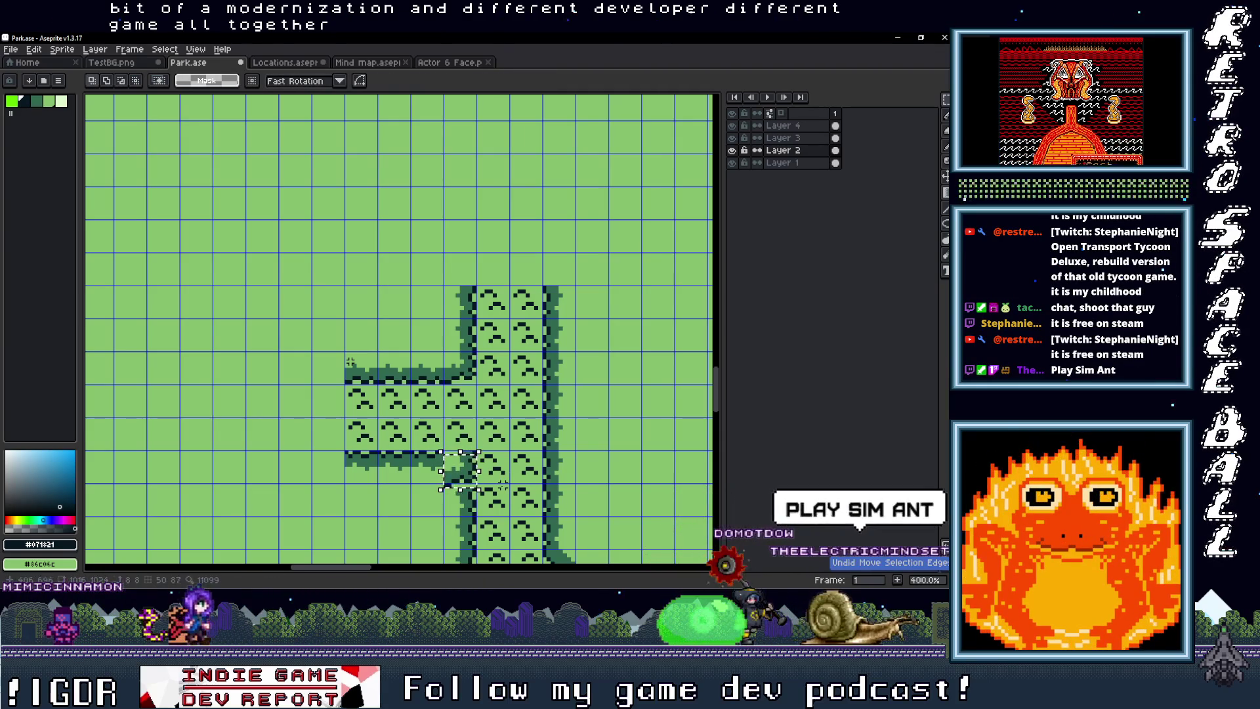
scroll(351, 362, down, 2)
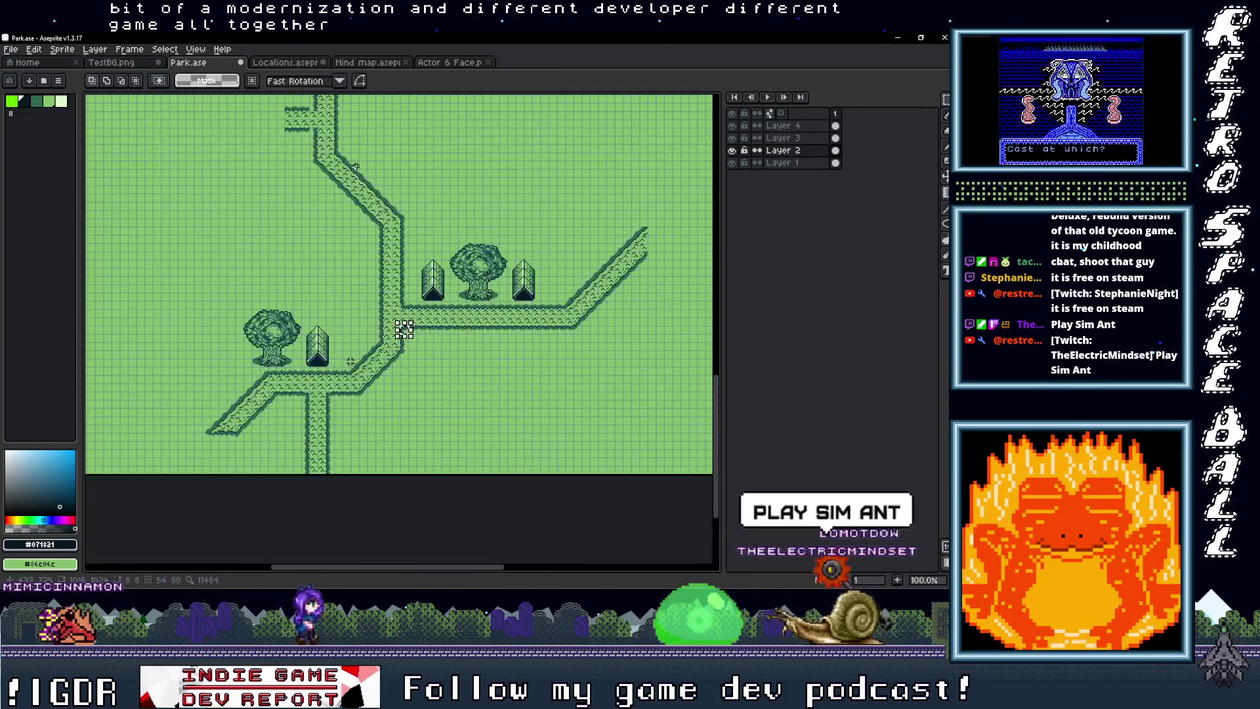
scroll(489, 449, up, 2)
mouse_move(489, 449)
mouse_down()
mouse_move(253, 248)
mouse_move(408, 160)
mouse_move(407, 284)
mouse_up()
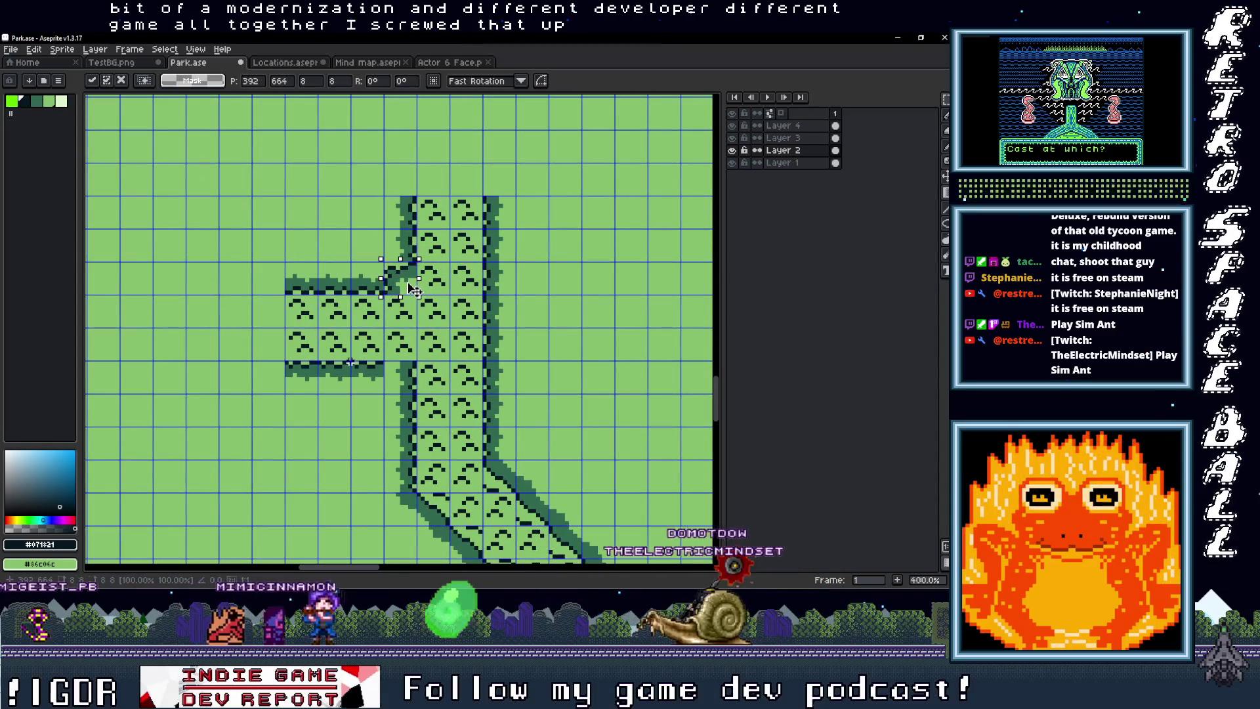
key(Delete)
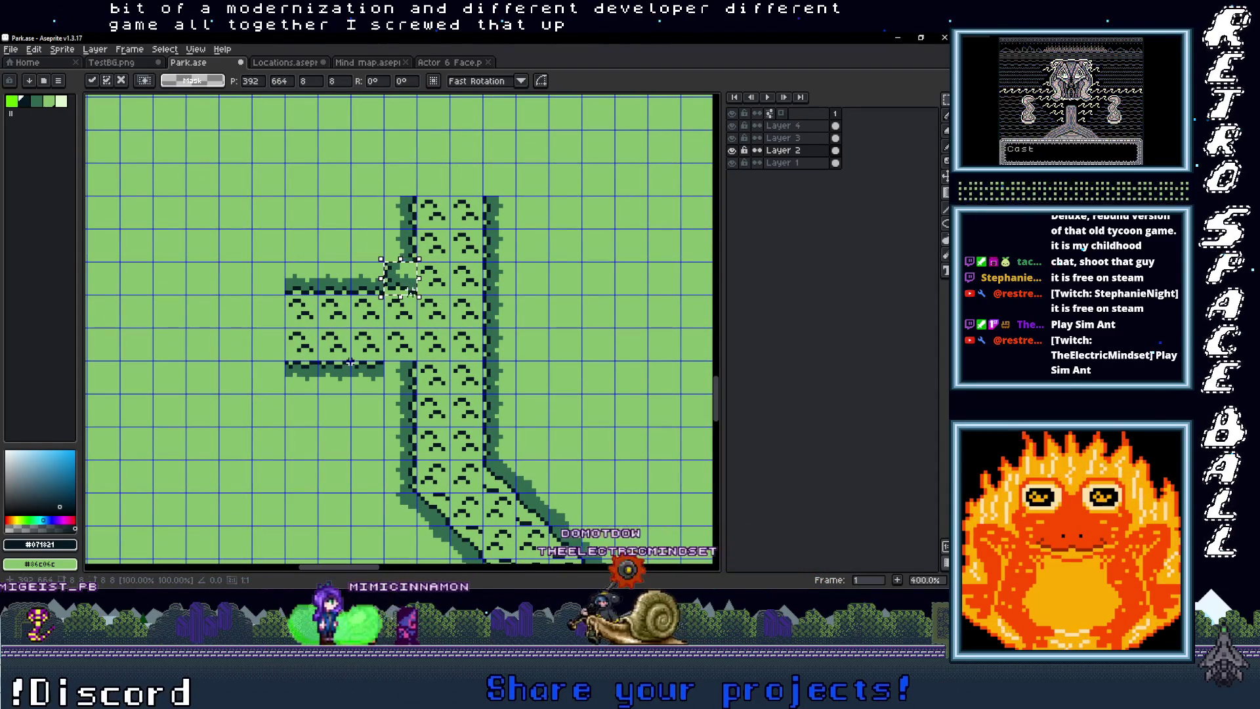
Step: Move the cleaned piece down to the lower junction and commit it
drag(410, 289, 405, 358)
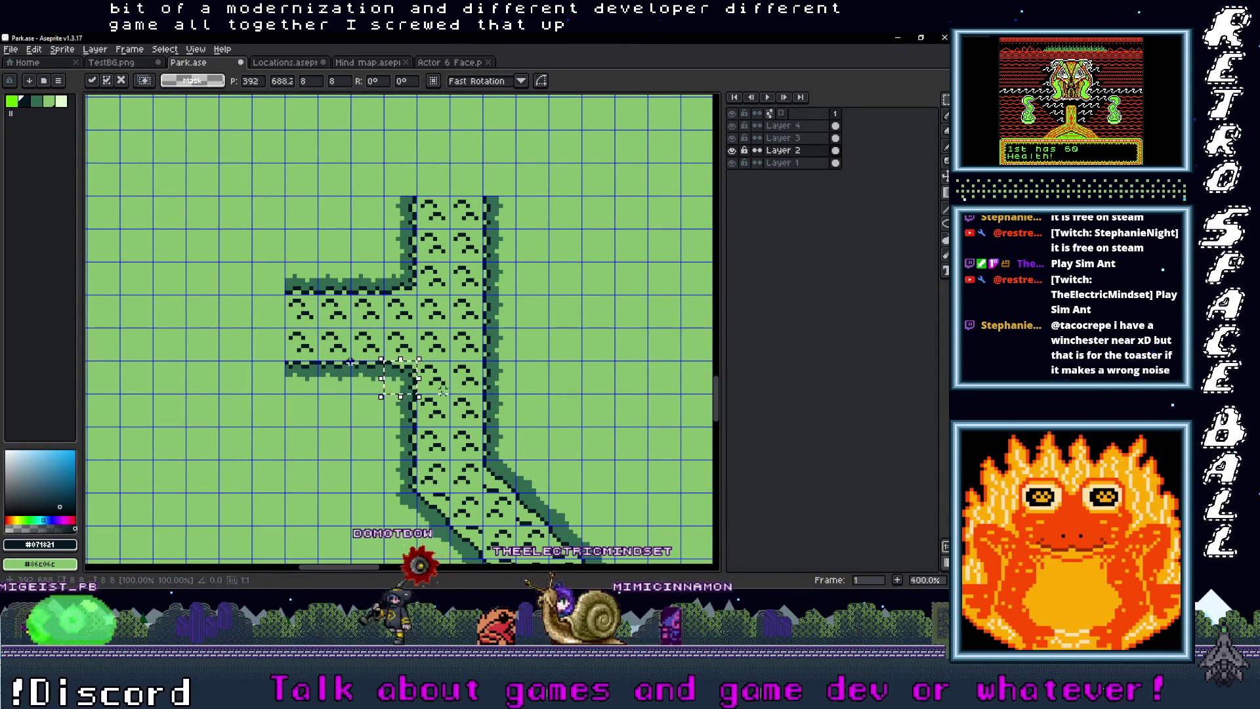
click(570, 362)
scroll(570, 361, down, 2)
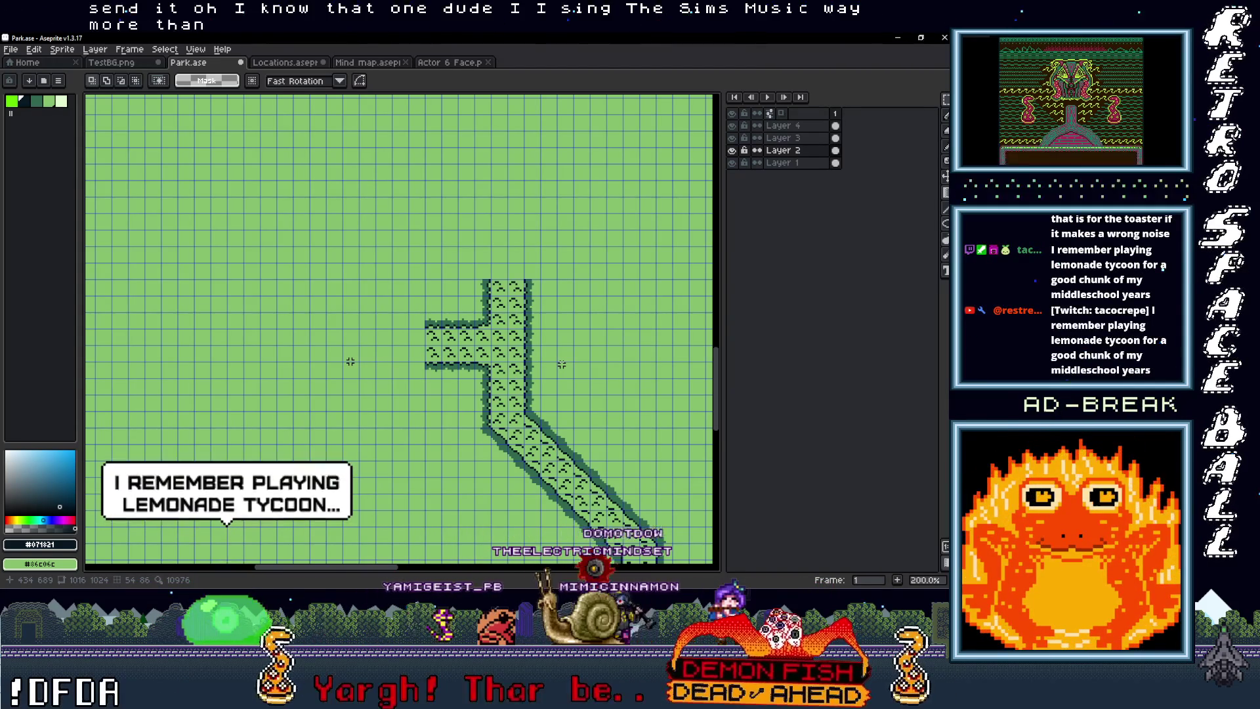
scroll(562, 364, up, 1)
key(ctrl+v)
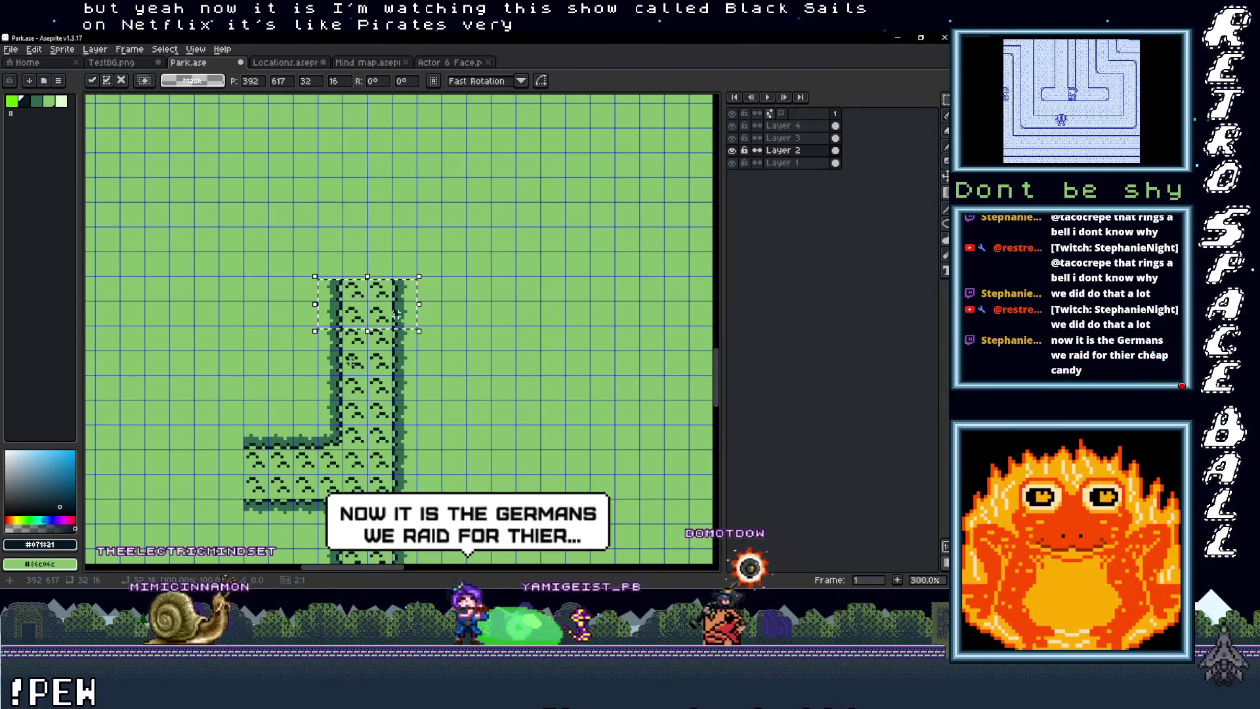
Step: Nudge the pasted path tiles one pixel left and pan over the whole park map
key(Left)
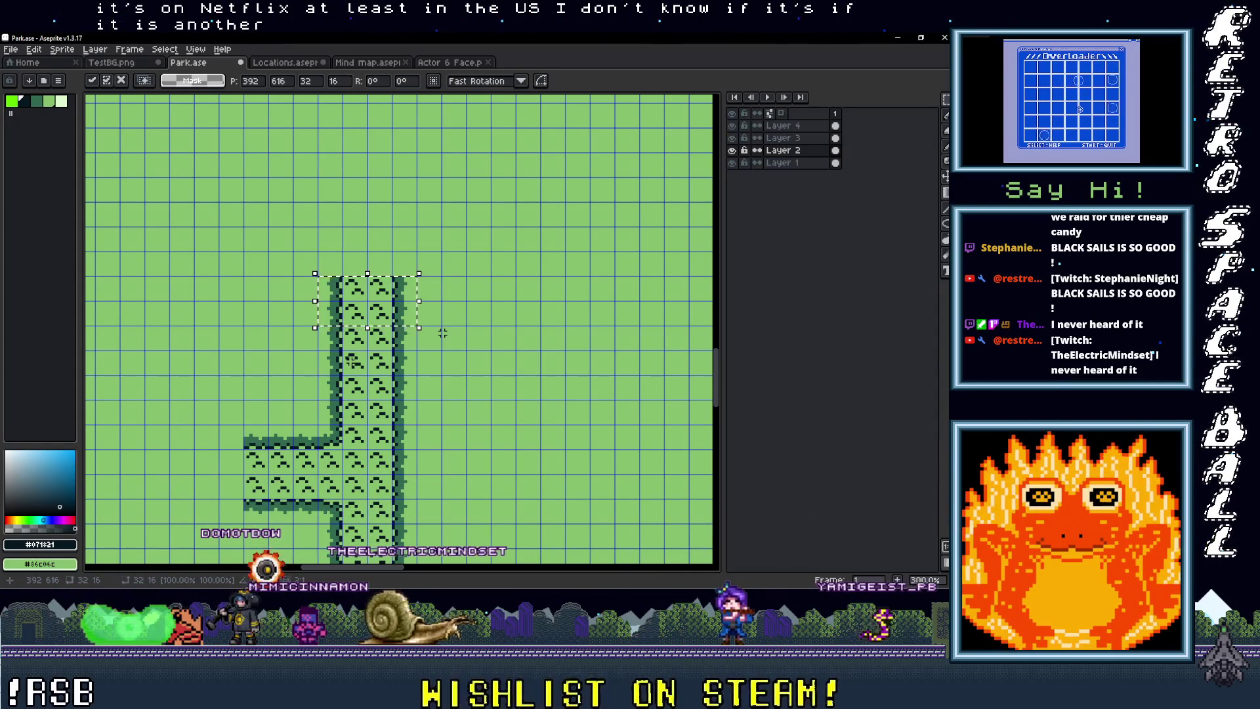
scroll(457, 364, down, 2)
scroll(438, 378, up, 2)
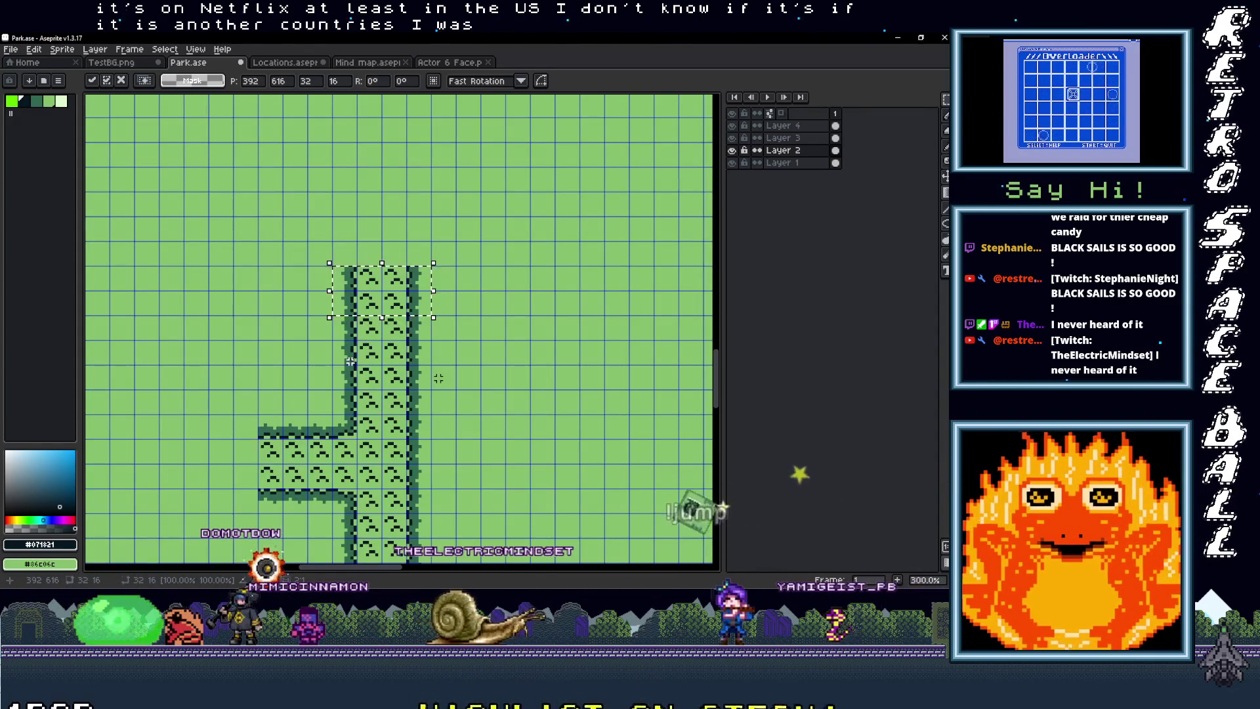
scroll(439, 379, down, 3)
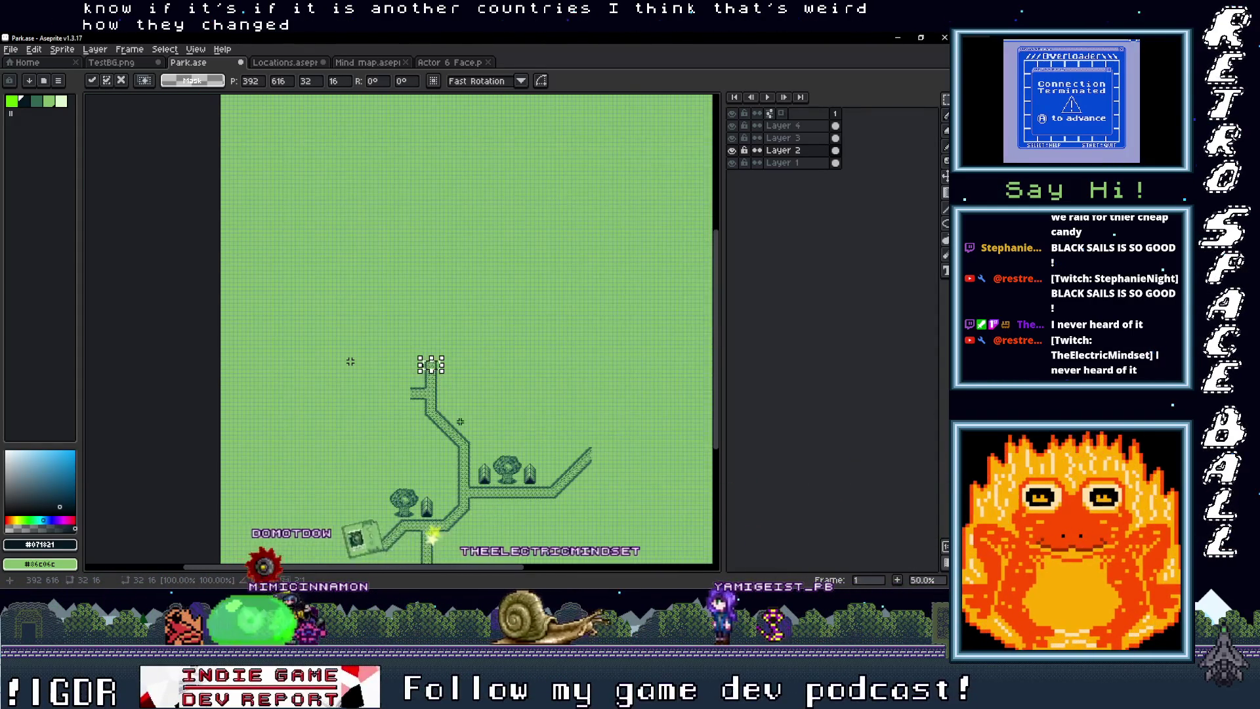
scroll(459, 417, up, 4)
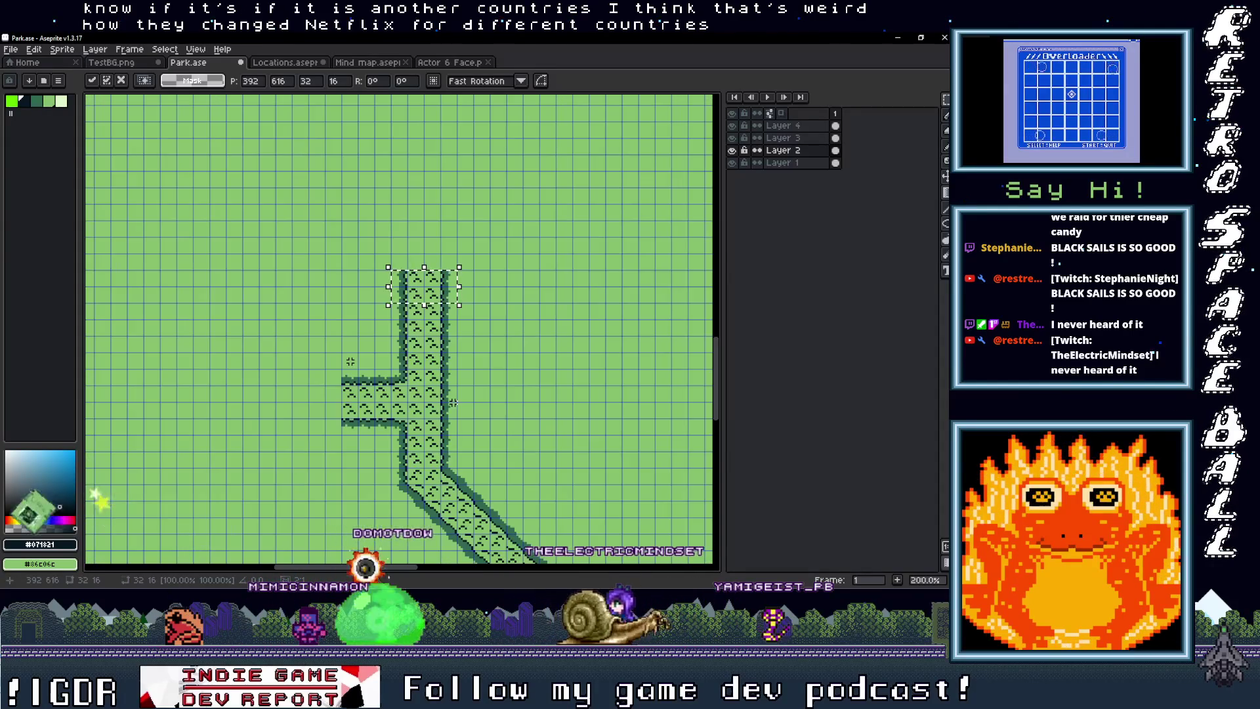
scroll(472, 365, down, 2)
scroll(489, 340, up, 1)
mouse_move(493, 337)
mouse_down()
mouse_move(431, 254)
mouse_move(341, 277)
mouse_move(509, 167)
mouse_up()
scroll(351, 361, up, 2)
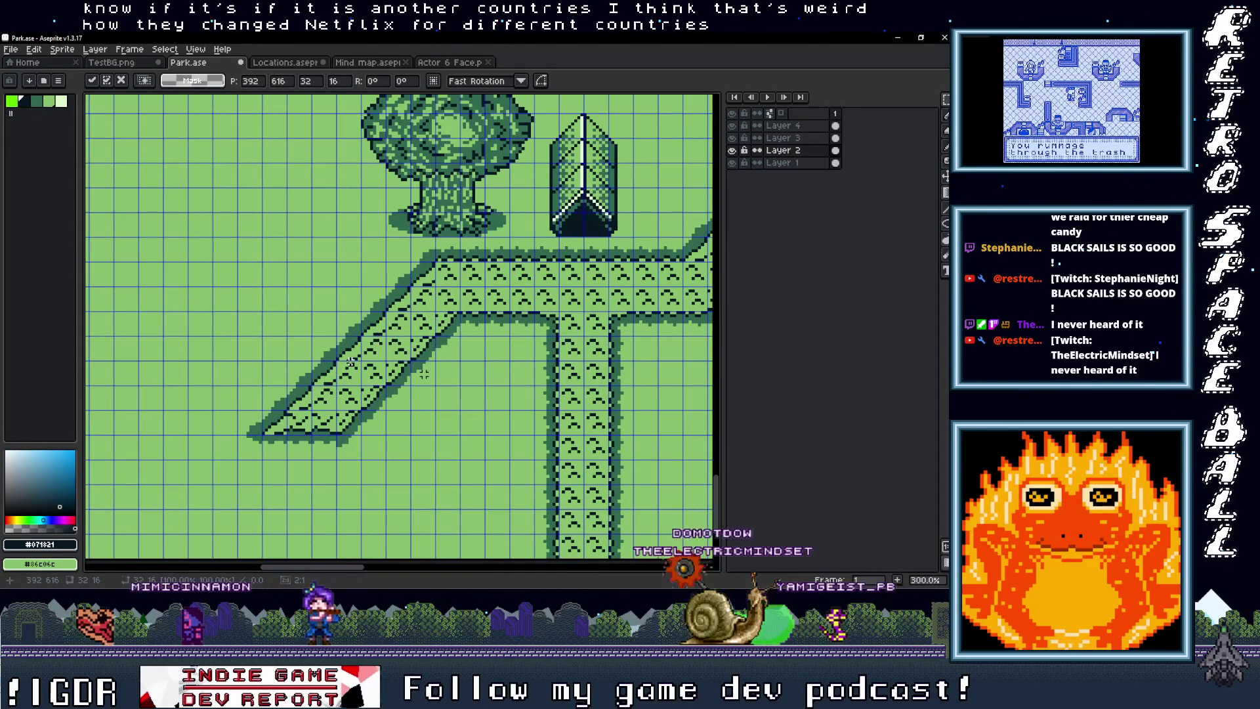
Step: Select the lower diagonal path's end and carry it up above the vertical path's top
mouse_move(399, 399)
mouse_down()
mouse_move(414, 412)
mouse_move(284, 398)
mouse_move(413, 359)
mouse_up()
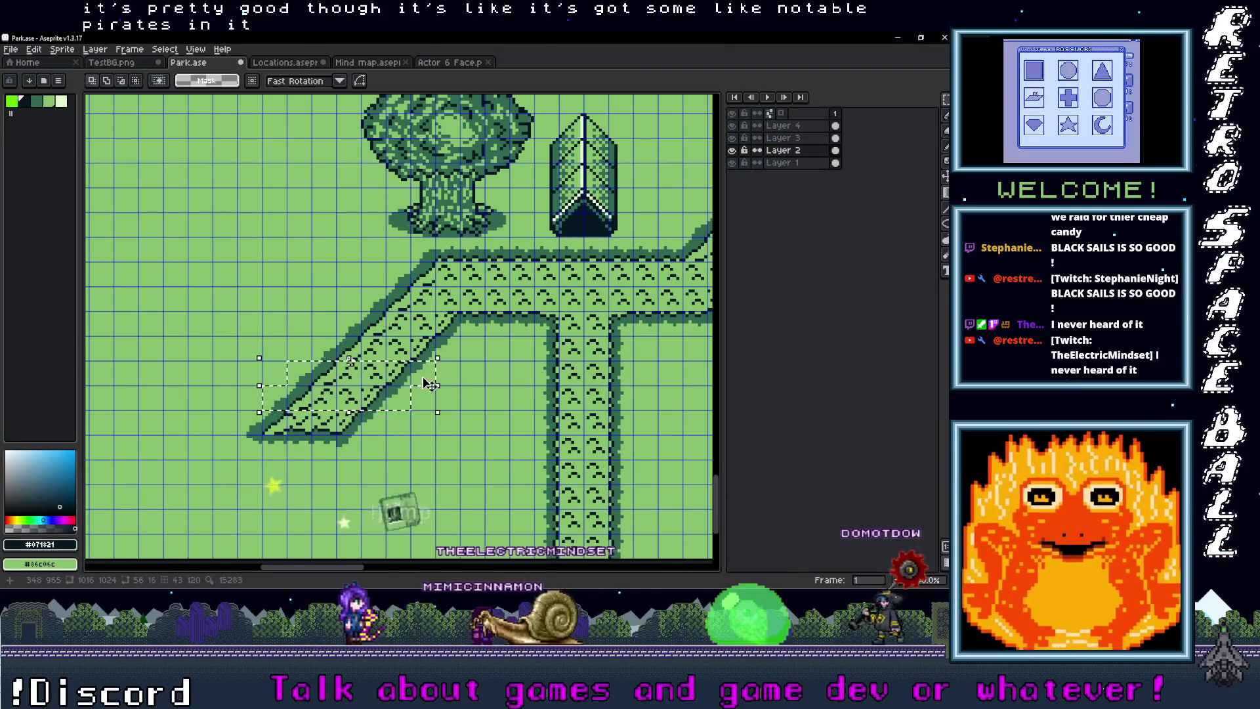
scroll(367, 472, down, 2)
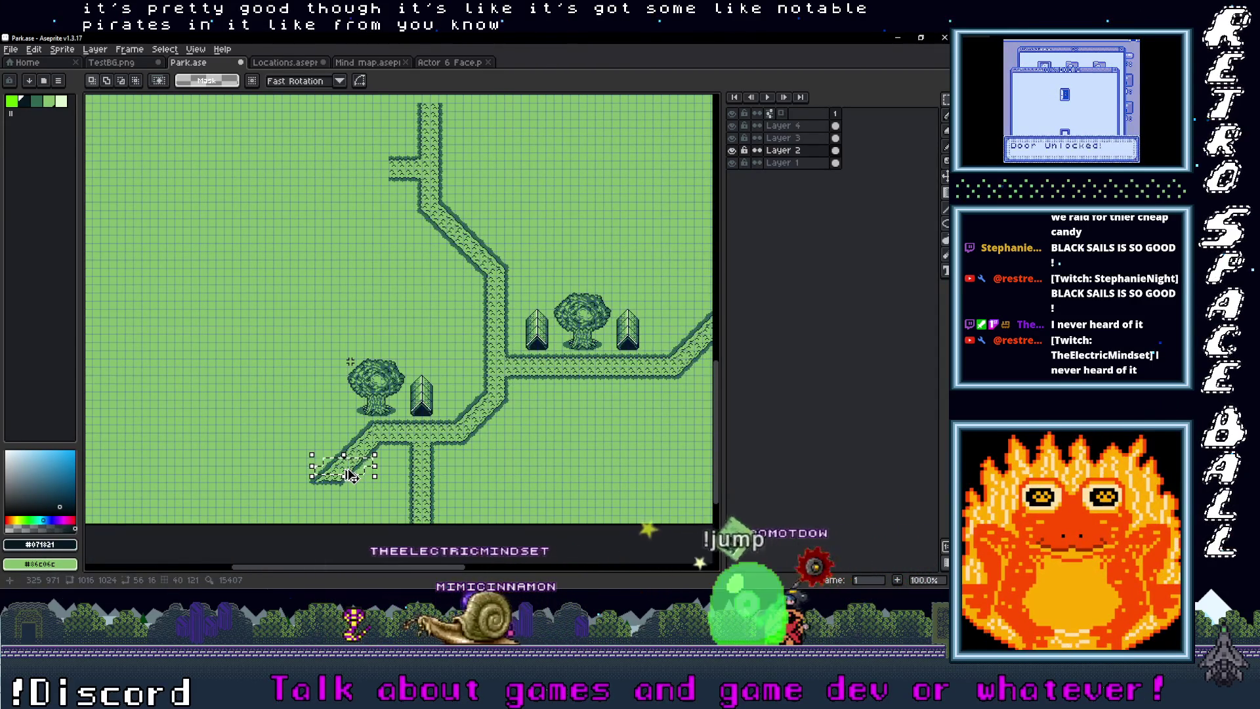
mouse_move(351, 474)
mouse_down()
mouse_move(525, 104)
mouse_move(577, 112)
mouse_move(436, 281)
mouse_move(436, 344)
mouse_move(415, 340)
mouse_move(418, 304)
mouse_move(441, 309)
mouse_up()
scroll(525, 103, up, 1)
scroll(436, 281, up, 1)
scroll(443, 300, up, 1)
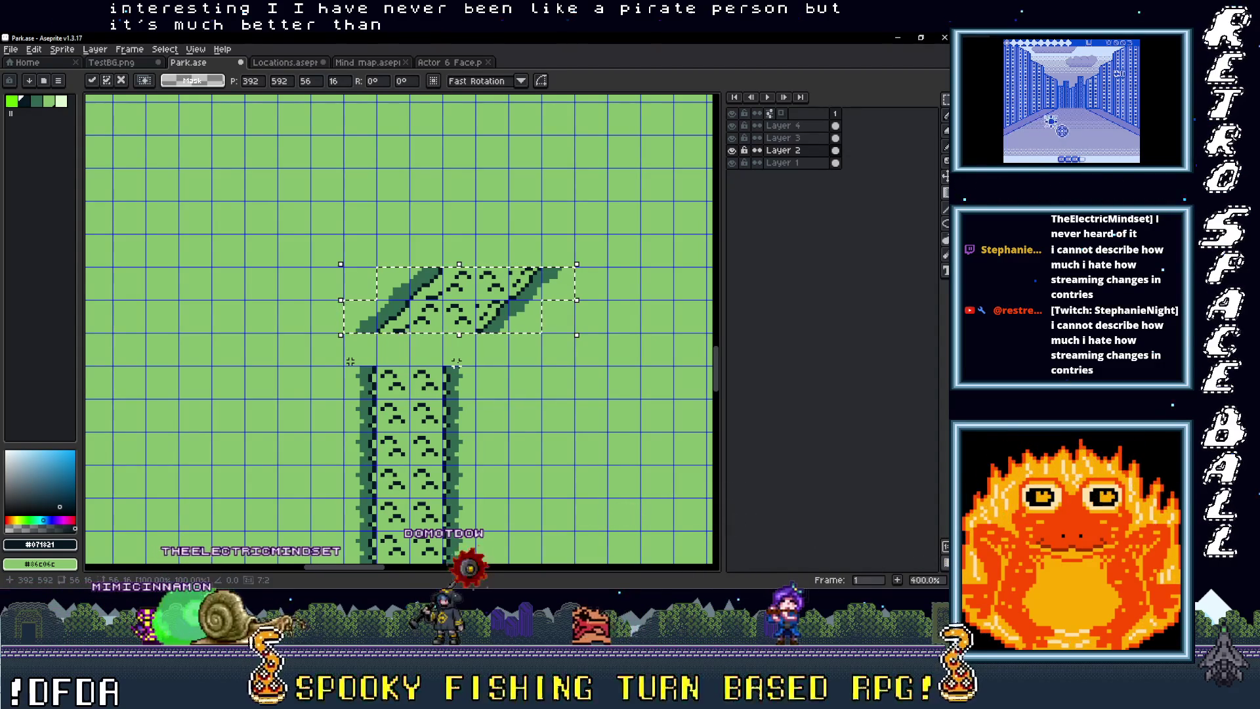
Step: Drop the diagonal piece, align the edge tiles two steps right along the diagonal, and commit
click(434, 408)
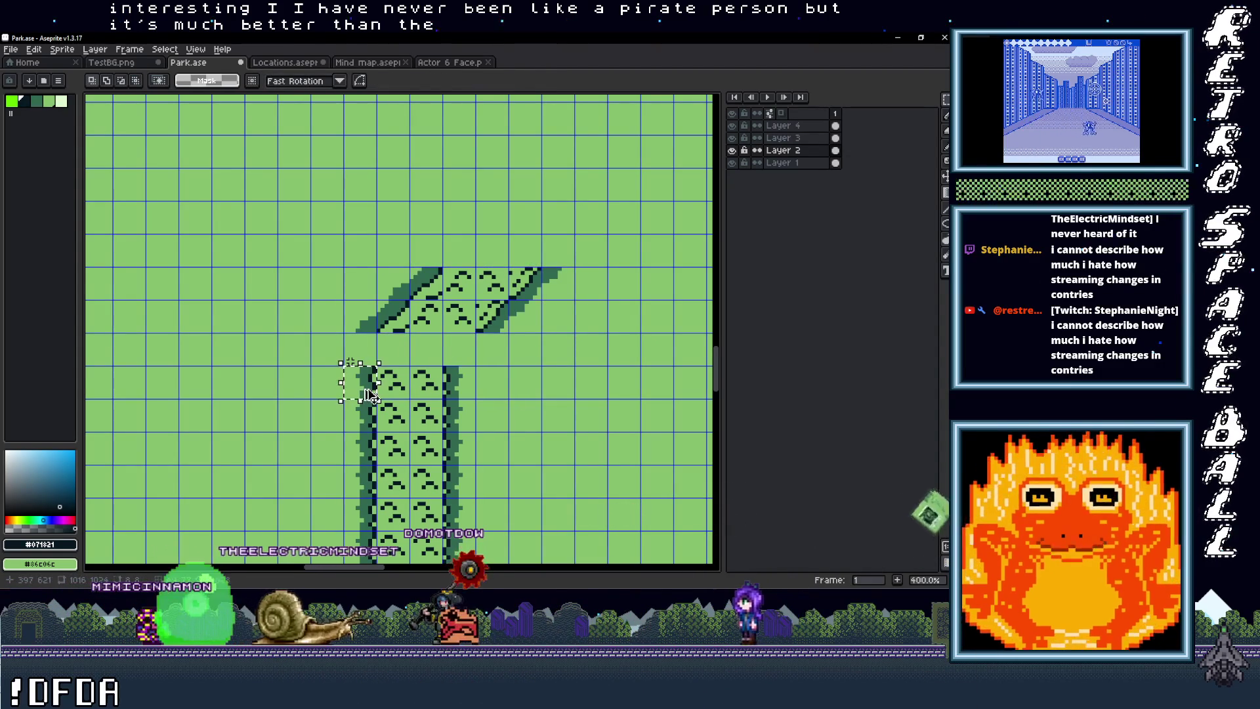
drag(369, 396, 379, 366)
scroll(349, 362, right, 2)
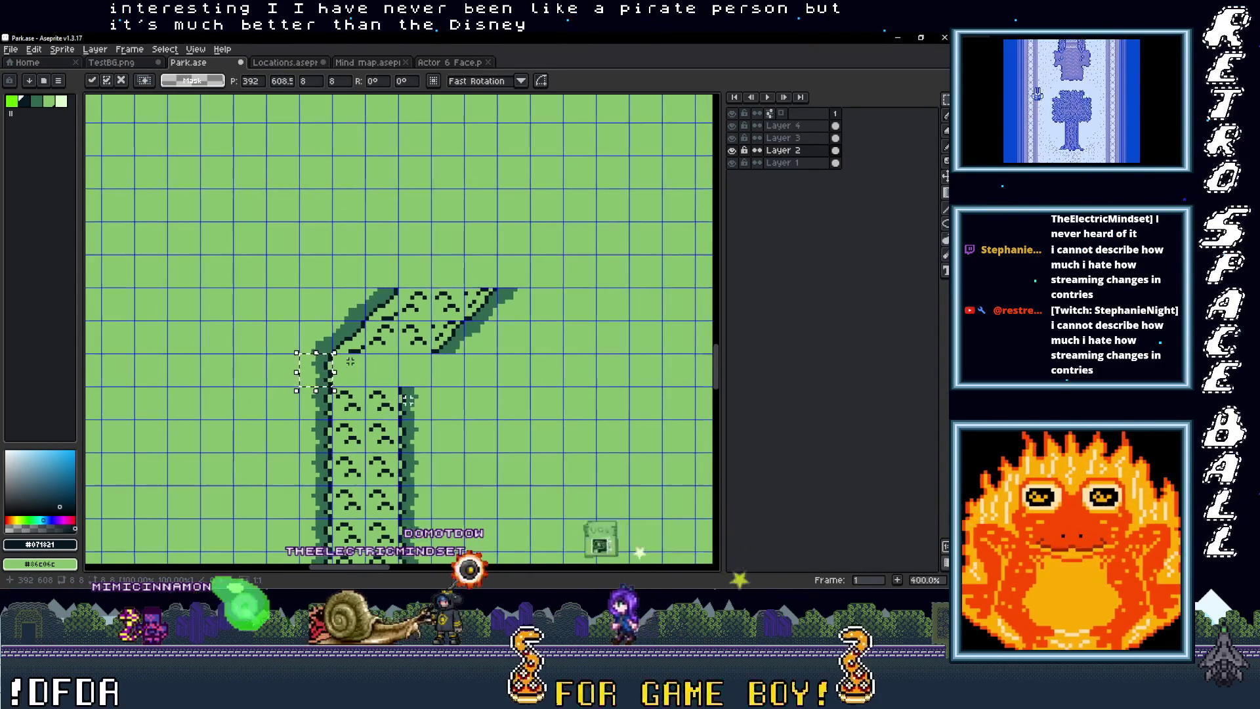
scroll(350, 361, up, 1)
key(Right)
key(Right)
key(Right)
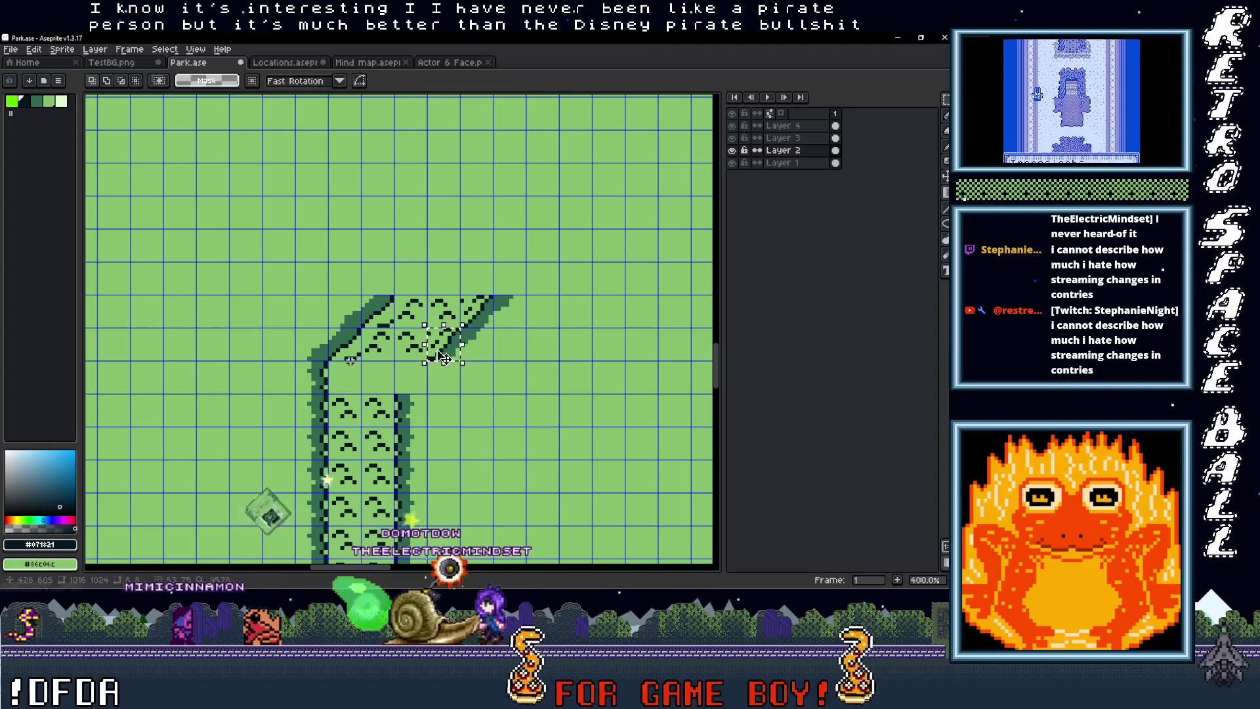
key(Right)
key(Right)
key(Right)
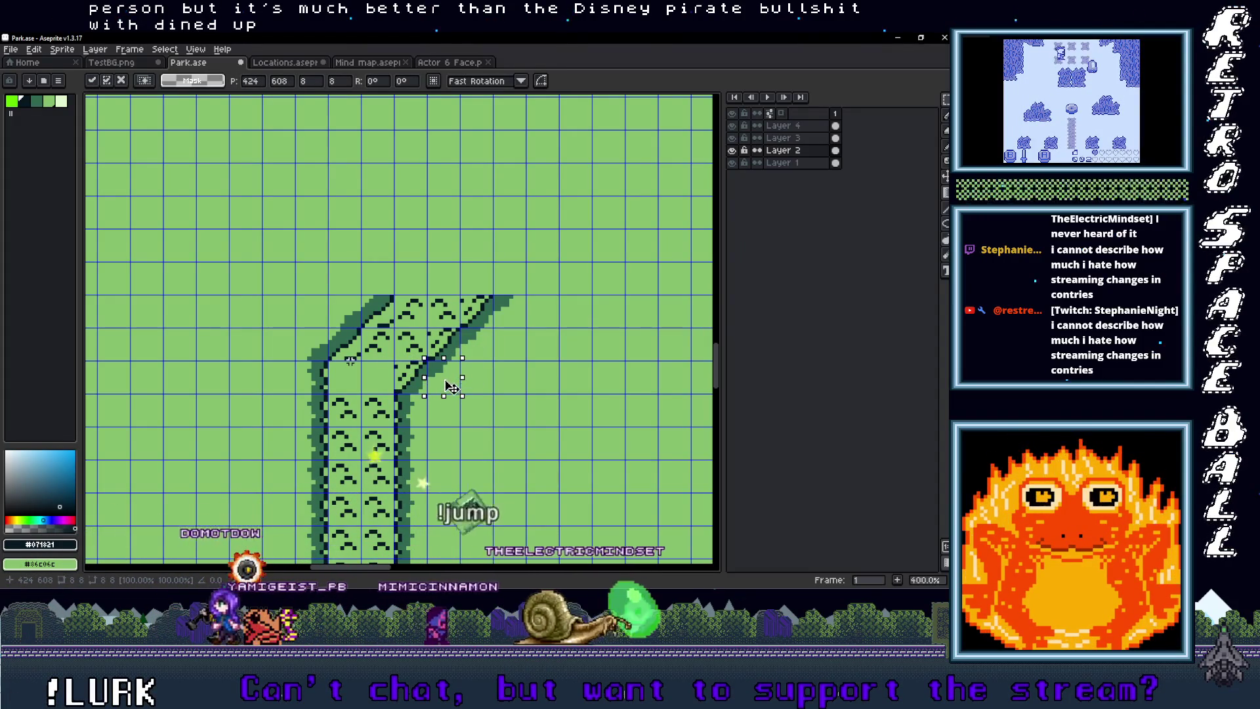
drag(325, 359, 397, 397)
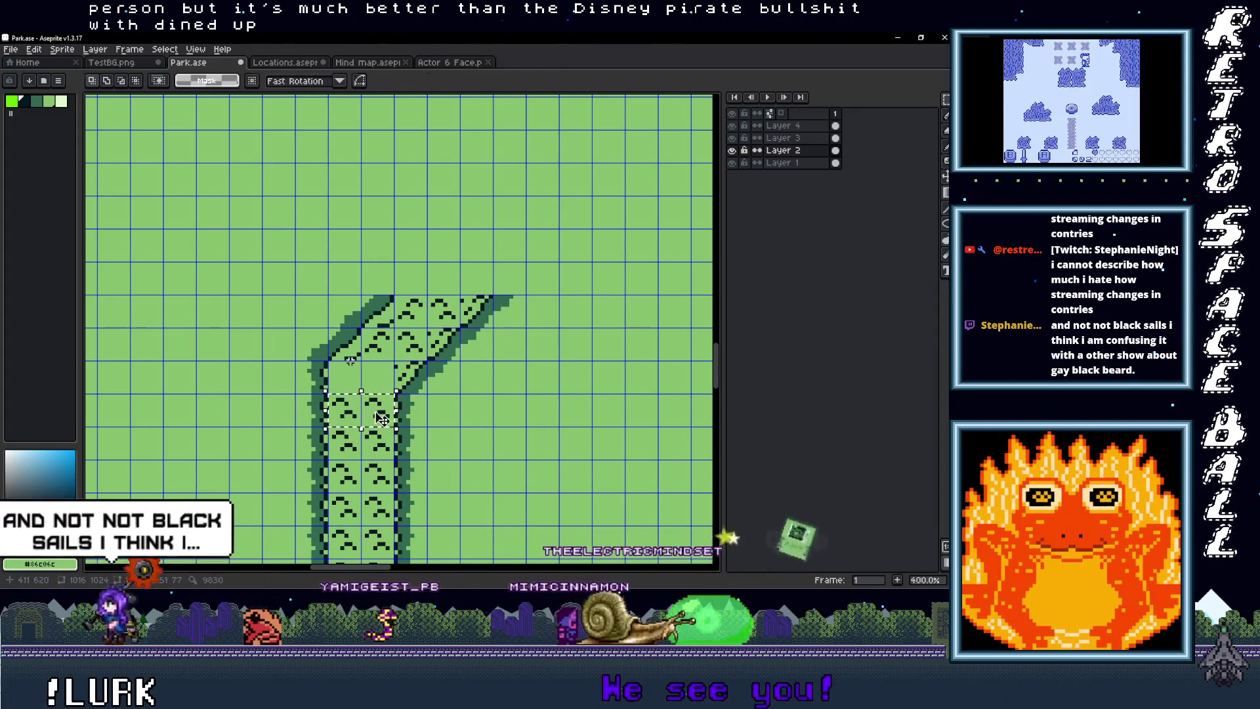
key(Return)
Step: Pan and zoom around the bend to check the new up-right join
scroll(476, 410, down, 3)
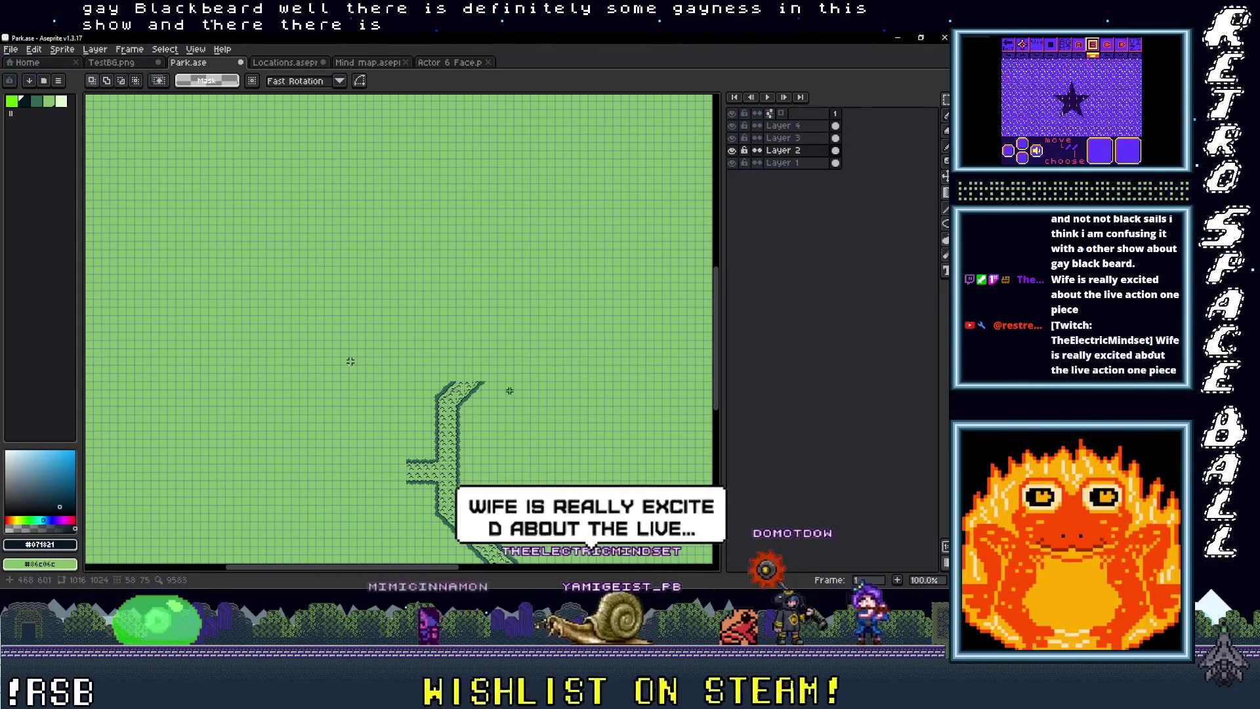
scroll(464, 411, right, 3)
scroll(464, 410, up, 1)
scroll(350, 362, up, 4)
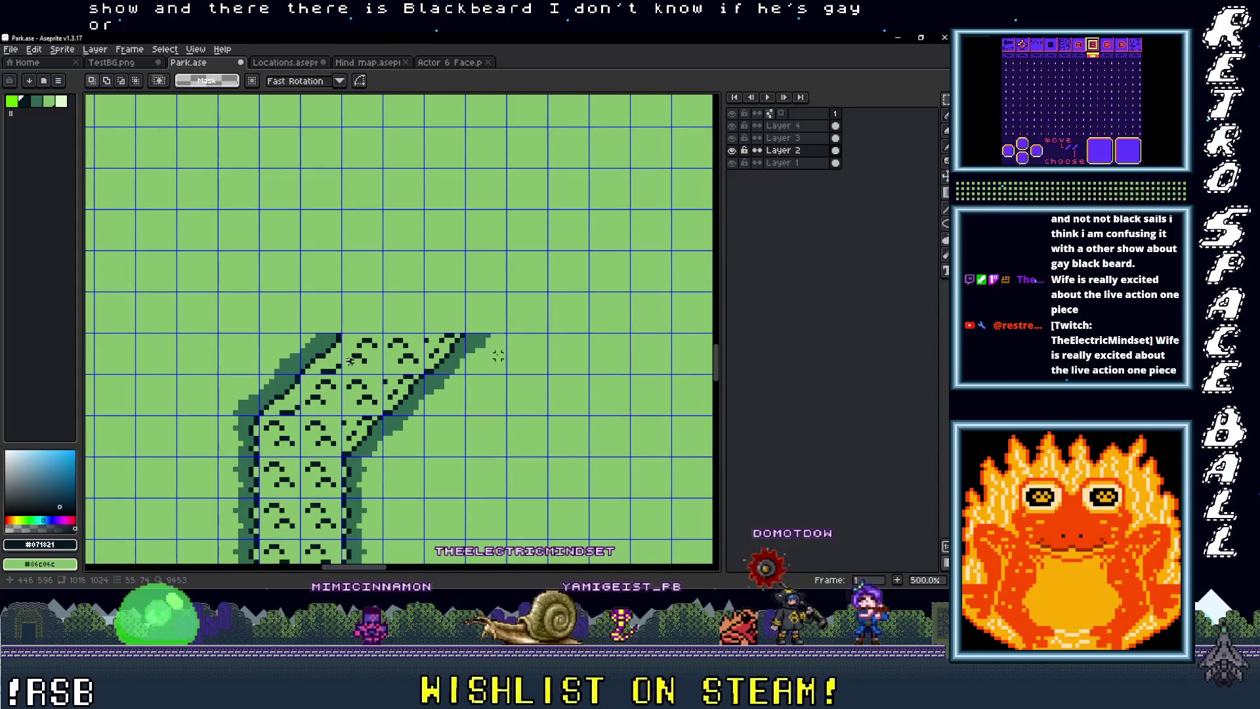
scroll(551, 356, down, 2)
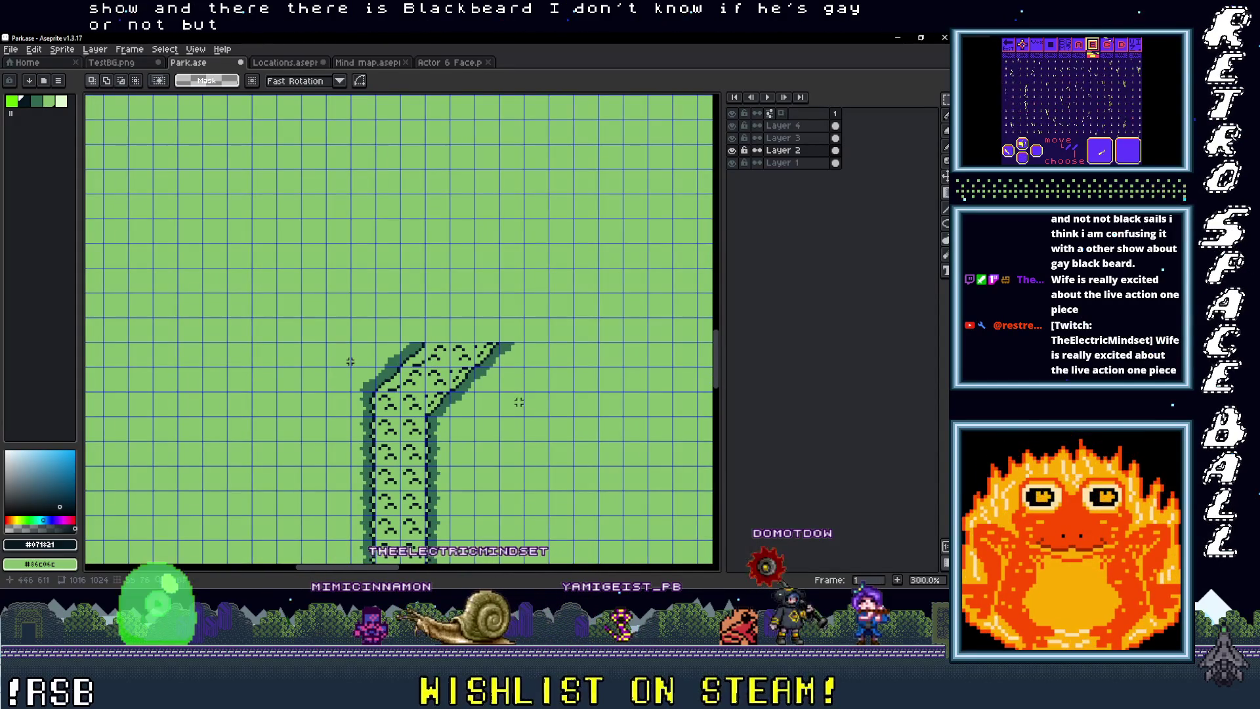
drag(519, 402, 489, 410)
scroll(489, 409, up, 2)
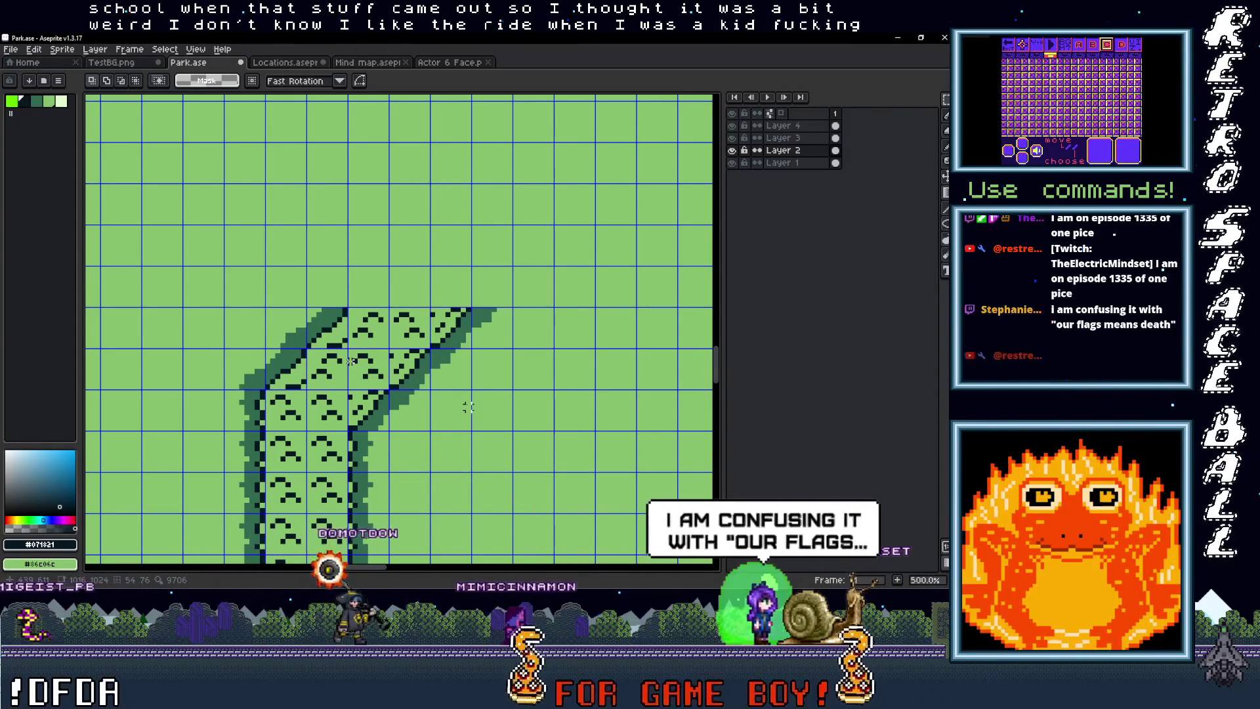
drag(487, 378, 462, 392)
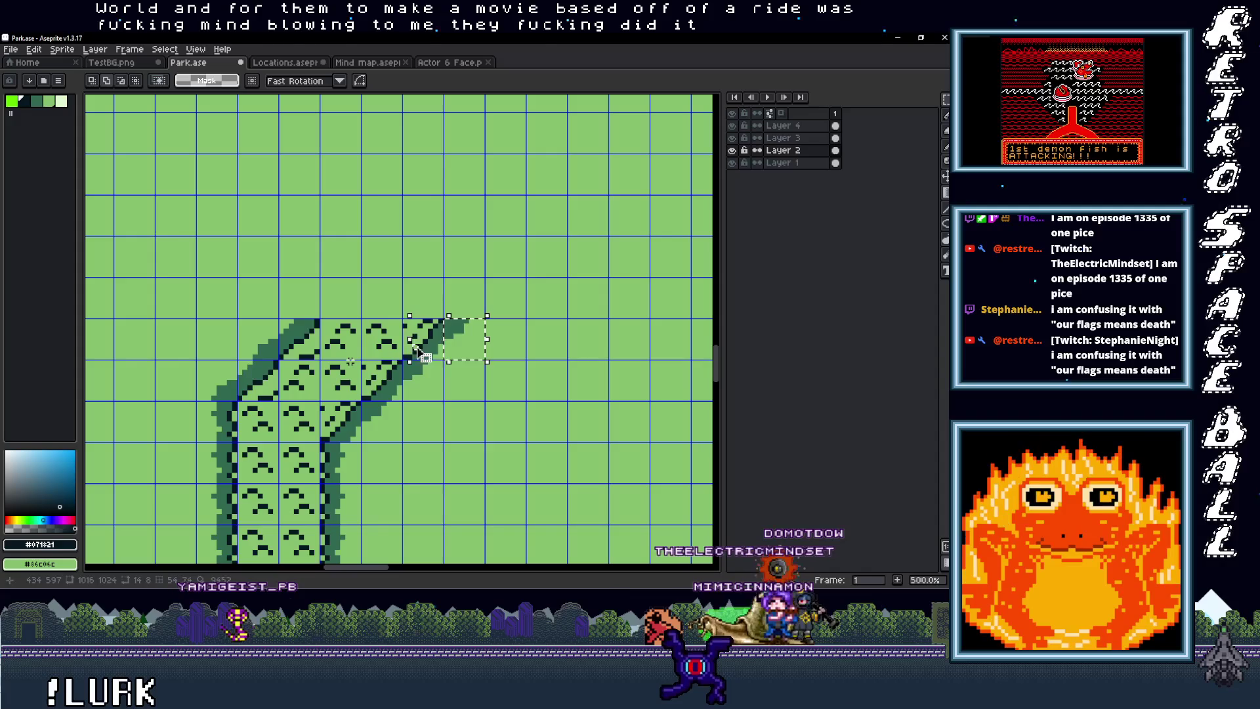
Step: Widen the selection around the diagonal's end and drag it further up and right
drag(348, 359, 257, 355)
mouse_move(359, 346)
mouse_down()
mouse_move(402, 305)
mouse_move(354, 355)
mouse_move(394, 296)
mouse_move(370, 352)
mouse_move(416, 317)
mouse_move(383, 362)
mouse_move(425, 322)
mouse_up()
scroll(351, 362, down, 4)
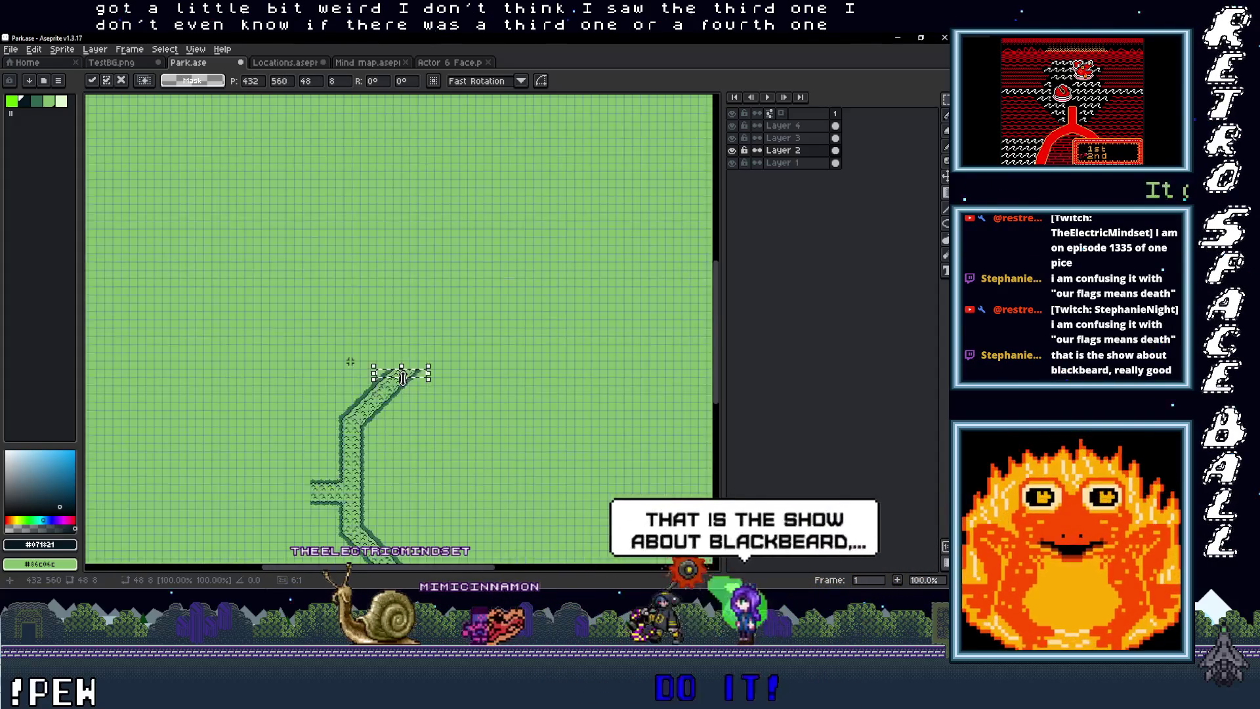
scroll(437, 324, up, 1)
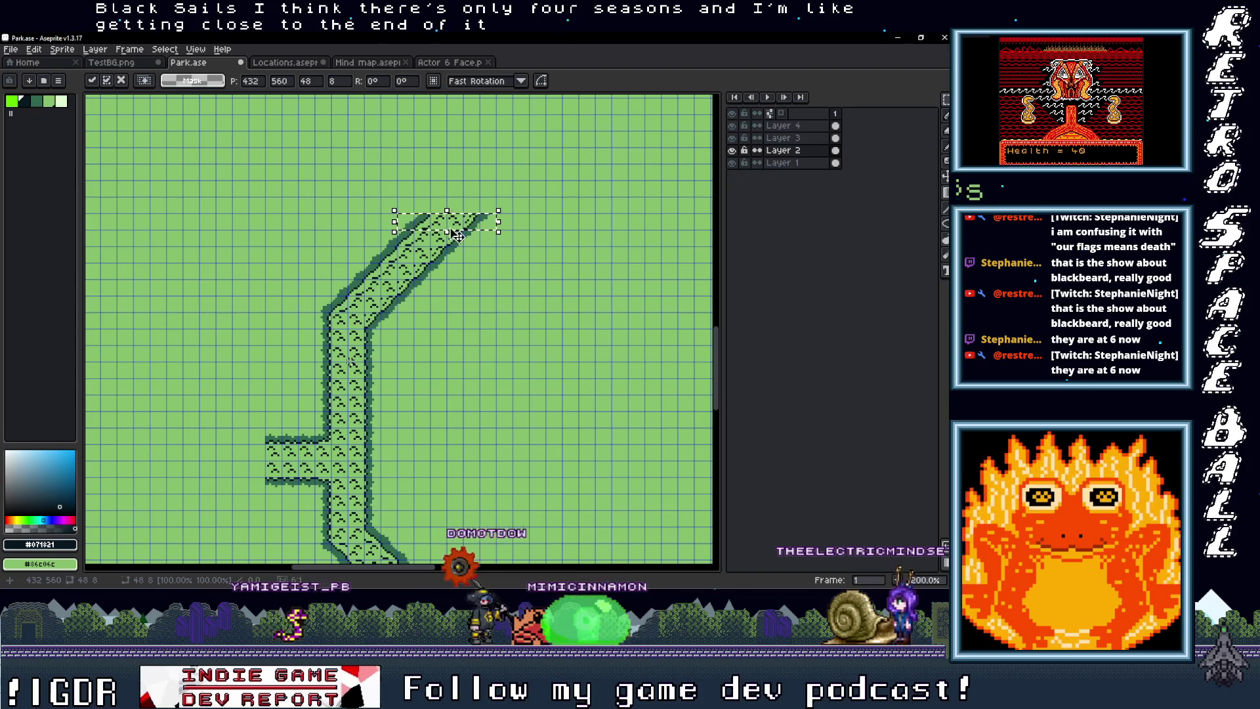
scroll(447, 232, down, 3)
mouse_move(447, 273)
mouse_down()
mouse_move(254, 309)
mouse_move(473, 197)
mouse_move(509, 264)
mouse_up()
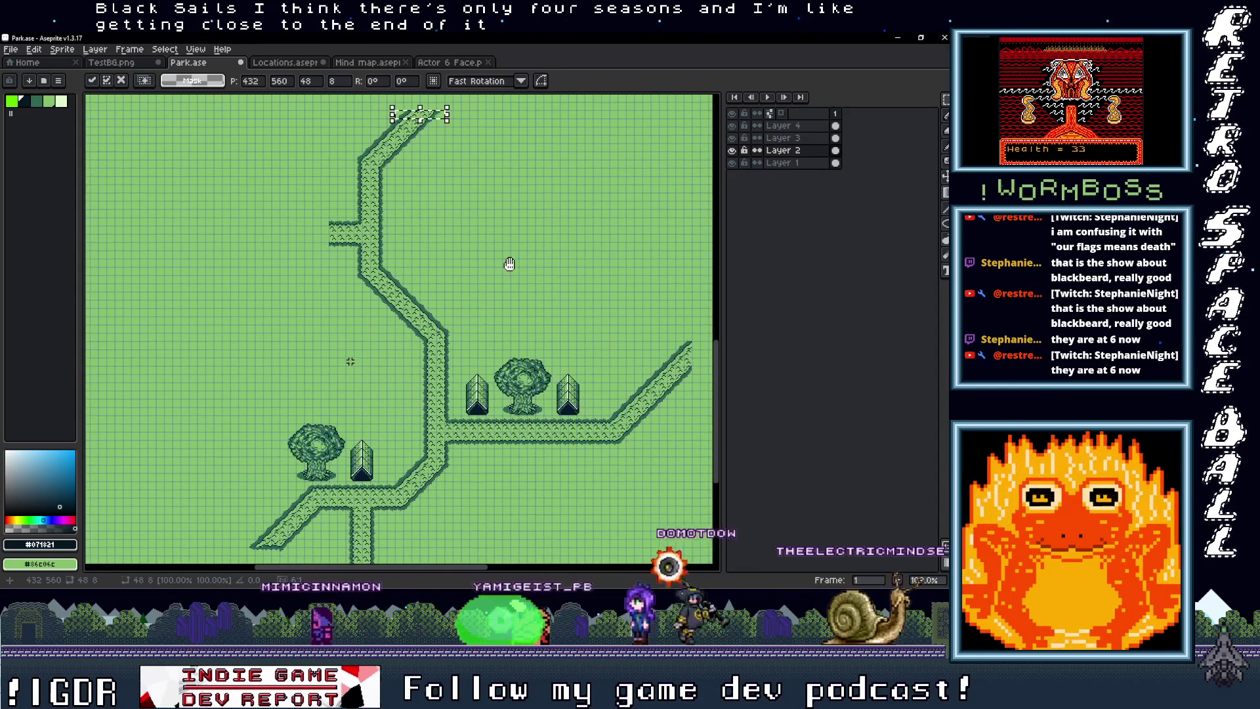
scroll(301, 192, up, 3)
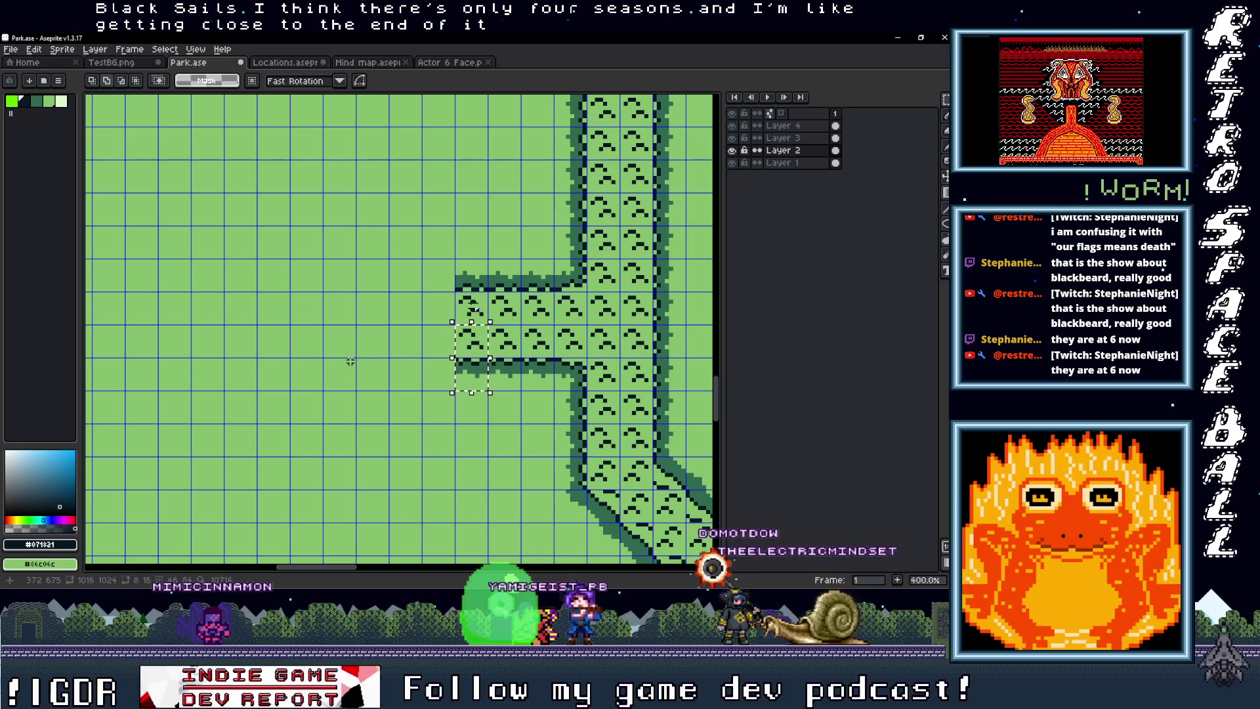
Step: Shift the copied branch tiles left and paint the left branch further left with them as a brush
drag(474, 332, 440, 330)
key(ctrl+b)
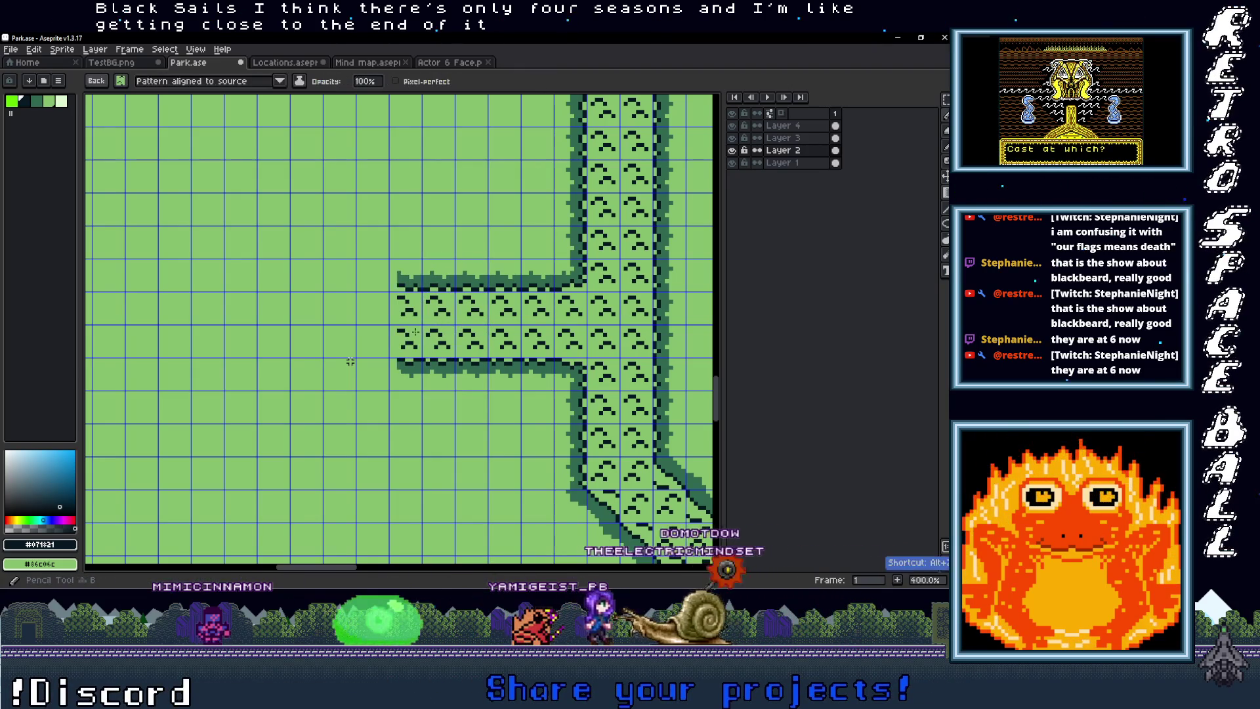
mouse_move(382, 322)
mouse_down()
mouse_move(98, 318)
mouse_move(173, 312)
mouse_up()
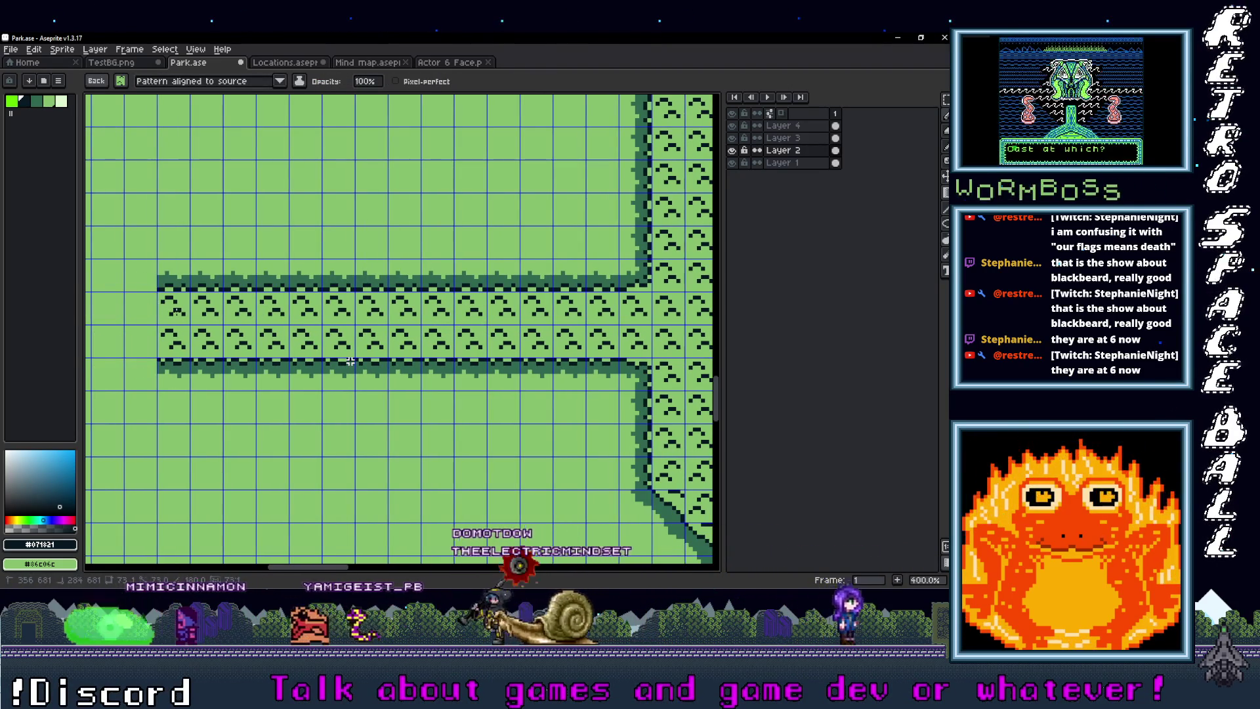
scroll(351, 361, down, 3)
mouse_move(338, 385)
mouse_down()
mouse_move(515, 325)
mouse_move(450, 341)
mouse_move(239, 344)
mouse_move(448, 287)
mouse_up()
scroll(398, 384, up, 2)
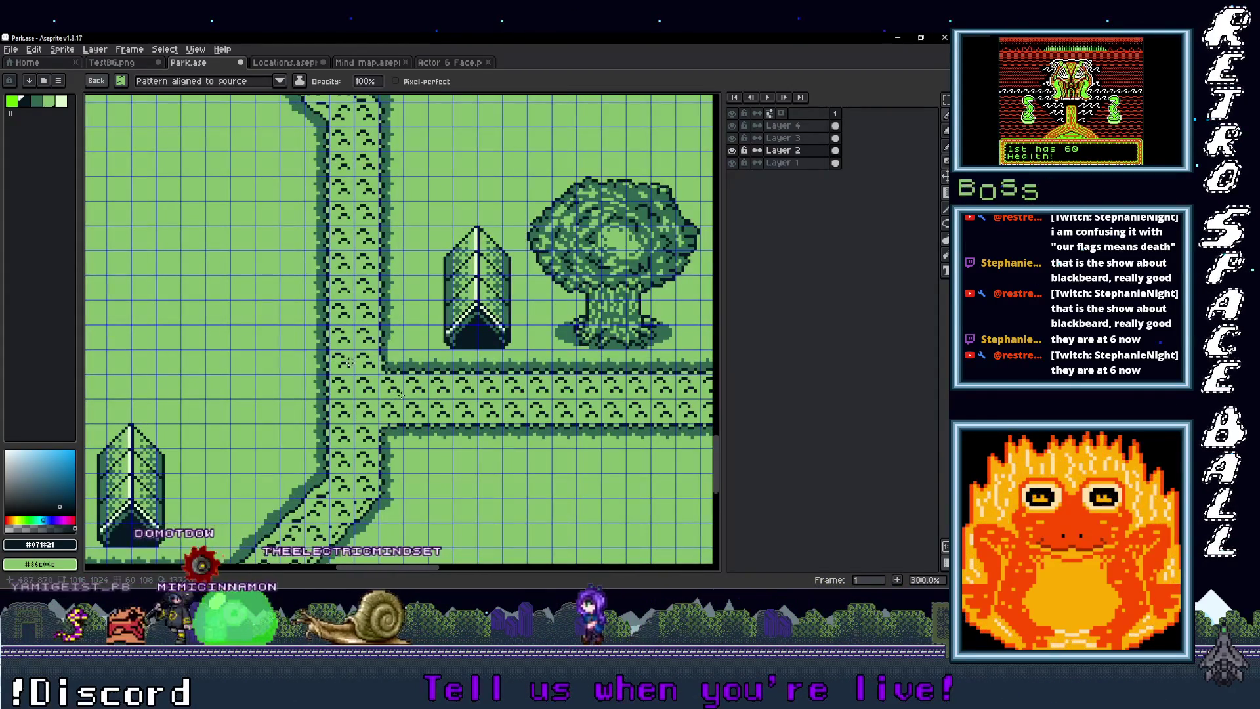
Step: Select the 32x32 tile at the path junction with the Rectangular Marquee
key(m)
mouse_move(403, 445)
mouse_down()
mouse_move(352, 436)
mouse_move(276, 290)
mouse_move(247, 286)
mouse_up()
scroll(407, 466, up, 2)
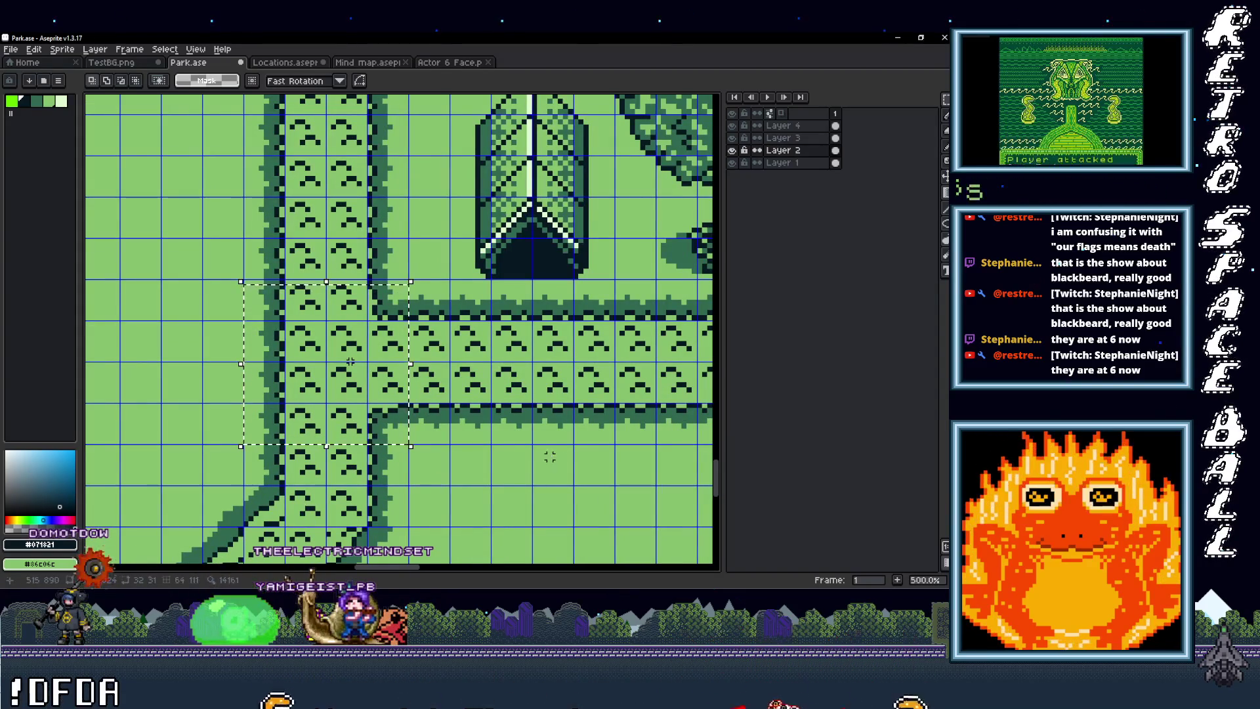
click(401, 441)
drag(405, 441, 246, 281)
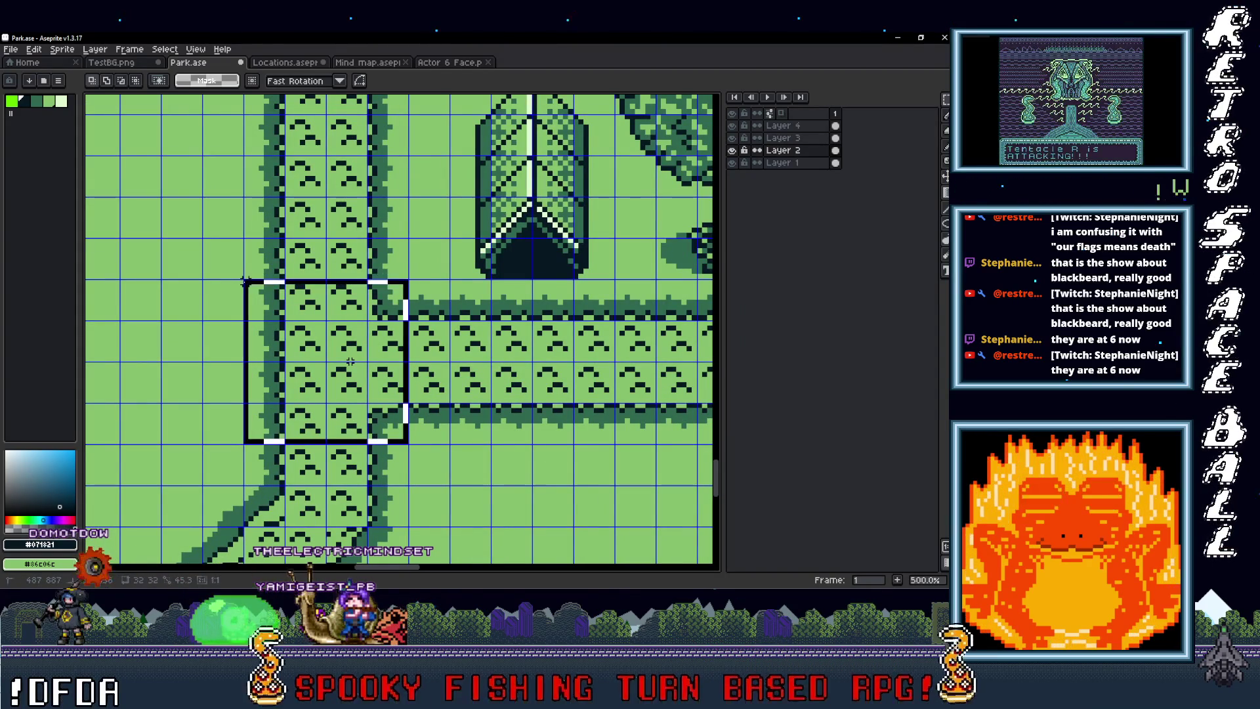
scroll(320, 319, down, 4)
Step: Drop the junction tile at the branch's left end and select a strip of vertical path tiles
mouse_move(319, 319)
mouse_down()
mouse_move(454, 444)
mouse_move(251, 287)
mouse_move(356, 325)
mouse_up()
scroll(217, 233, up, 3)
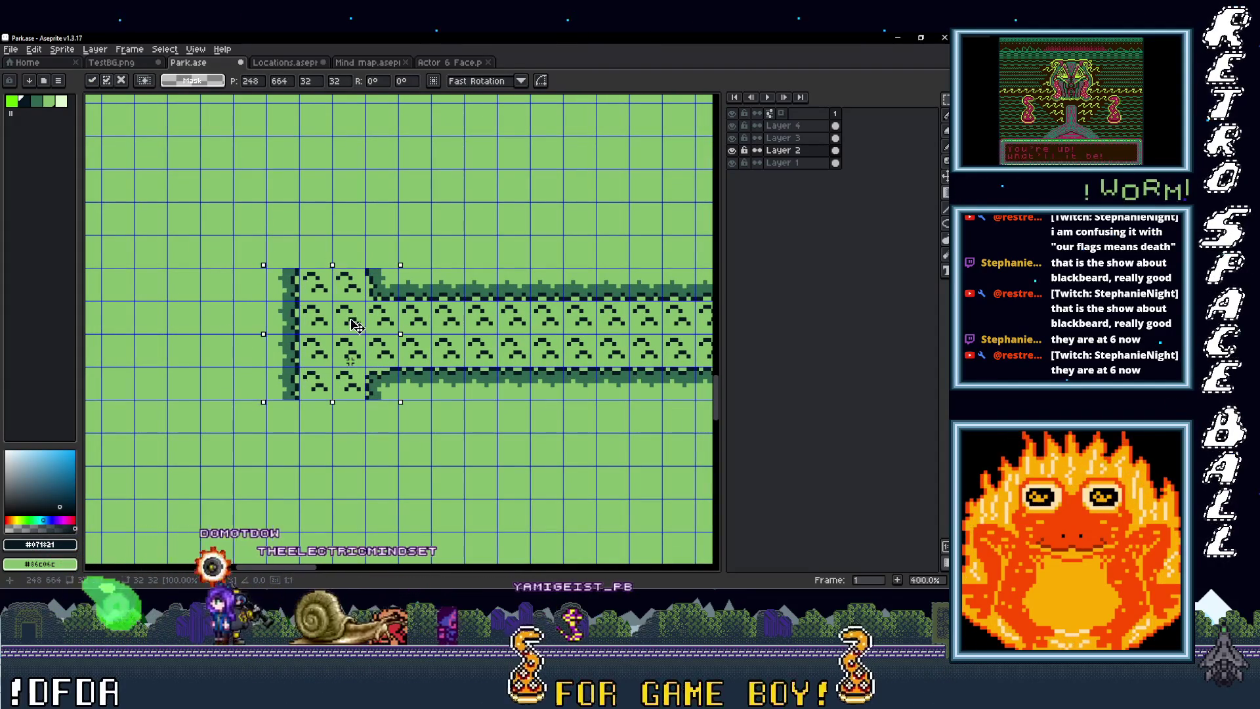
scroll(355, 328, down, 4)
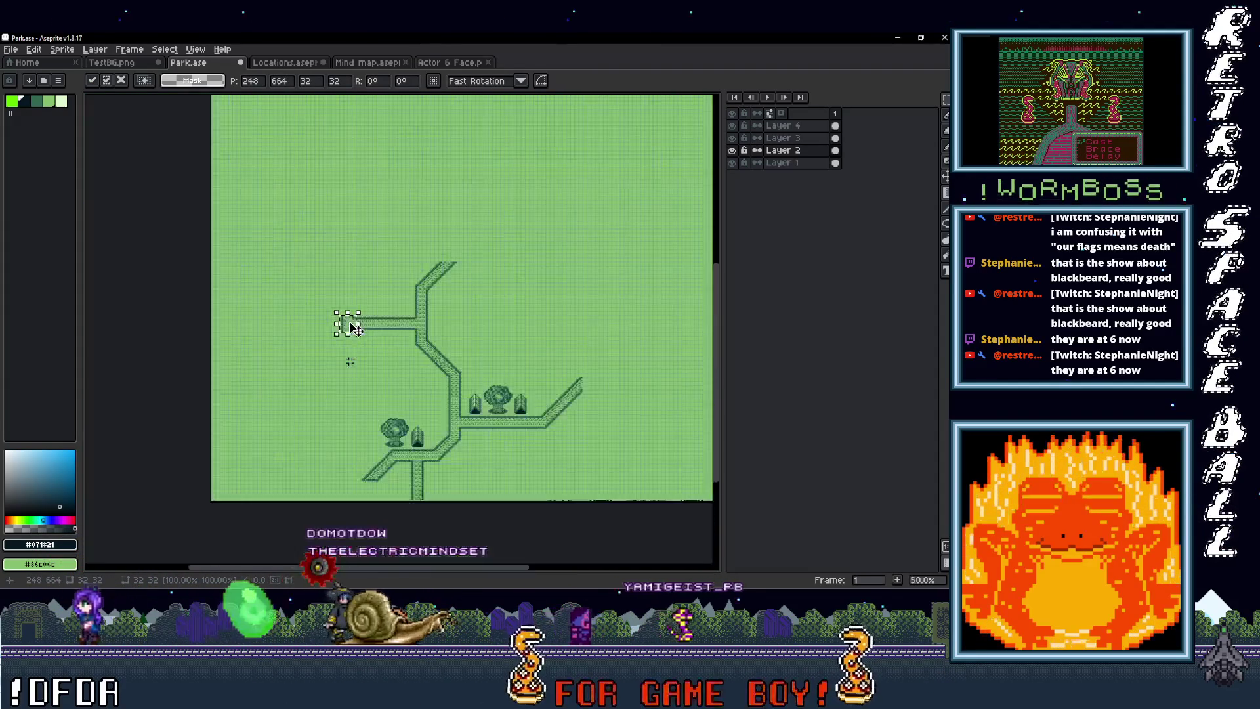
scroll(351, 361, down, 1)
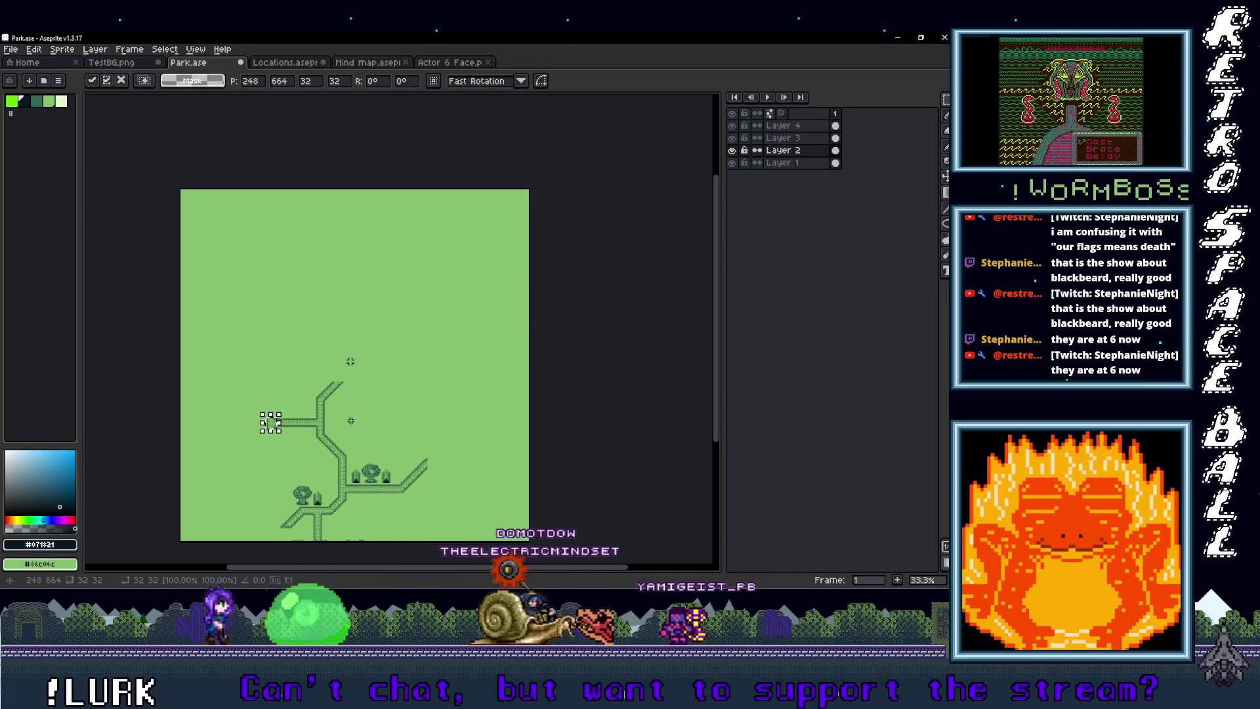
scroll(351, 361, up, 2)
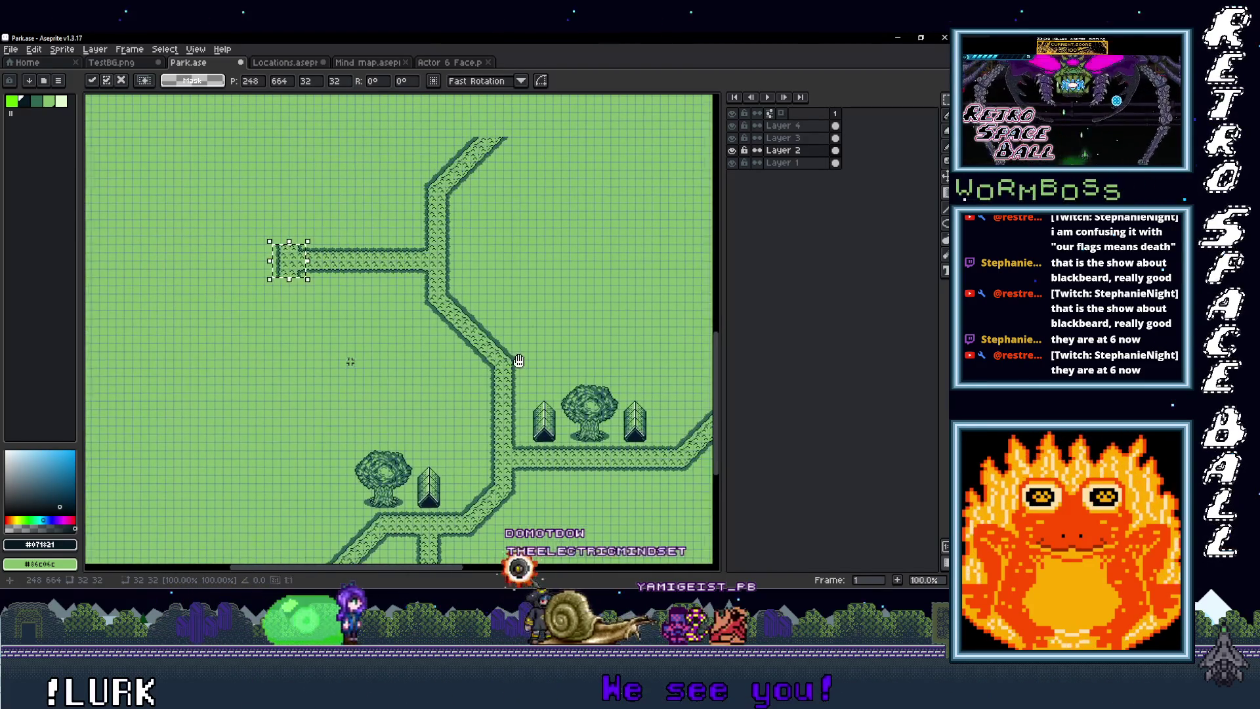
key(Return)
scroll(350, 361, down, 2)
scroll(351, 361, up, 2)
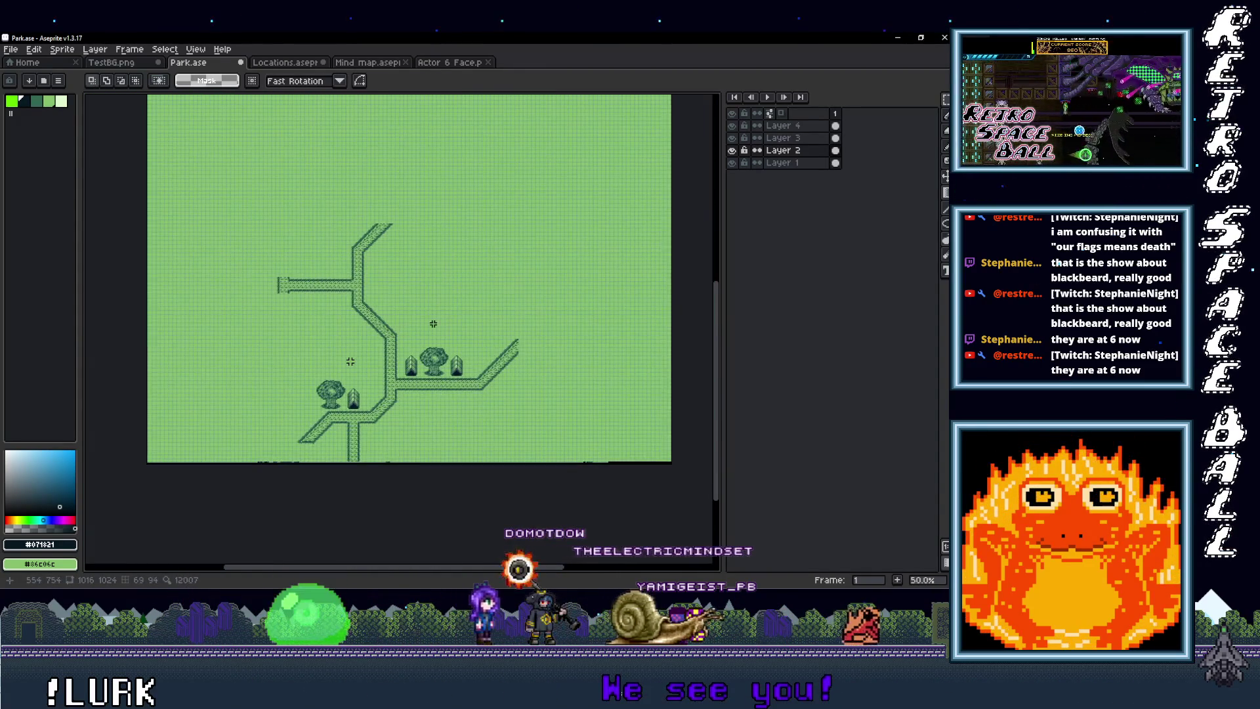
scroll(350, 361, up, 3)
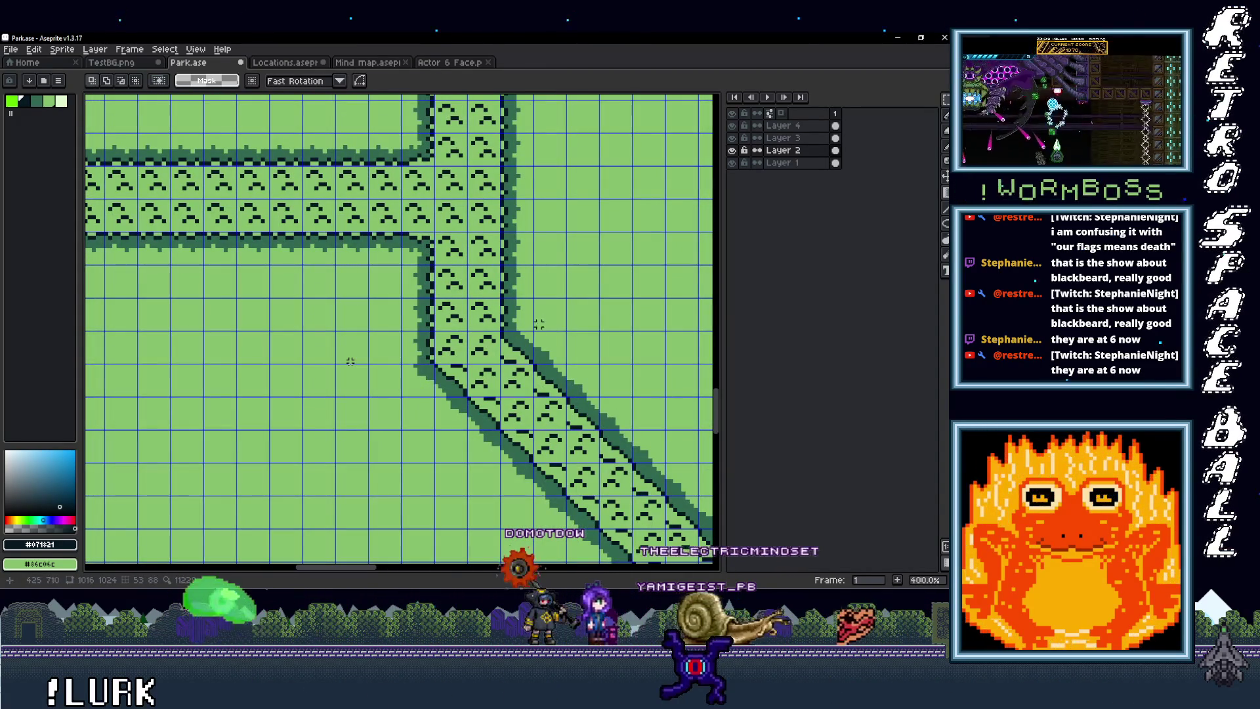
drag(531, 328, 399, 295)
Step: Turn the selected path strip into a custom brush set to paint as a plain brush
key(ctrl+b)
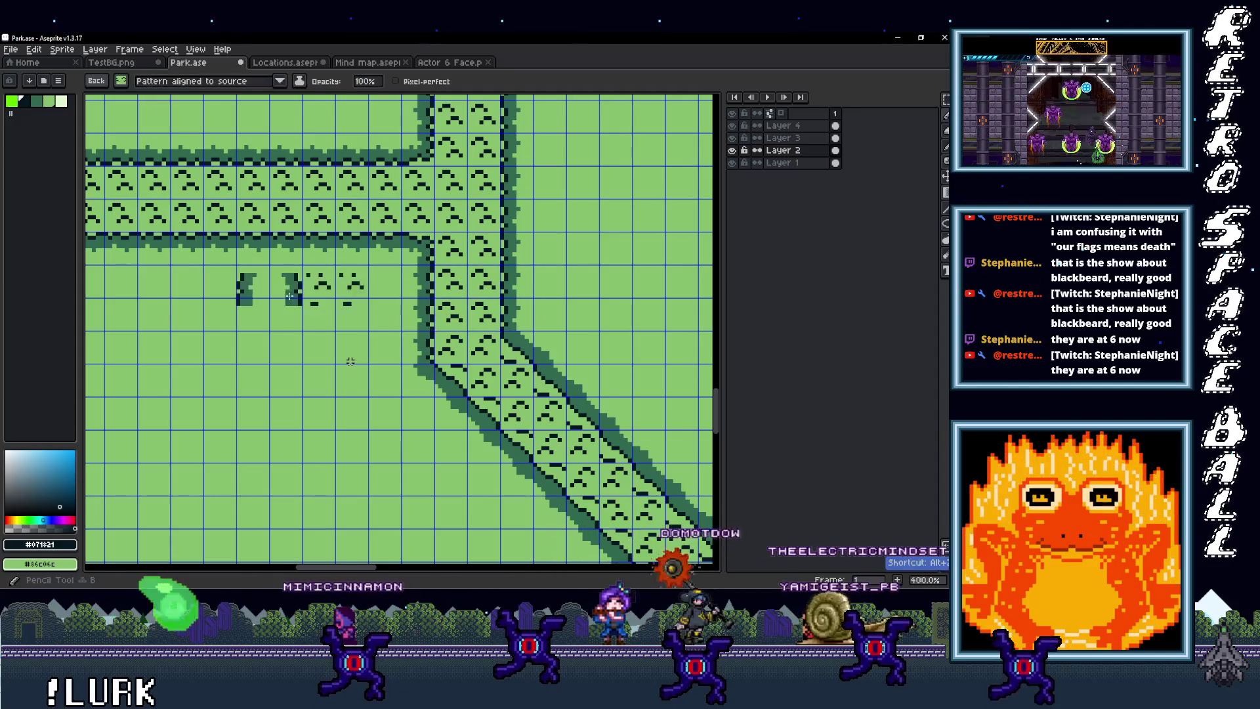
scroll(401, 321, left, 10)
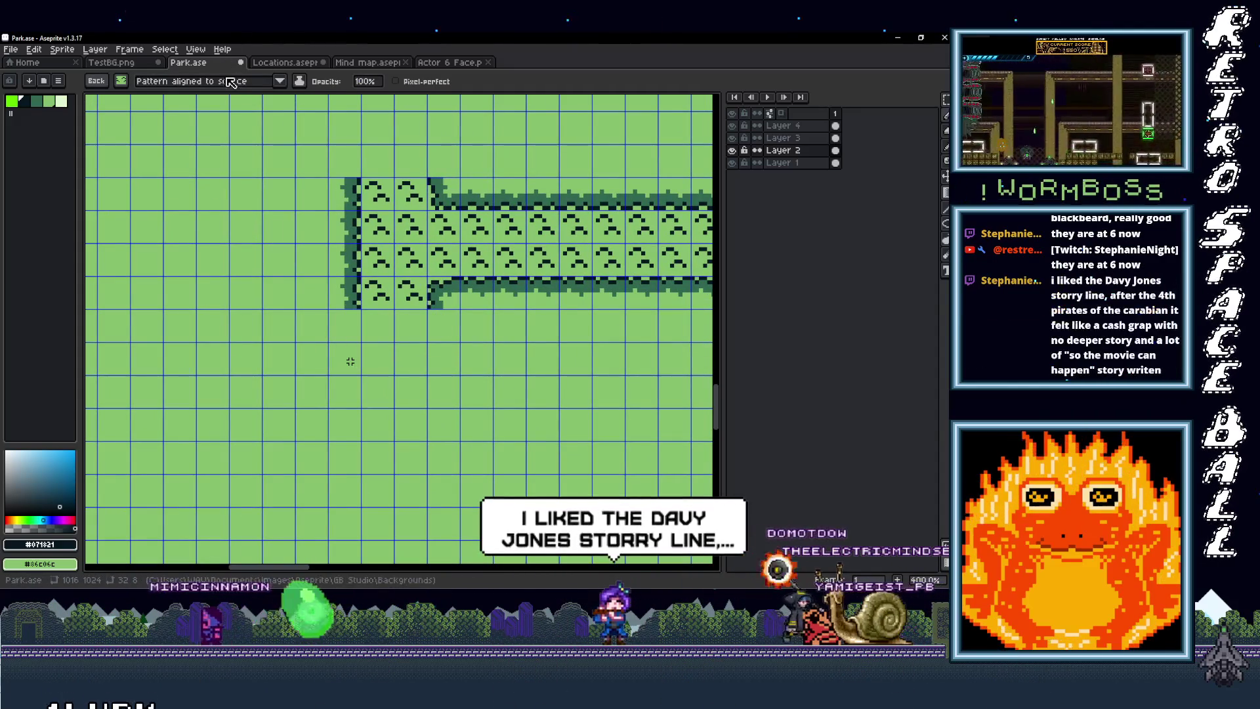
click(210, 81)
click(209, 118)
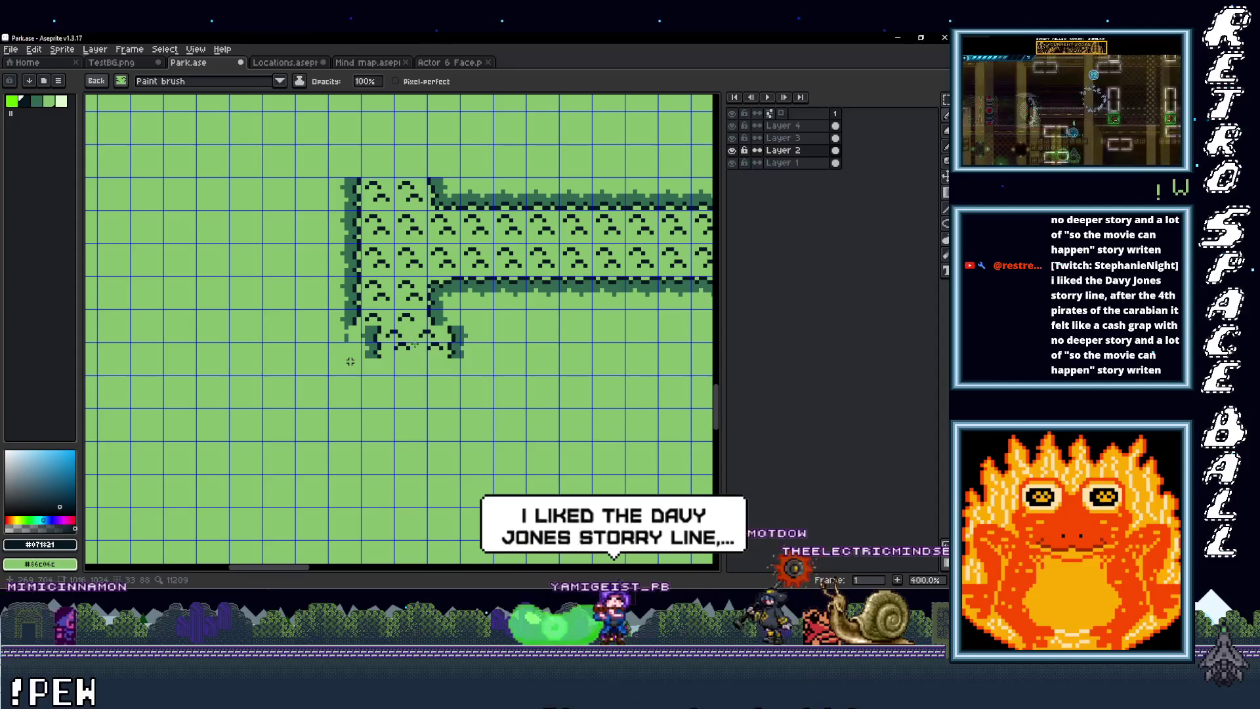
key(m)
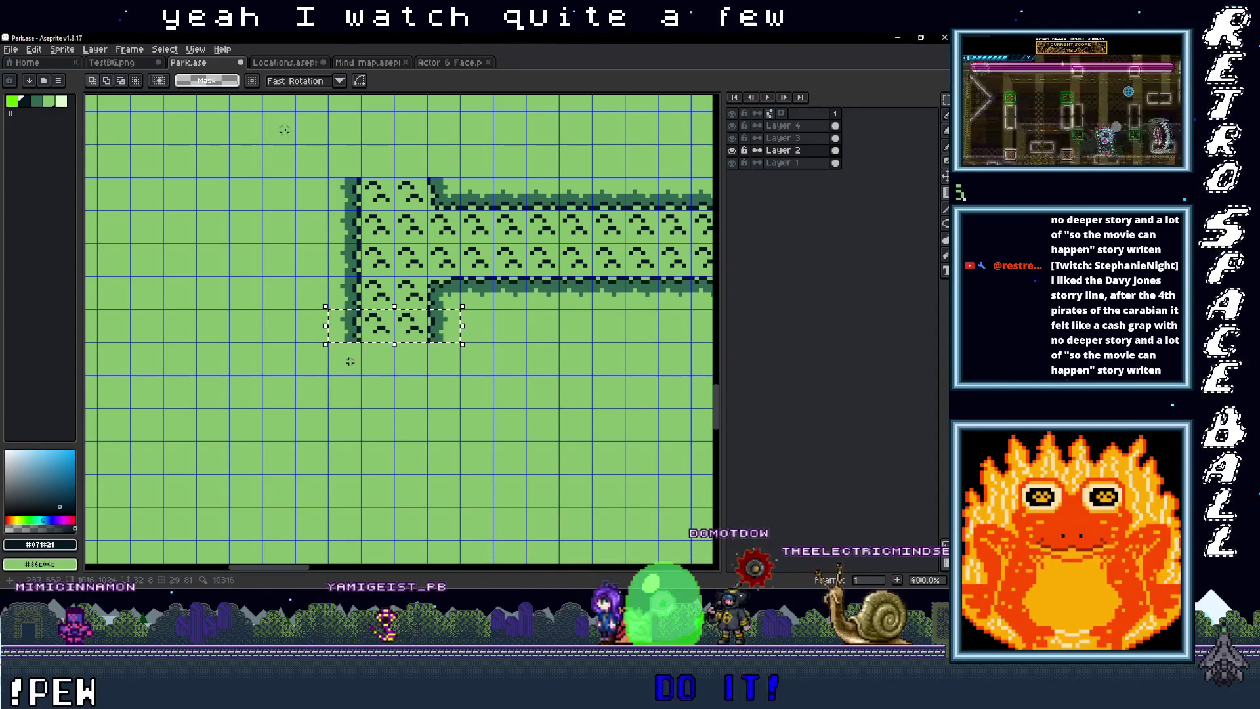
Step: Make the new selection a custom brush with its pattern aligned to source
key(ctrl+b)
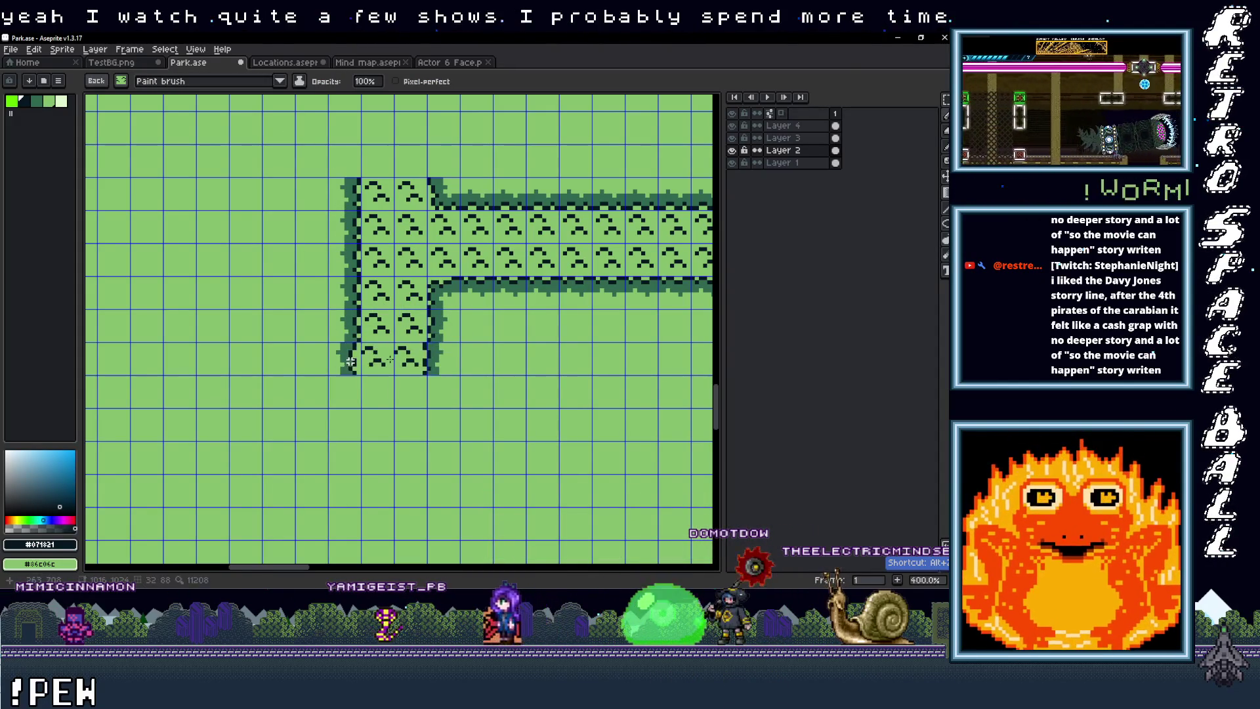
click(280, 82)
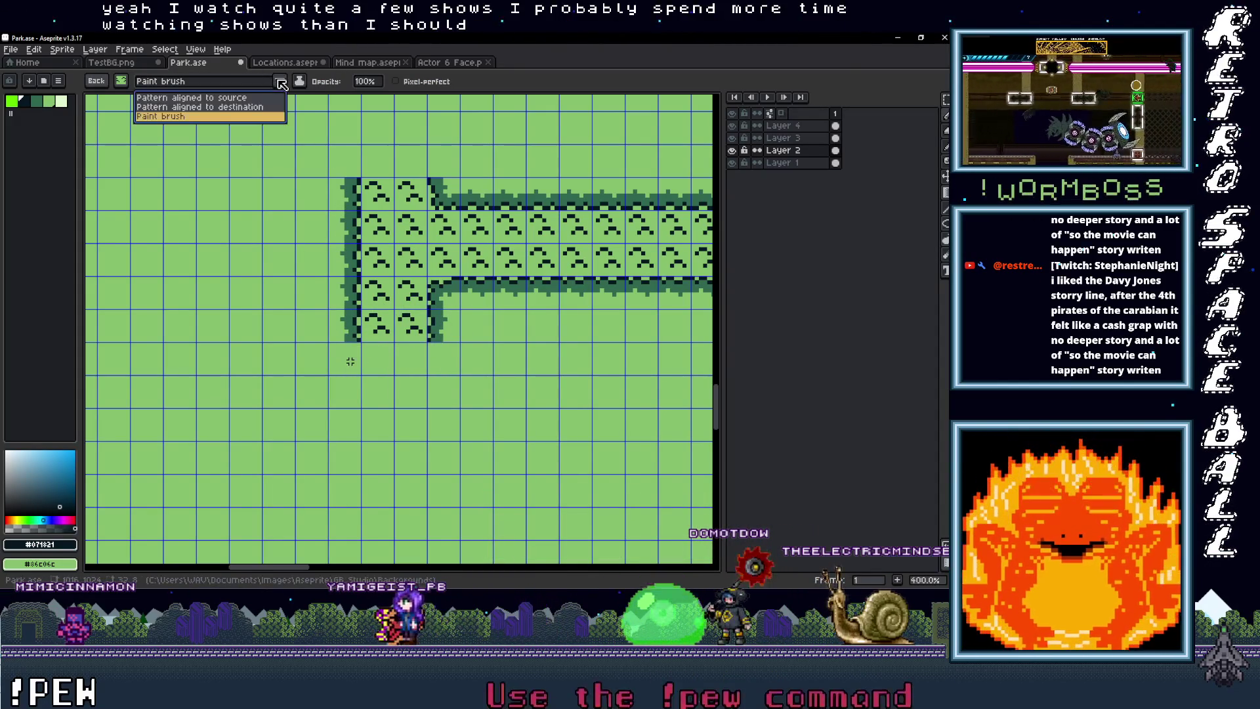
click(212, 99)
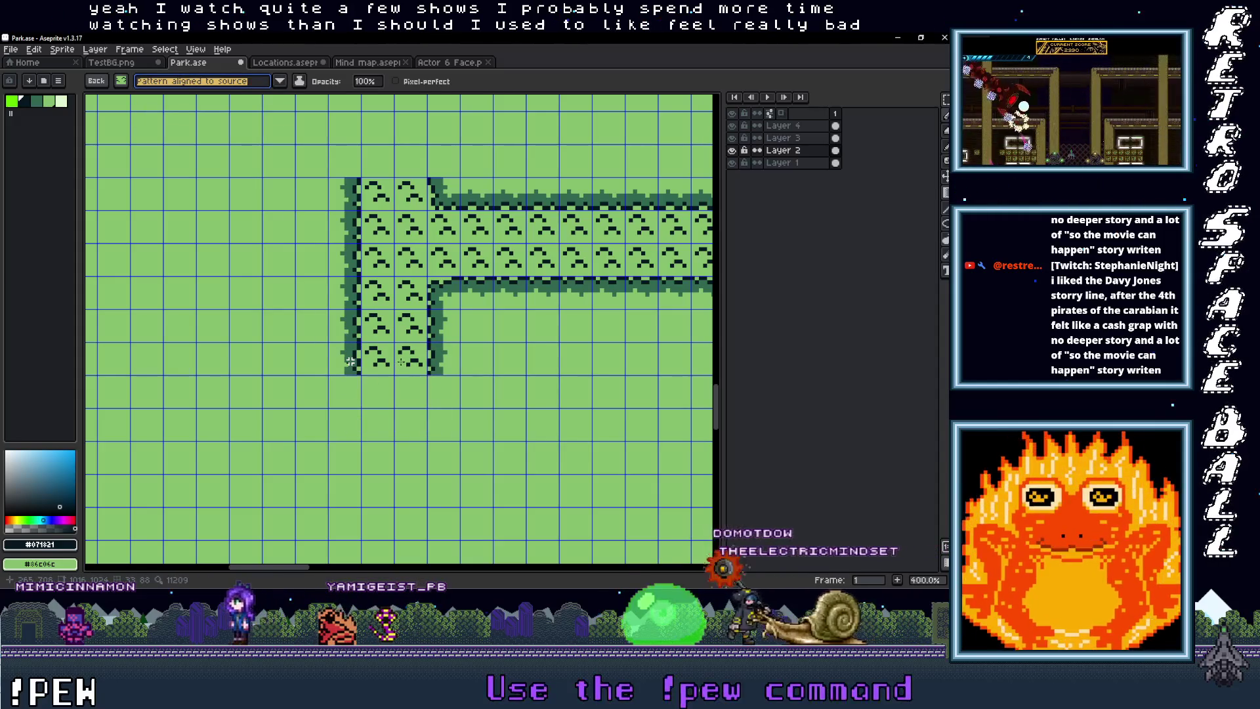
scroll(350, 362, down, 3)
scroll(350, 361, down, 5)
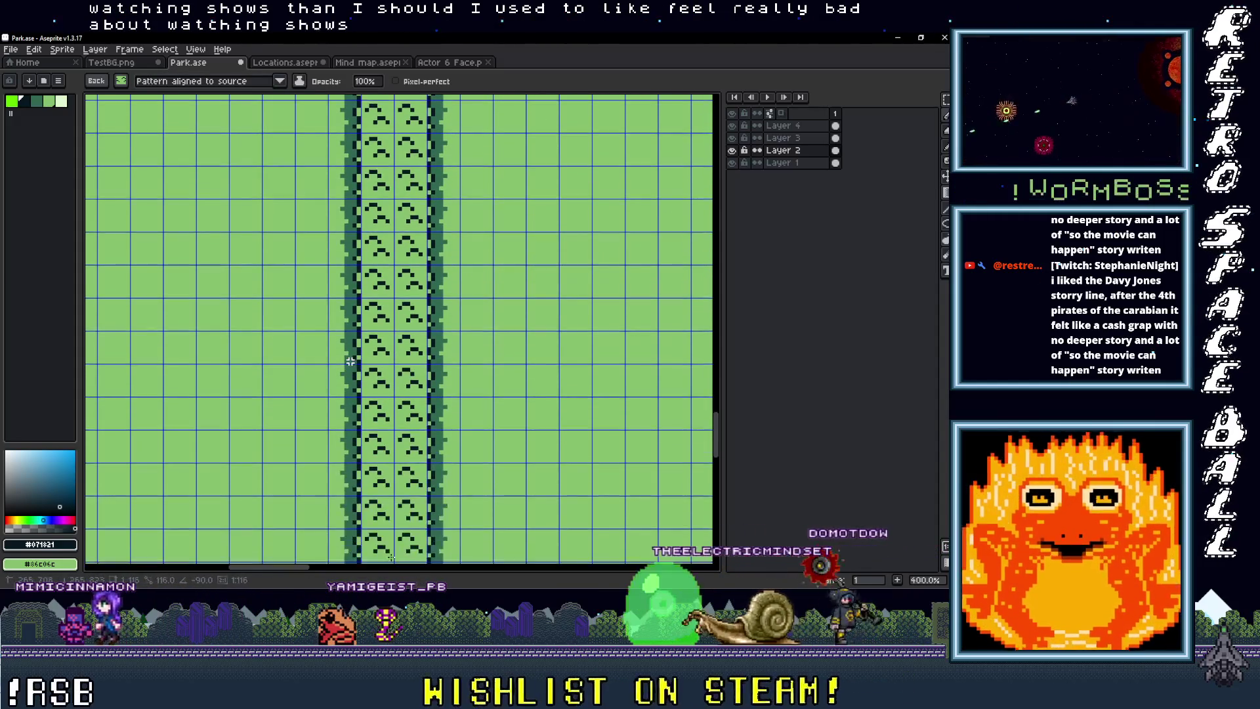
scroll(350, 361, down, 5)
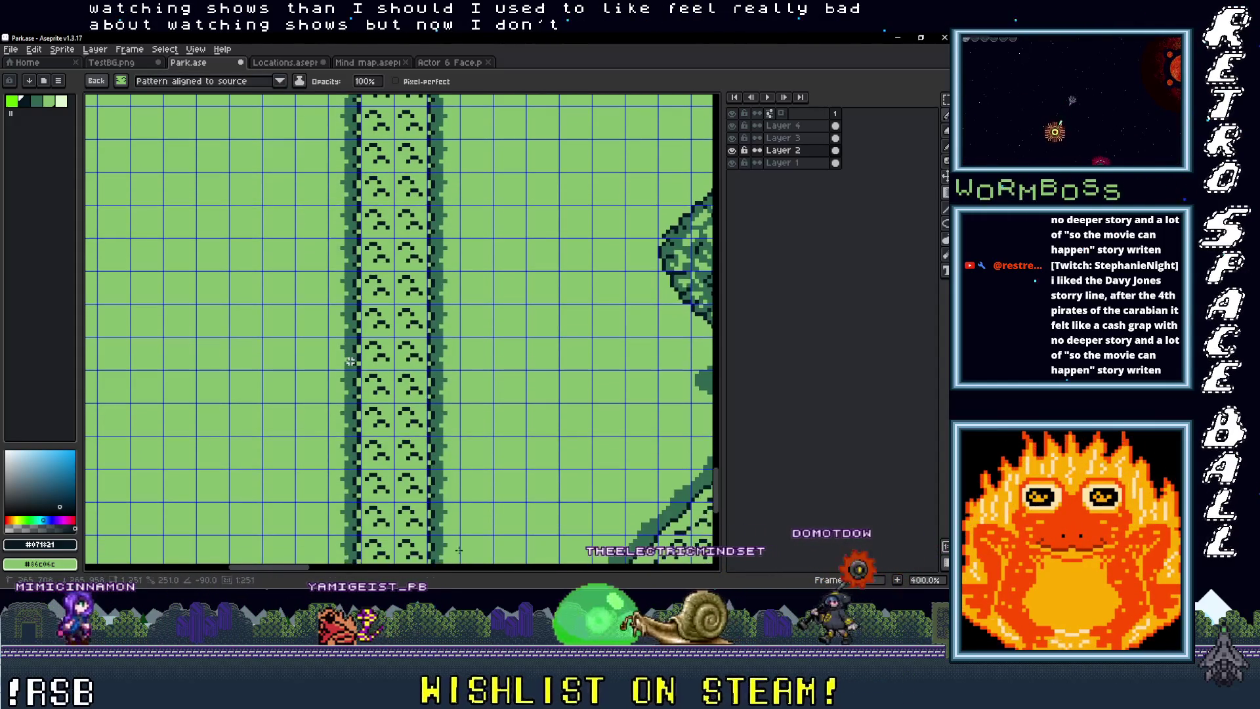
scroll(350, 361, down, 2)
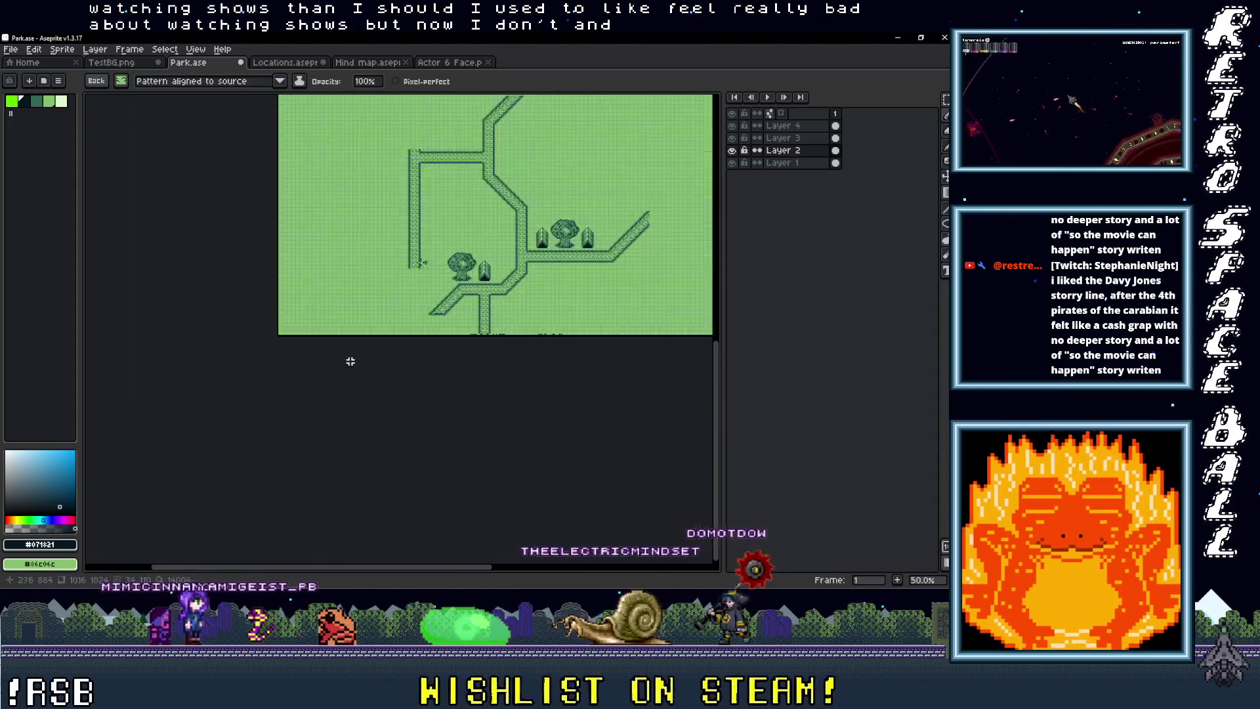
scroll(350, 361, up, 2)
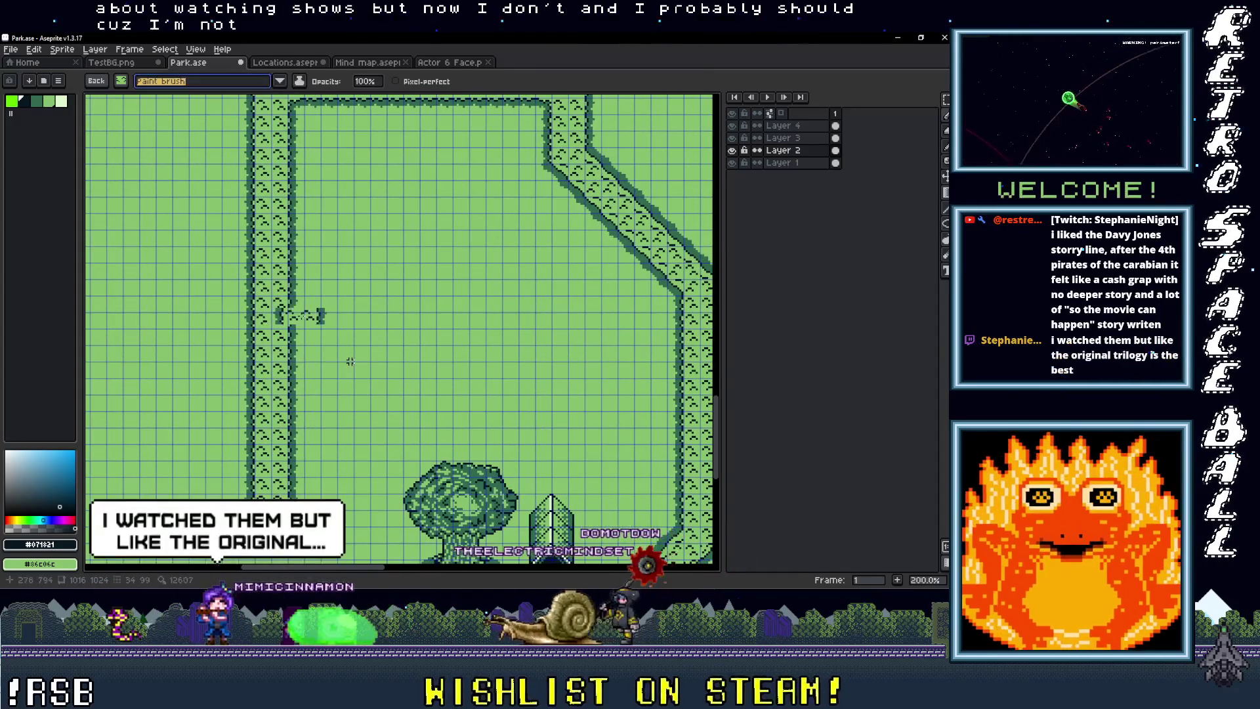
scroll(350, 361, up, 1)
scroll(350, 361, up, 1)
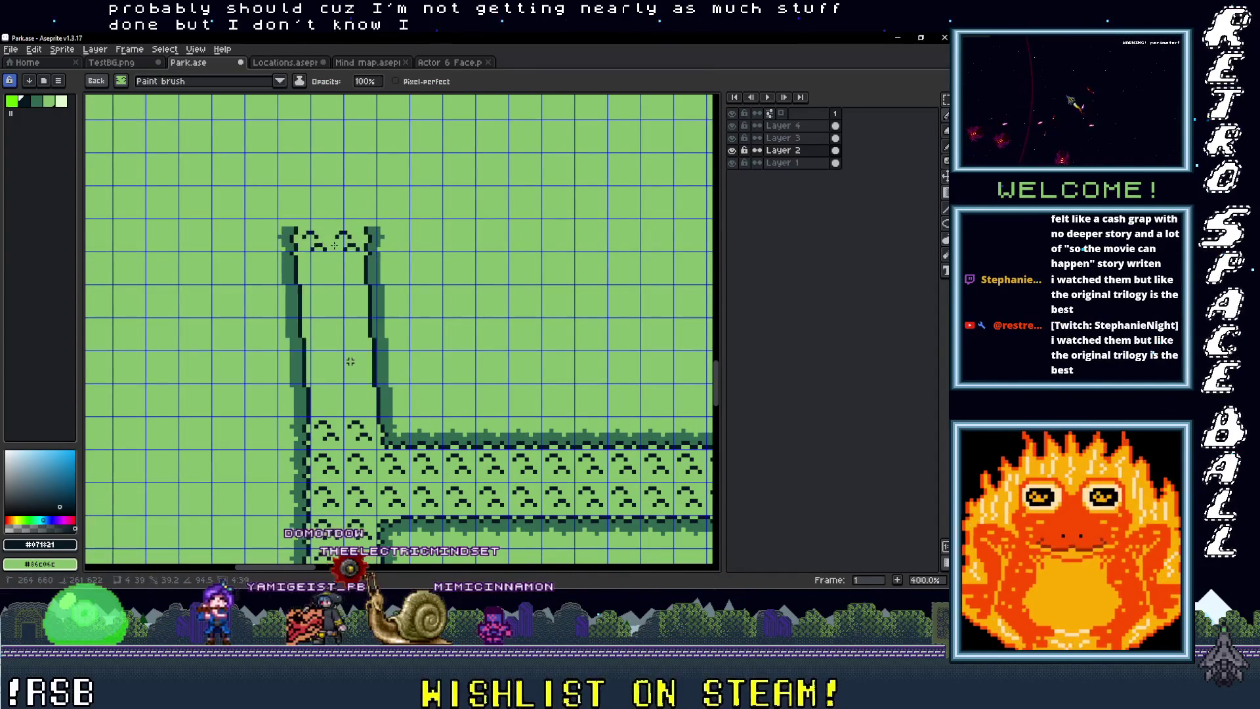
click(279, 80)
click(224, 97)
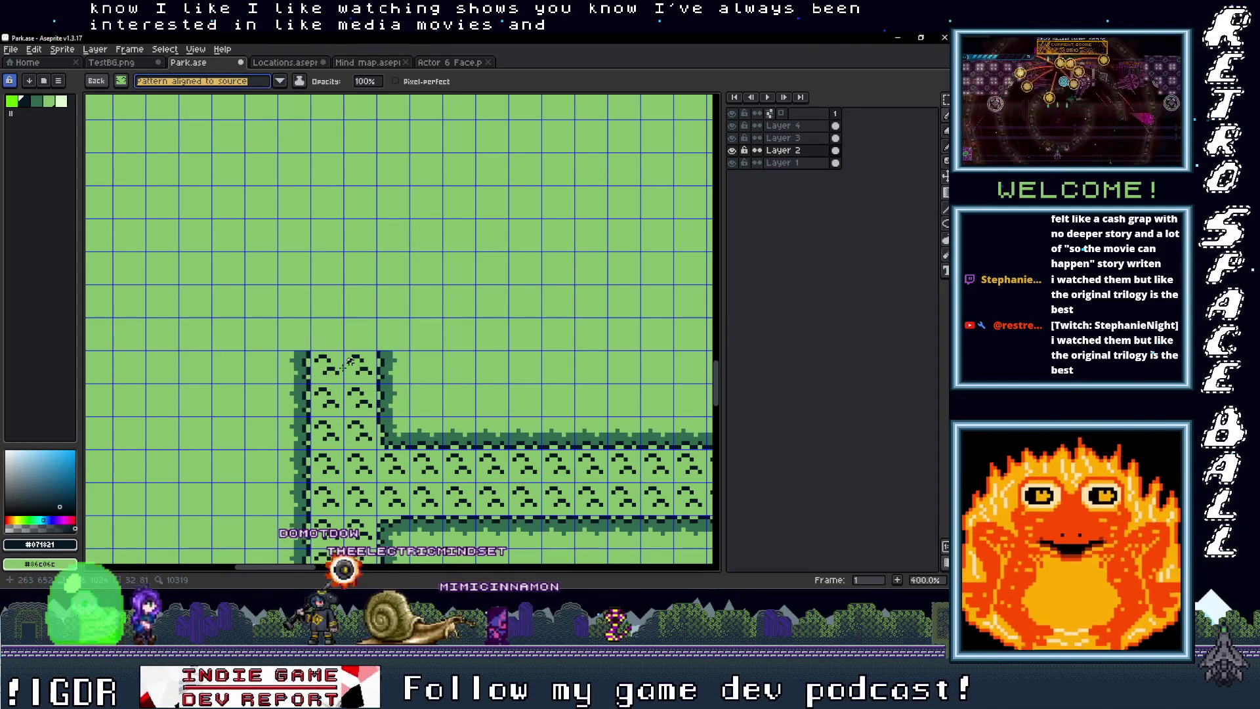
Step: Extend the vertical path column upward by two tiles with the strip brush
mouse_move(350, 361)
mouse_down()
mouse_move(352, 98)
mouse_move(345, 278)
mouse_up()
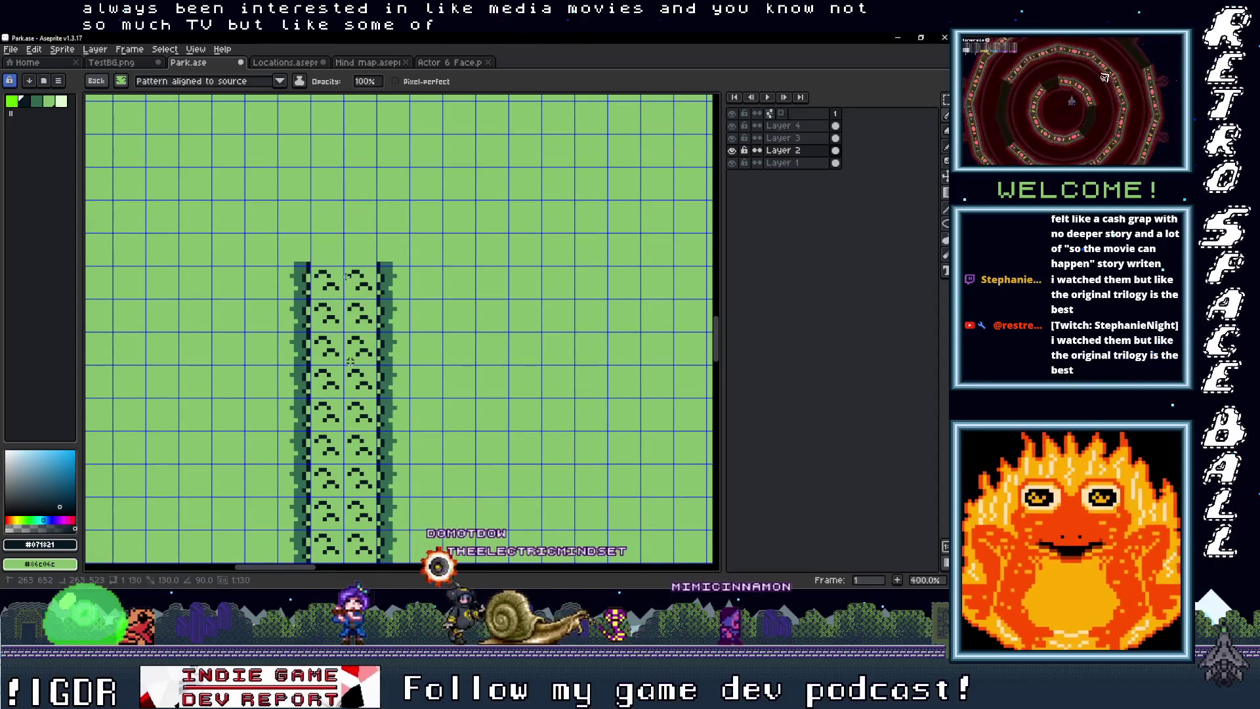
scroll(350, 361, up, 5)
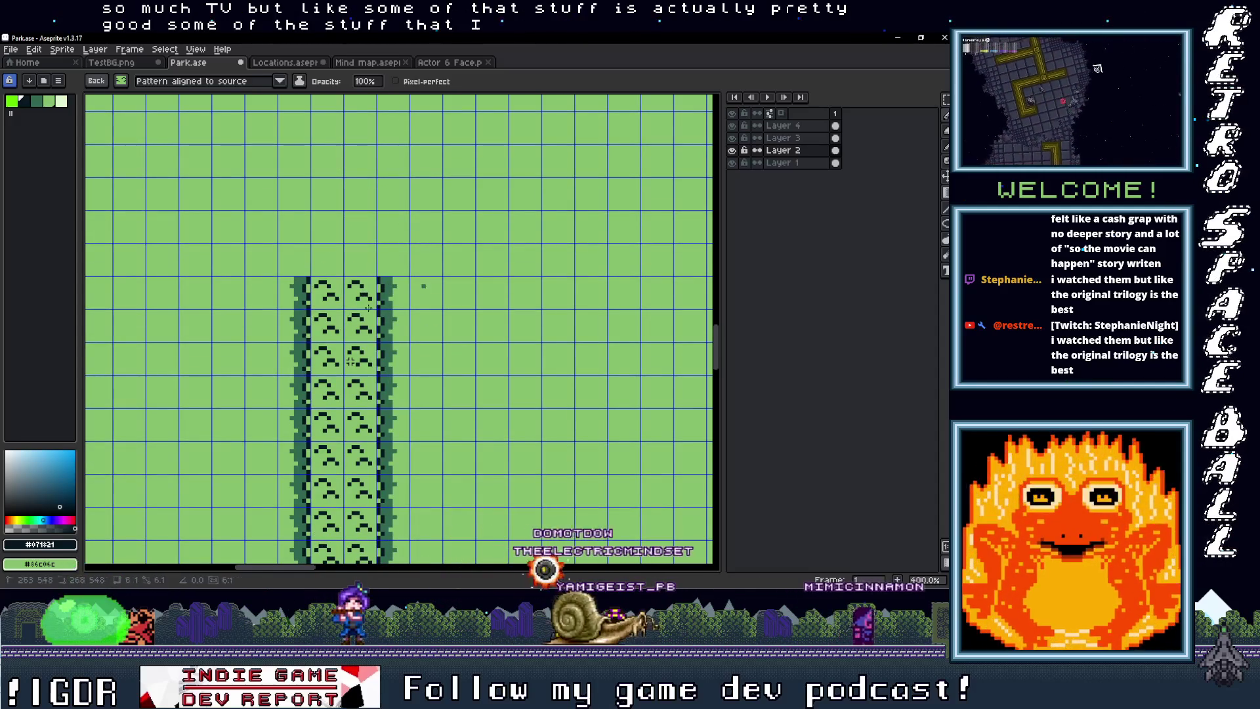
scroll(350, 362, down, 6)
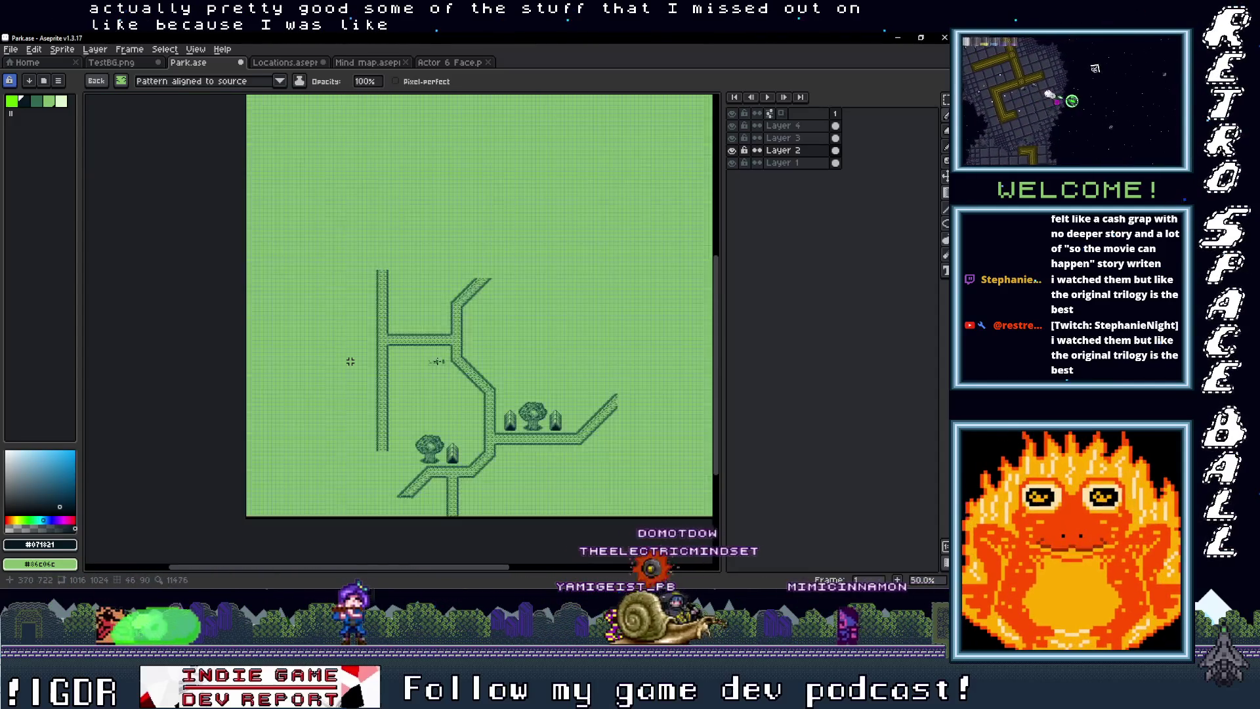
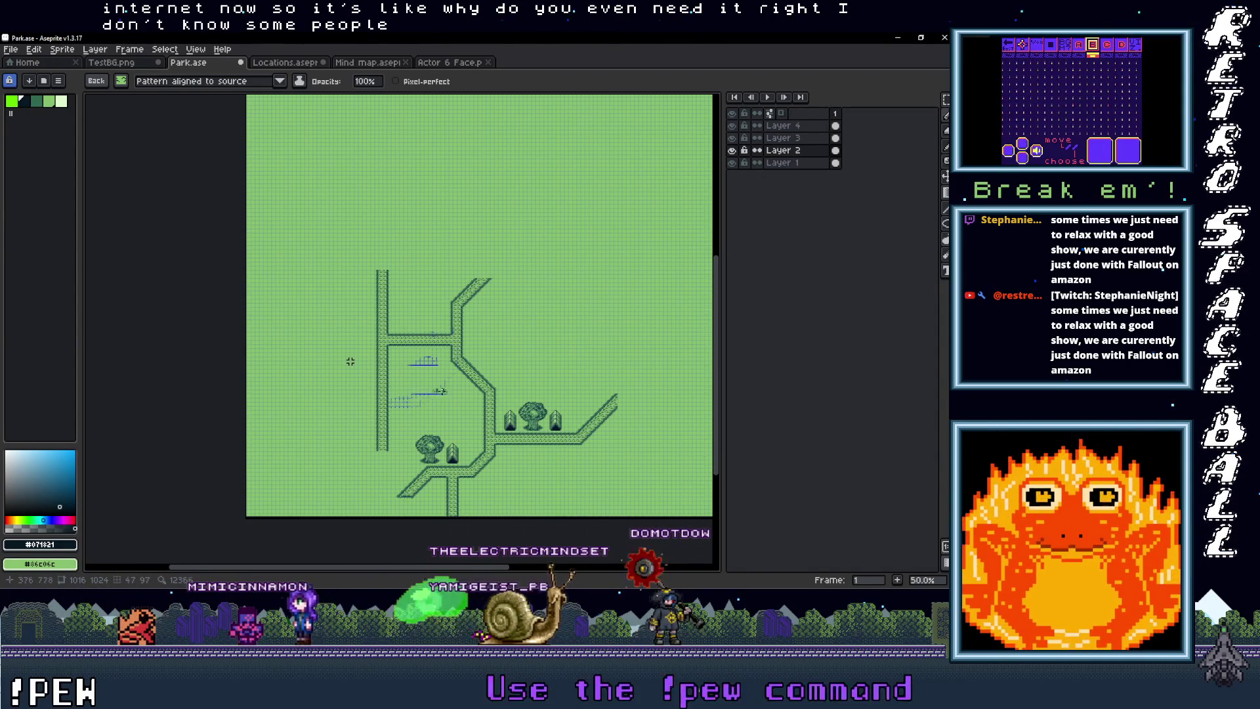
Step: Zoom around the park map's paths and switch to the Rectangular Marquee tool (M)
scroll(351, 362, up, 4)
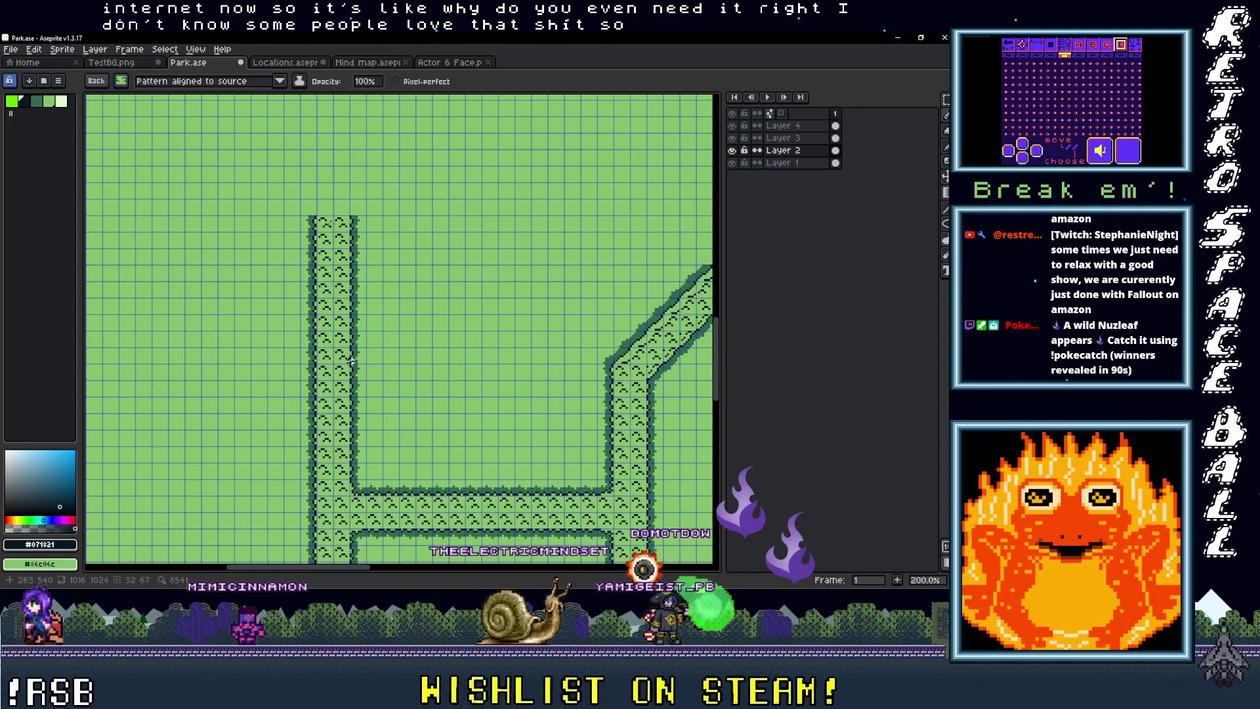
scroll(351, 362, up, 3)
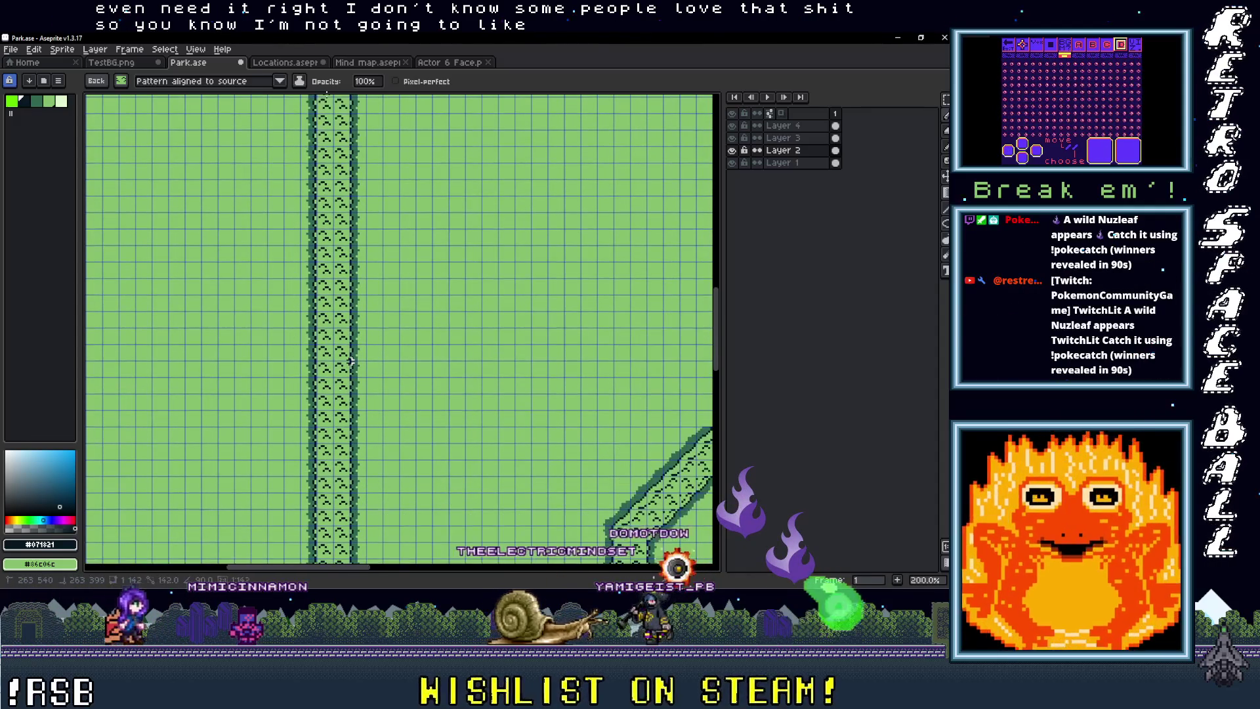
scroll(350, 361, down, 5)
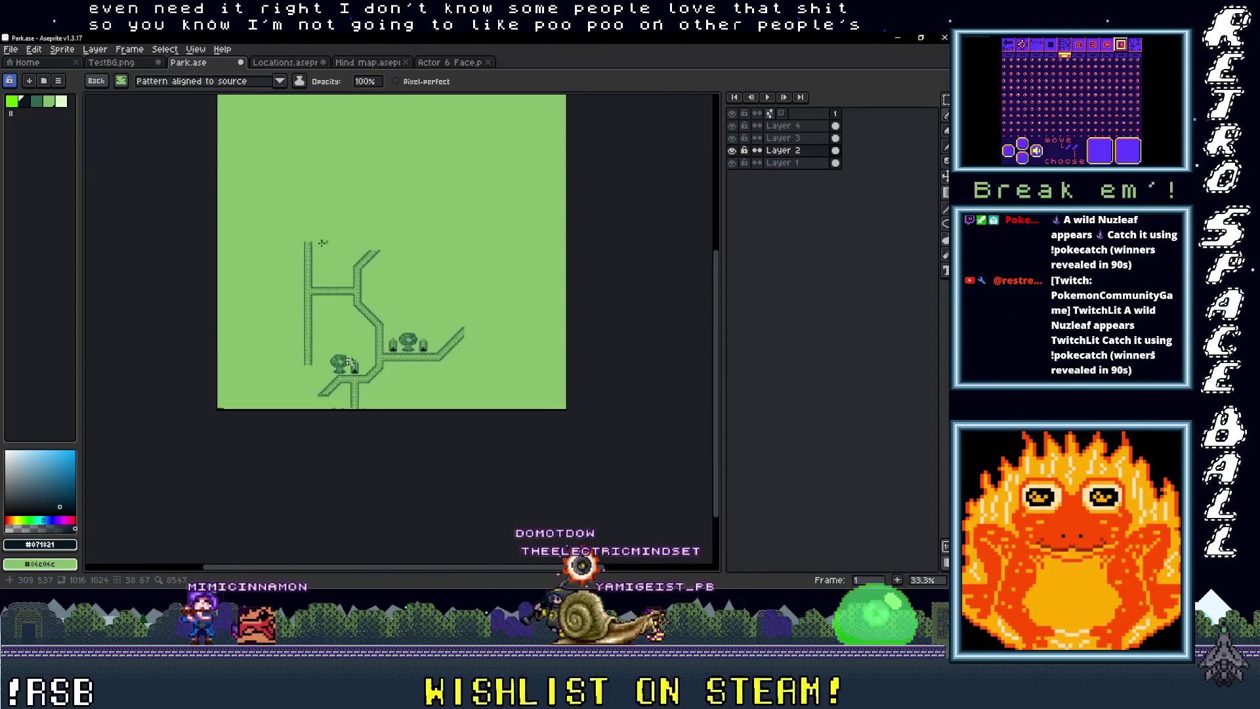
scroll(351, 362, up, 3)
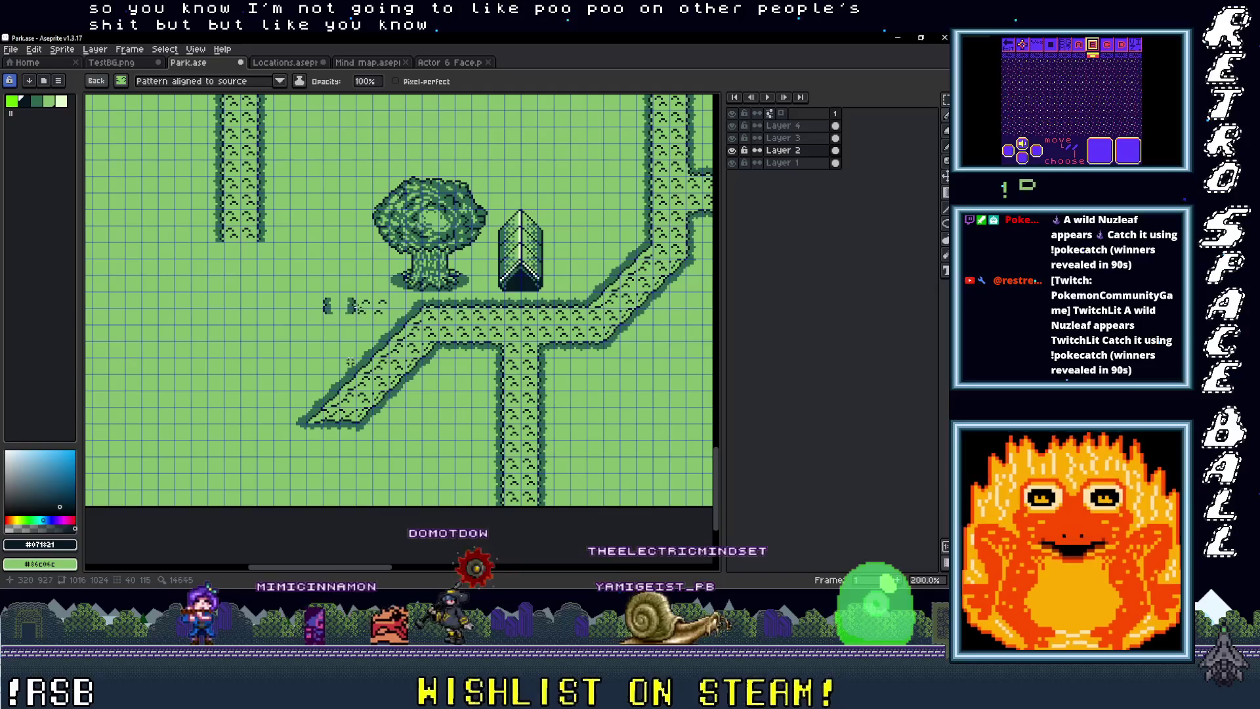
key(m)
scroll(351, 362, up, 1)
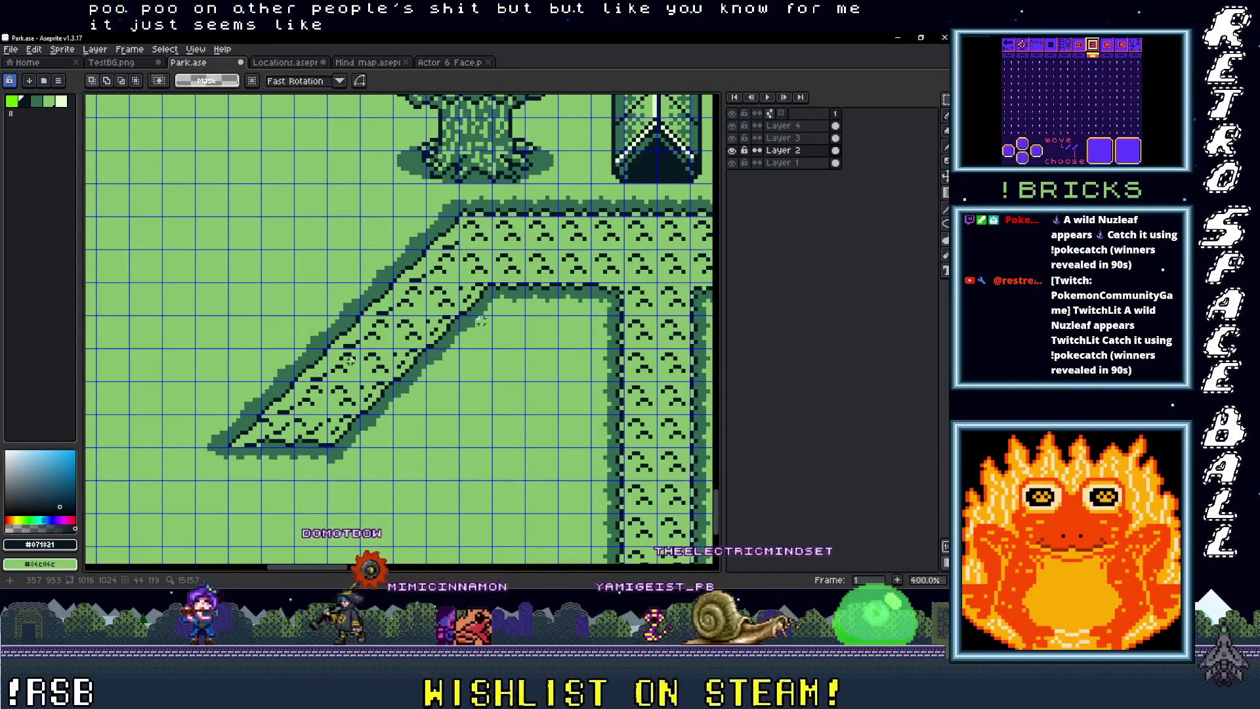
Step: Select the corner tile at the path's lower end and nudge it slightly down-right
drag(493, 317, 457, 281)
drag(376, 300, 487, 561)
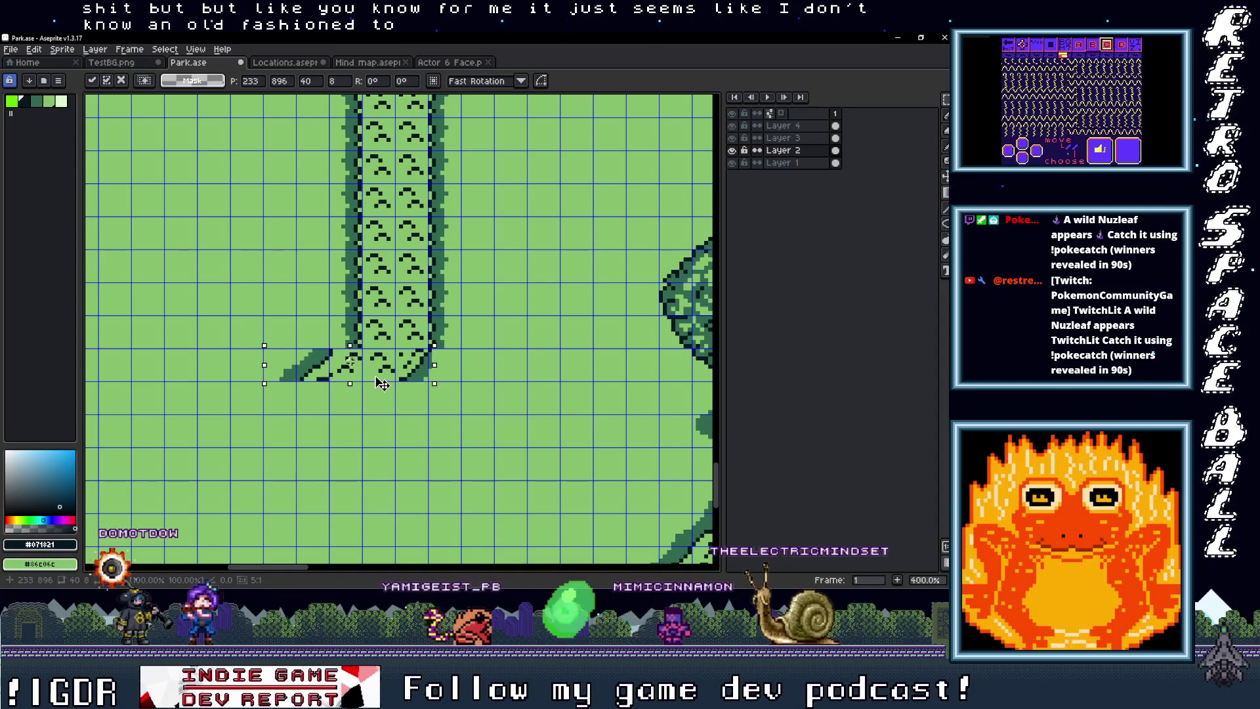
mouse_move(360, 380)
mouse_down()
mouse_move(363, 397)
mouse_move(389, 375)
mouse_up()
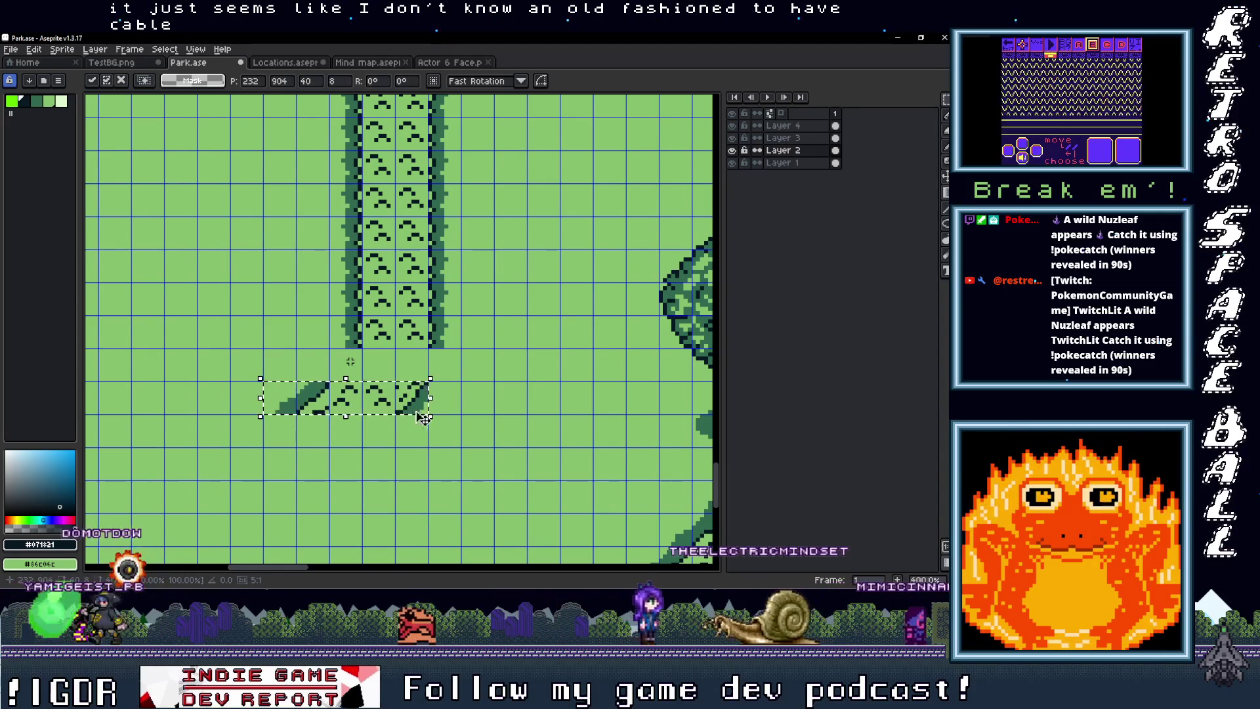
click(454, 374)
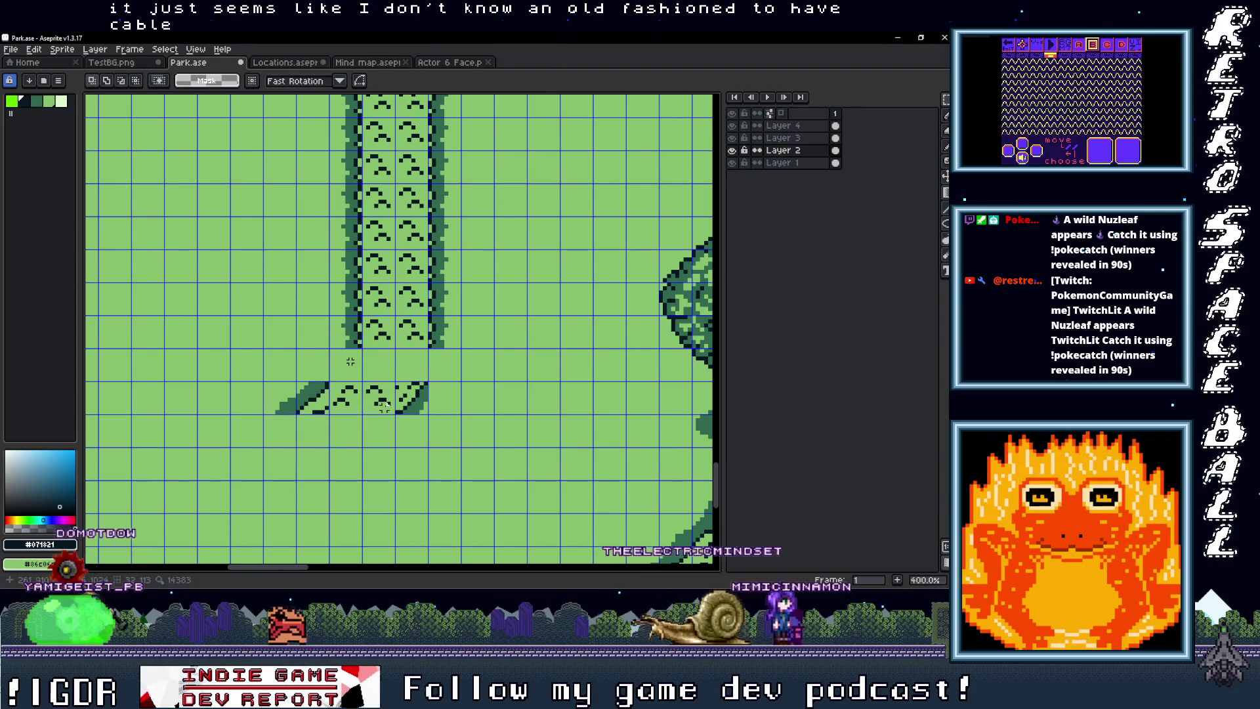
Step: Copy the corner tile one tile up-right and a path border tile one tile lower
key(ctrl+v)
drag(309, 394, 343, 360)
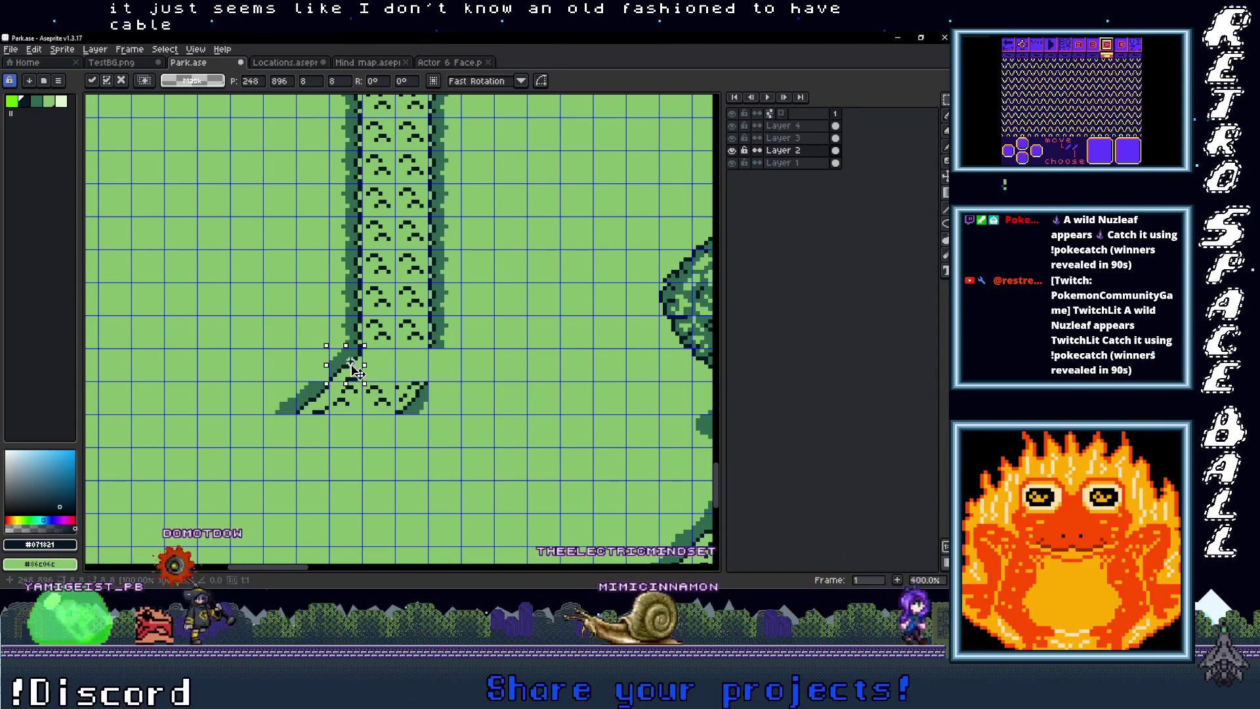
mouse_move(427, 315)
mouse_down()
mouse_move(451, 344)
mouse_move(444, 374)
mouse_up()
click(319, 384)
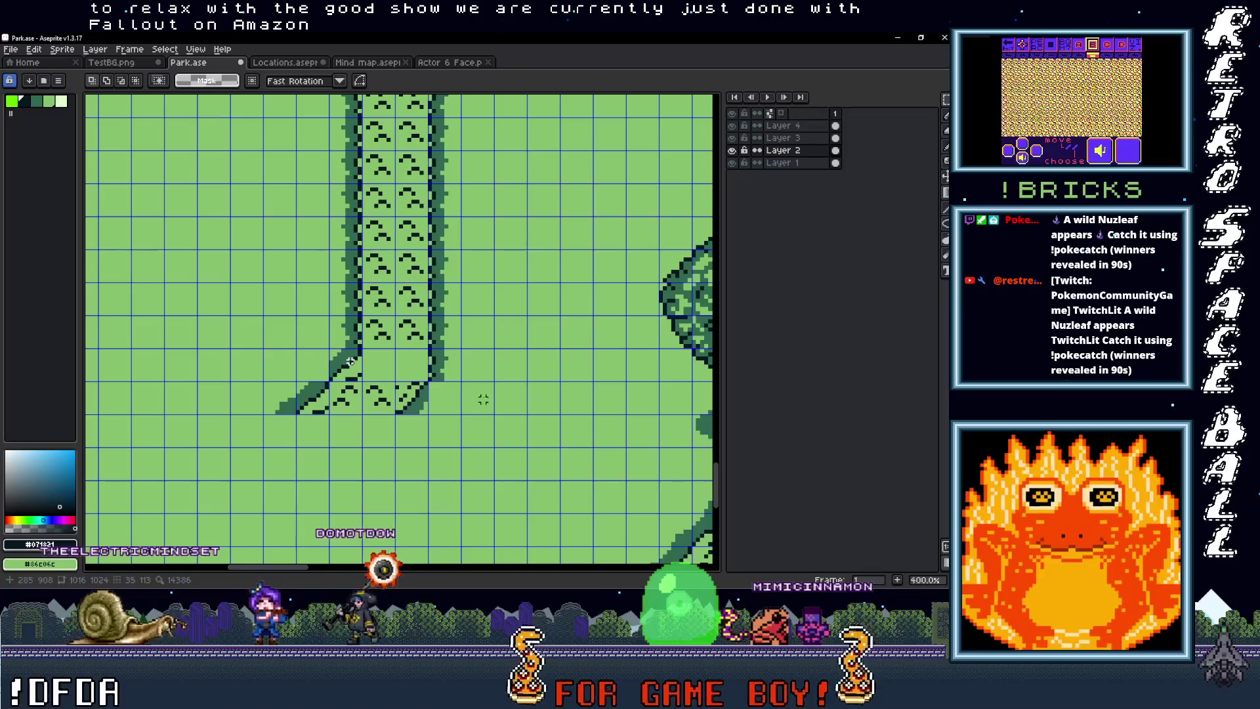
click(414, 328)
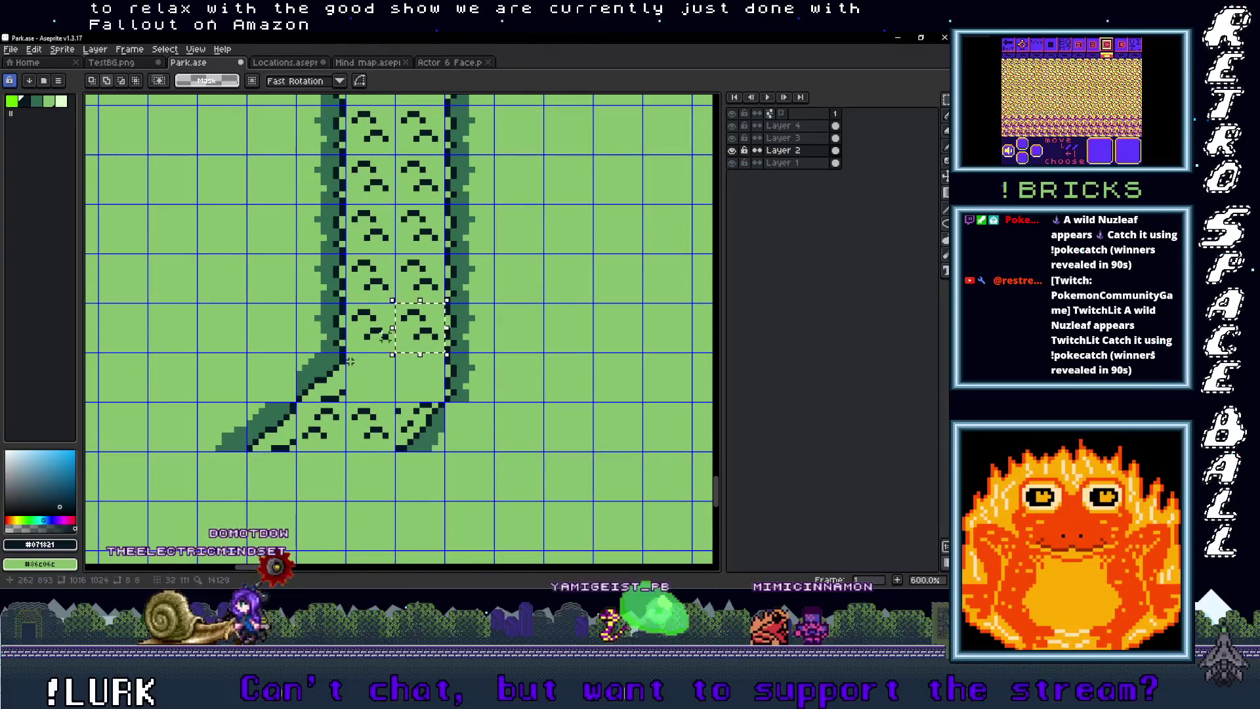
Step: Move a two-tile block of path fill beside the path's lower end and commit it
drag(375, 336, 426, 374)
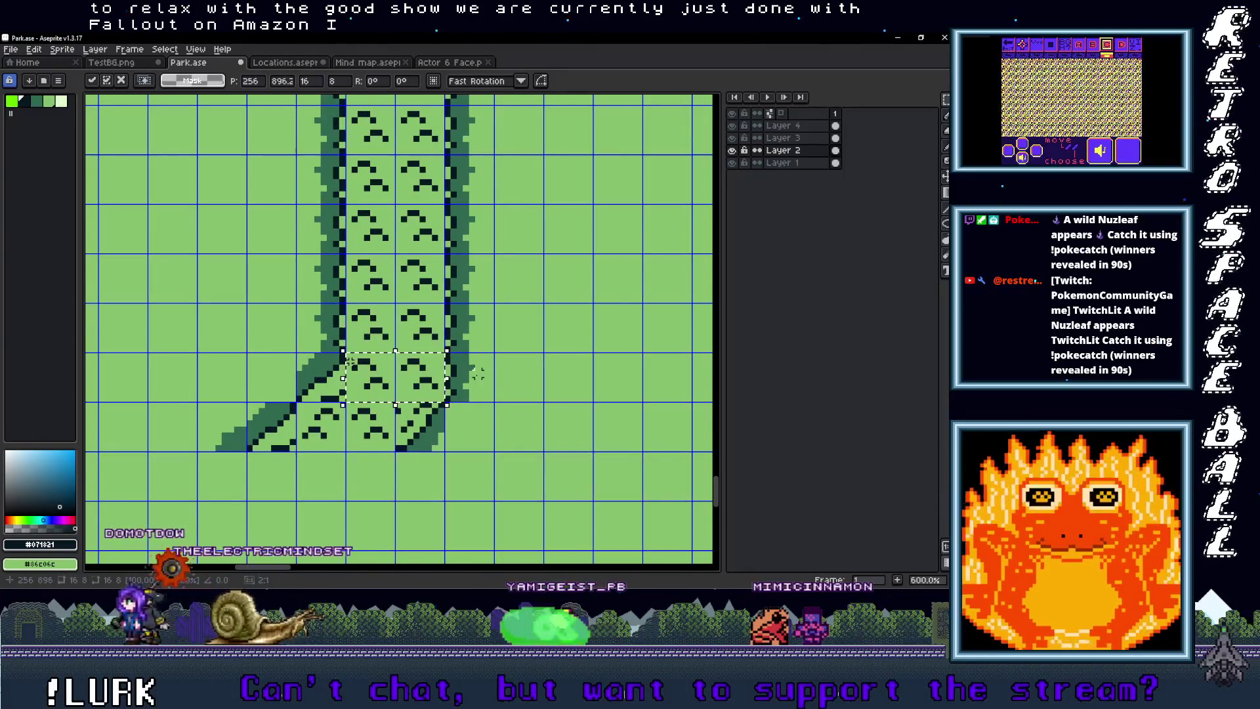
scroll(478, 373, down, 2)
scroll(466, 418, down, 1)
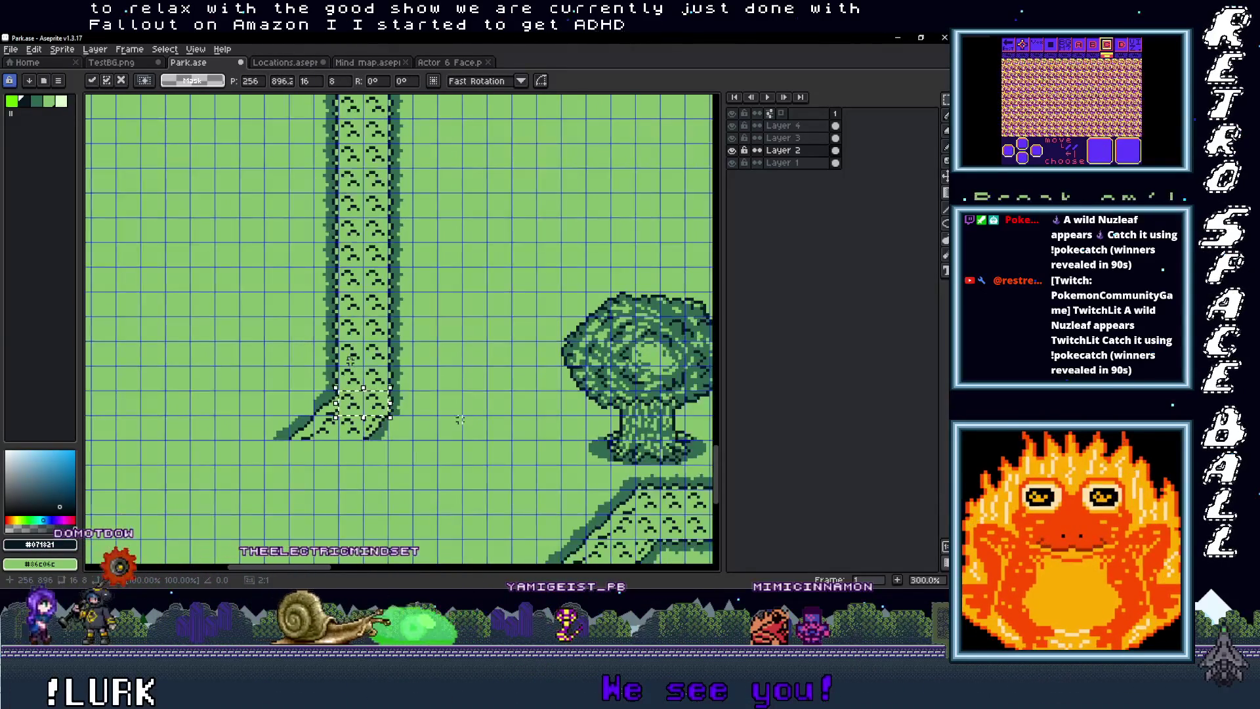
scroll(434, 414, down, 2)
scroll(459, 426, up, 1)
scroll(499, 450, up, 1)
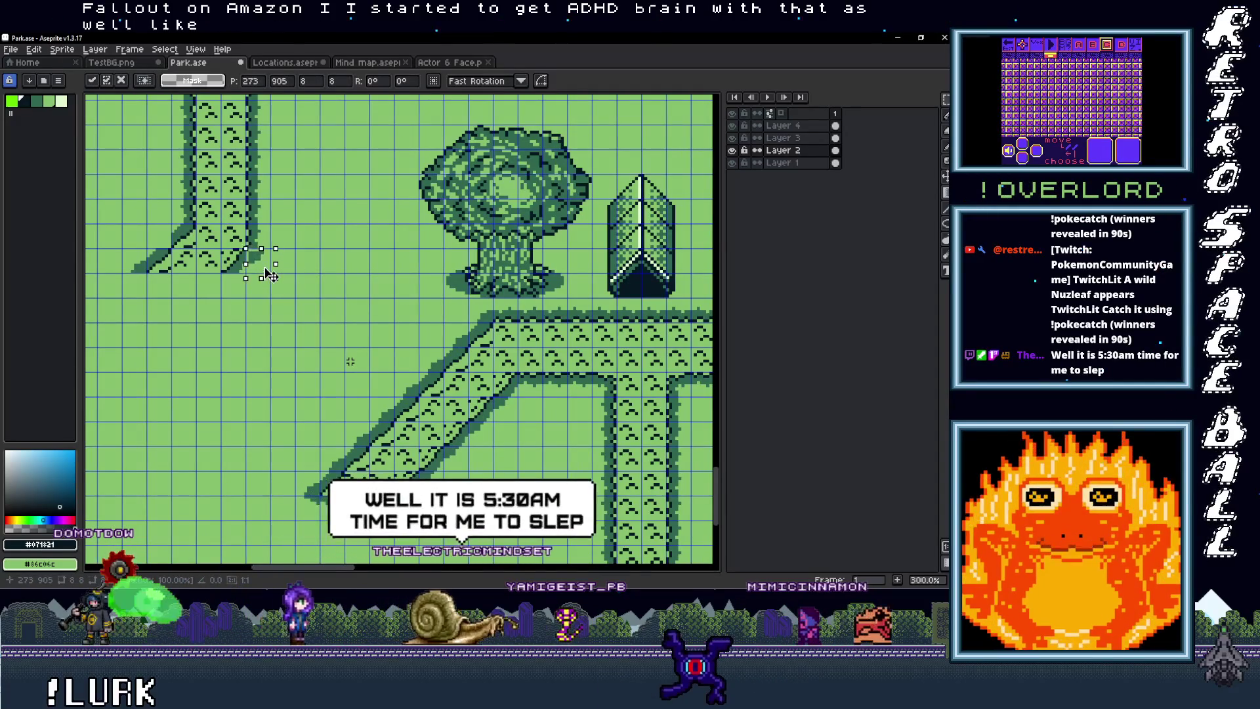
drag(292, 297, 314, 344)
key(Return)
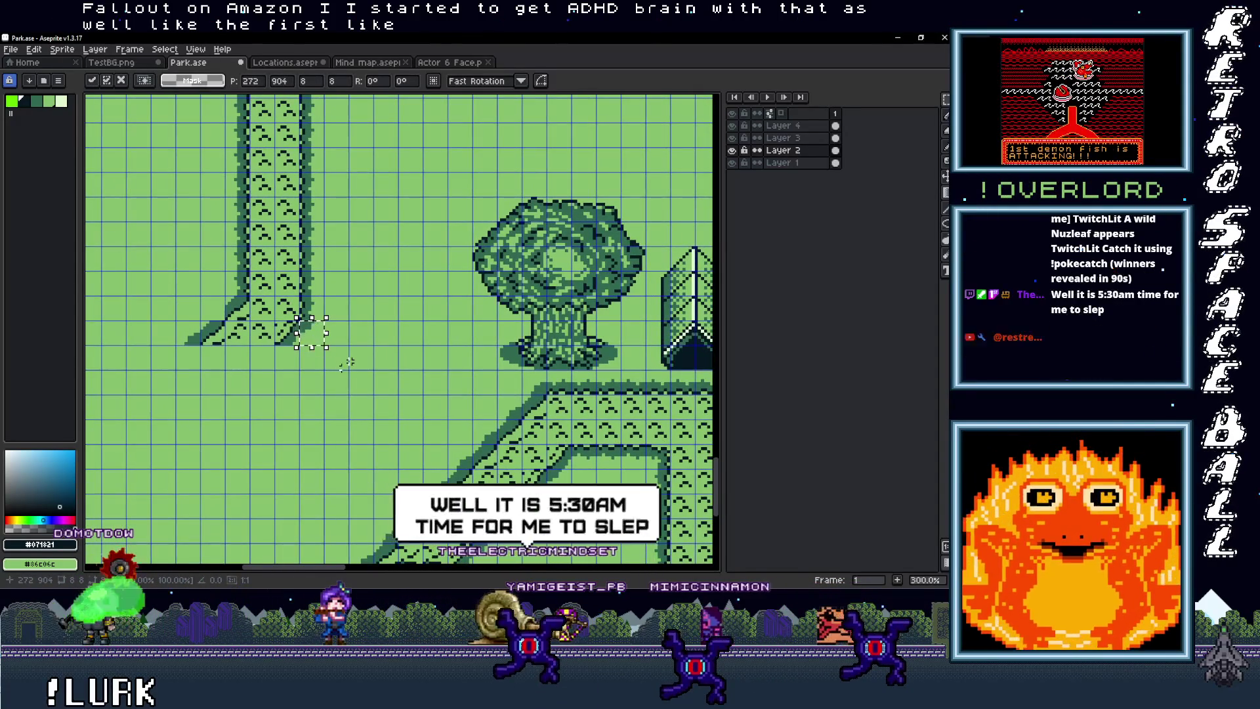
Step: Paste another copy of the tile into the bend near the path end and commit it
scroll(375, 386, up, 2)
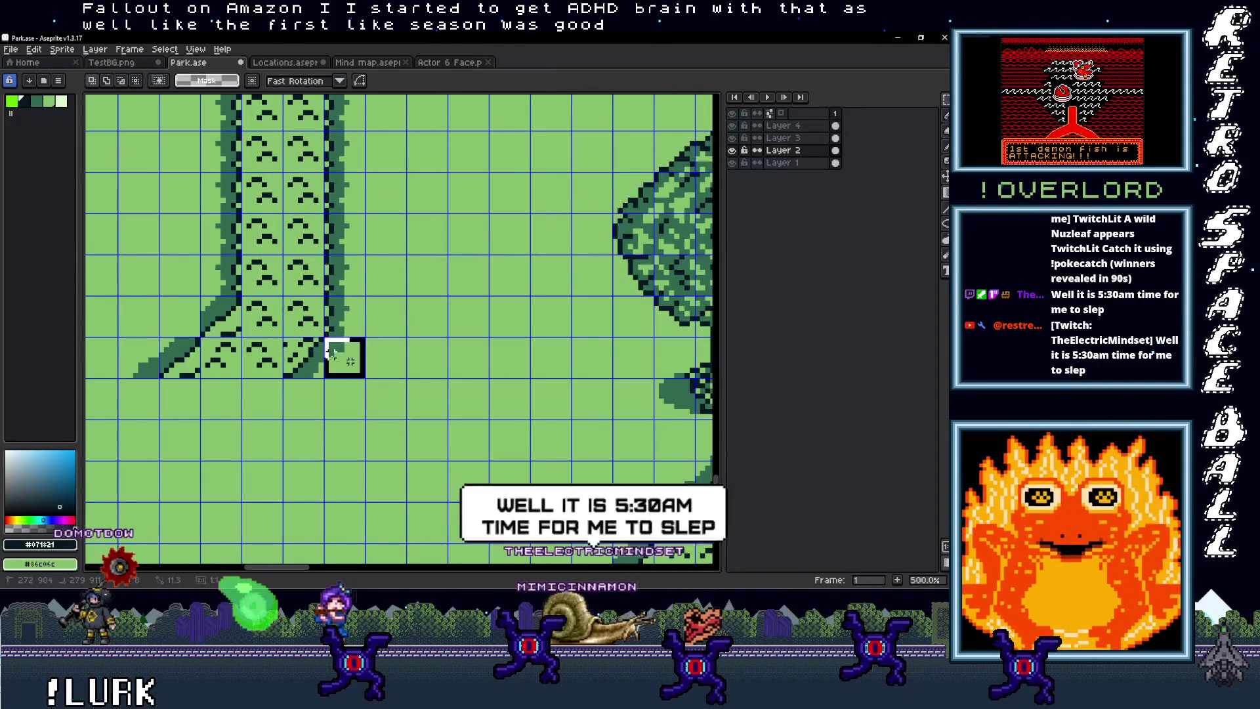
key(ctrl+v)
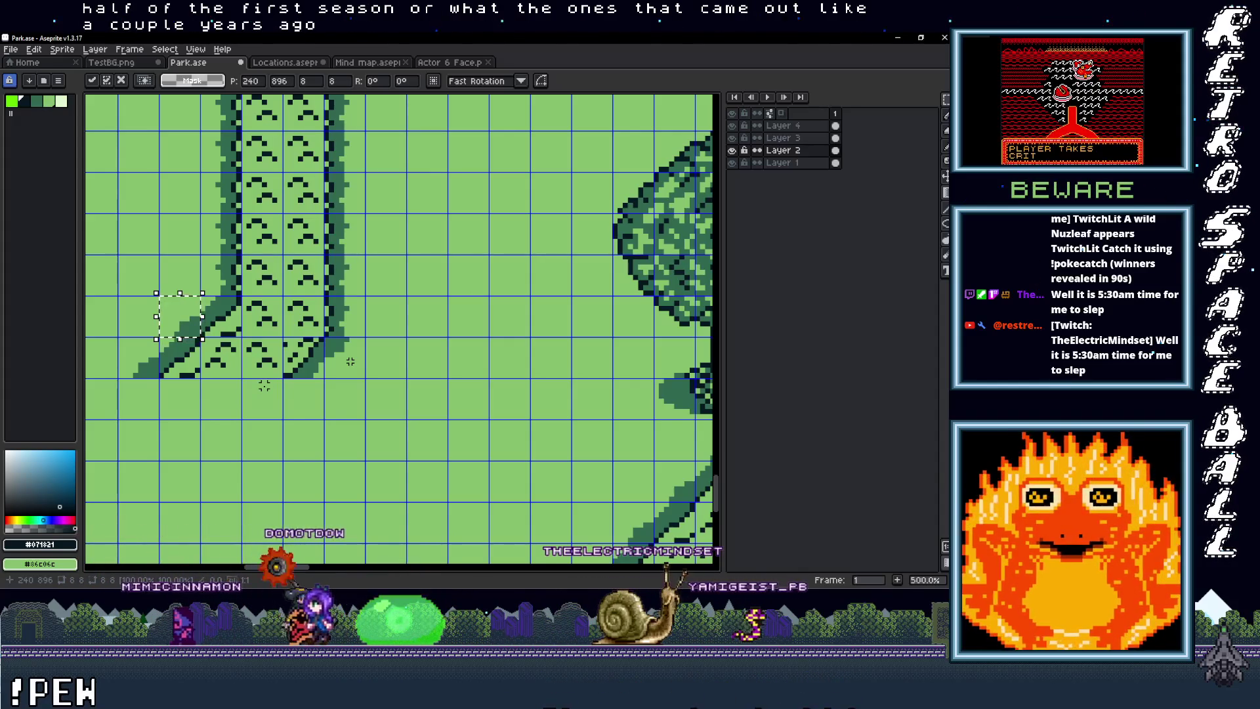
scroll(264, 386, down, 1)
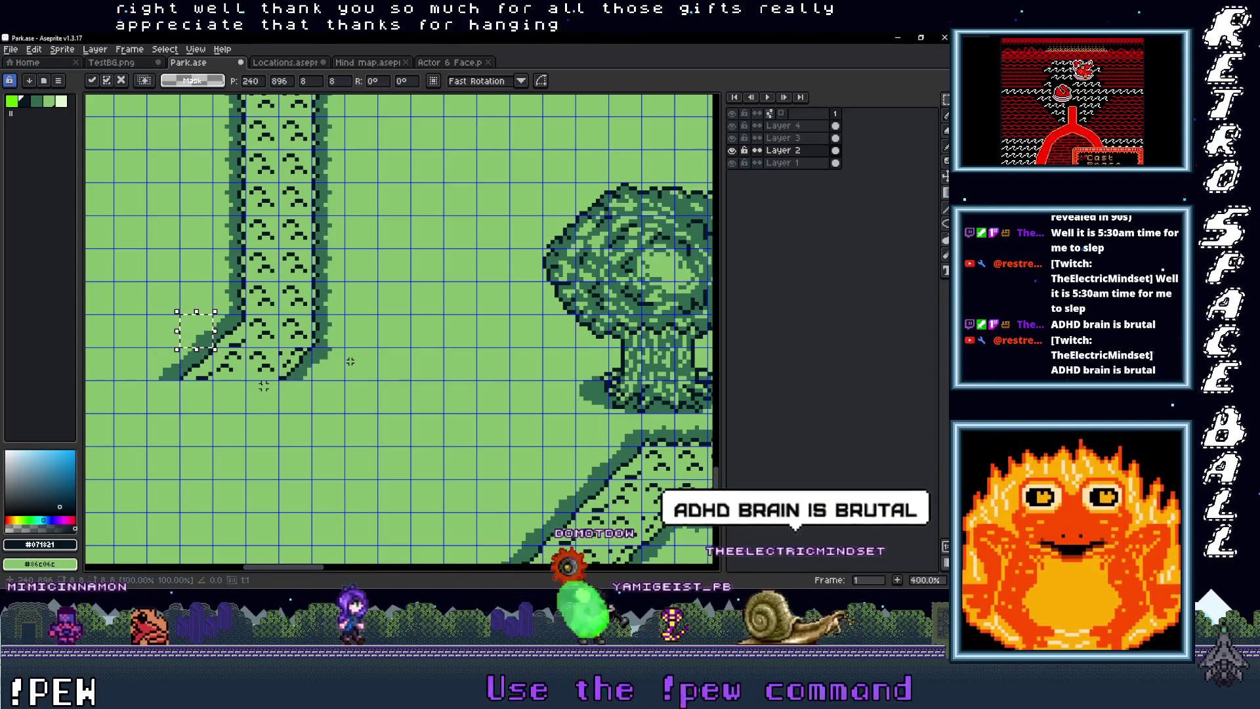
scroll(430, 409, down, 2)
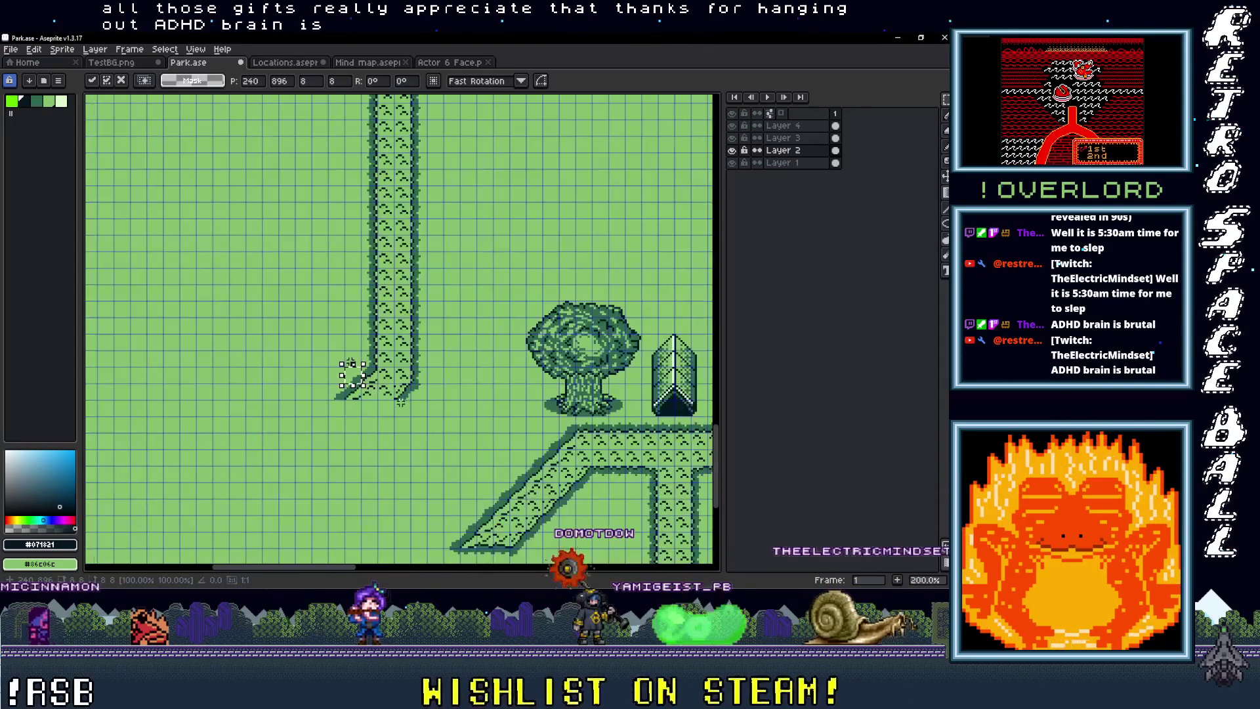
key(Return)
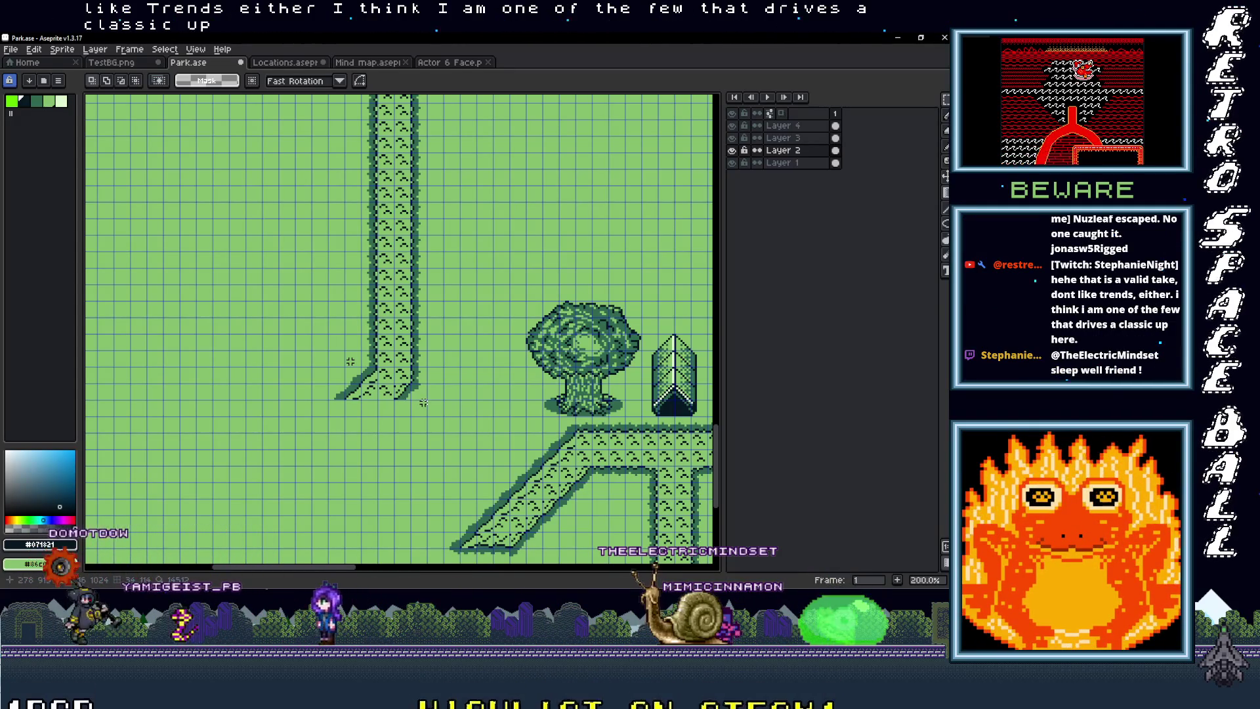
scroll(424, 402, up, 2)
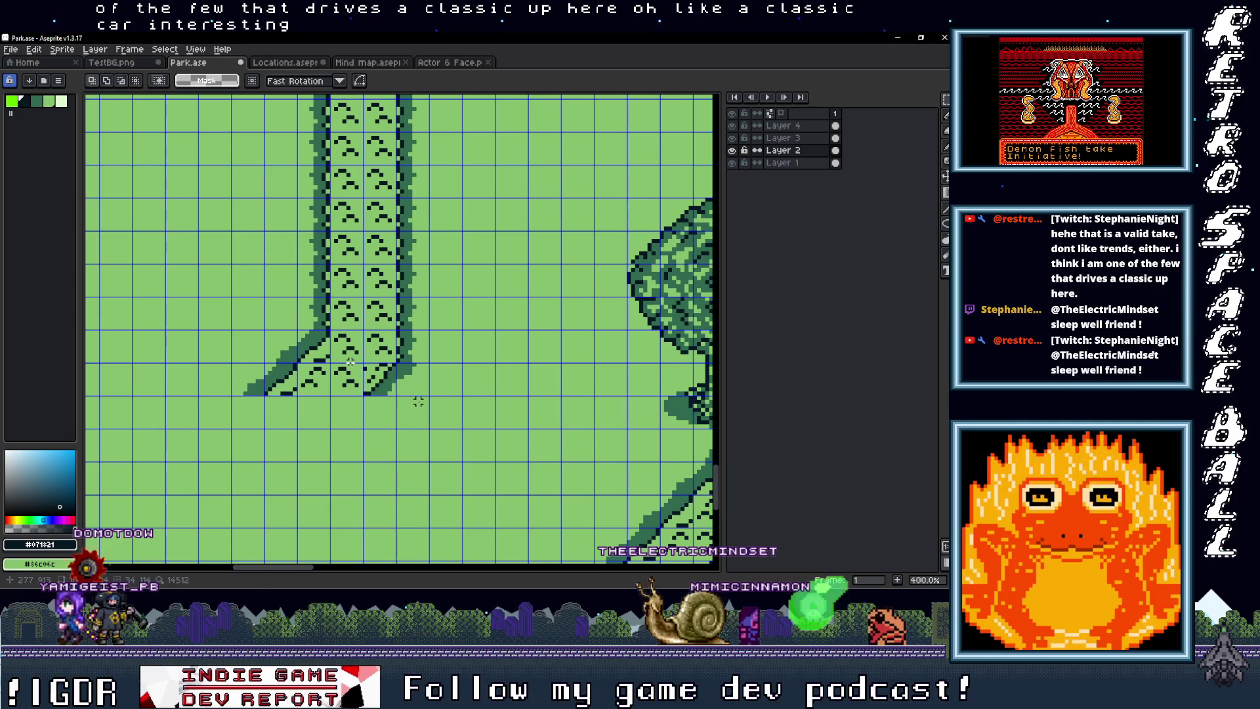
Step: Marquee-select the vertical path's lower end, stretching the selection left over its bend
mouse_move(418, 397)
mouse_down()
mouse_move(418, 412)
mouse_move(420, 369)
mouse_up()
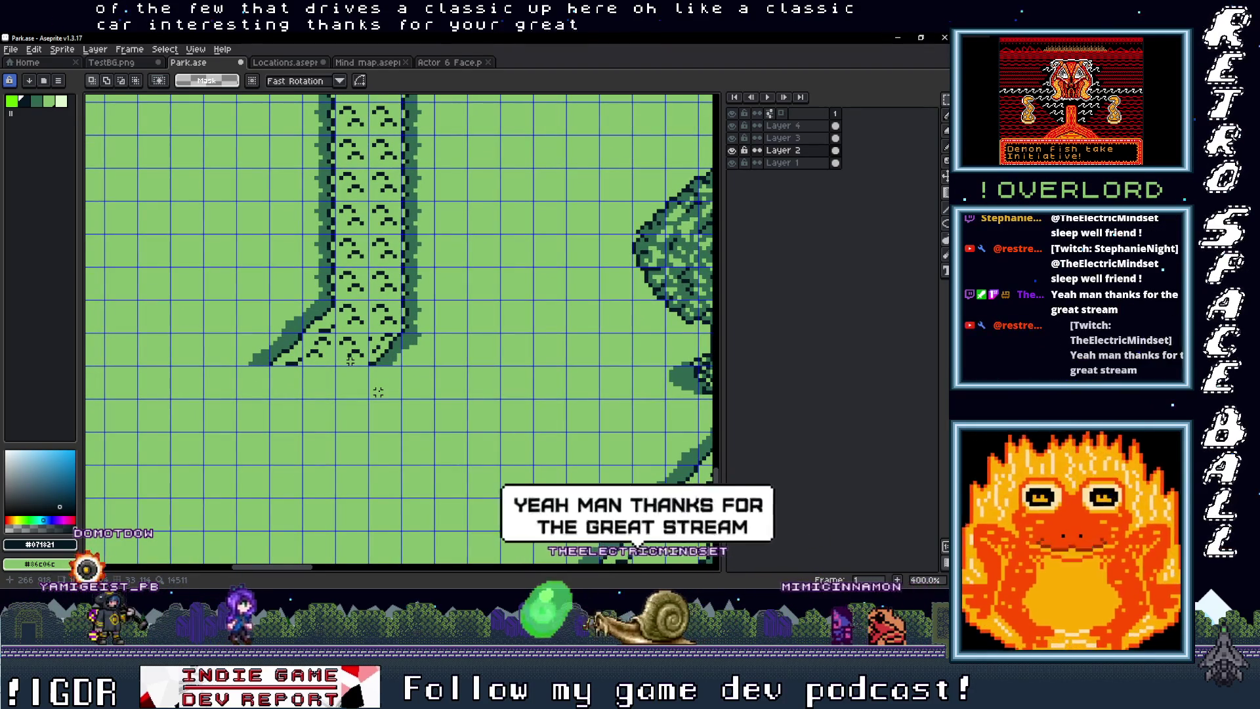
scroll(378, 392, down, 3)
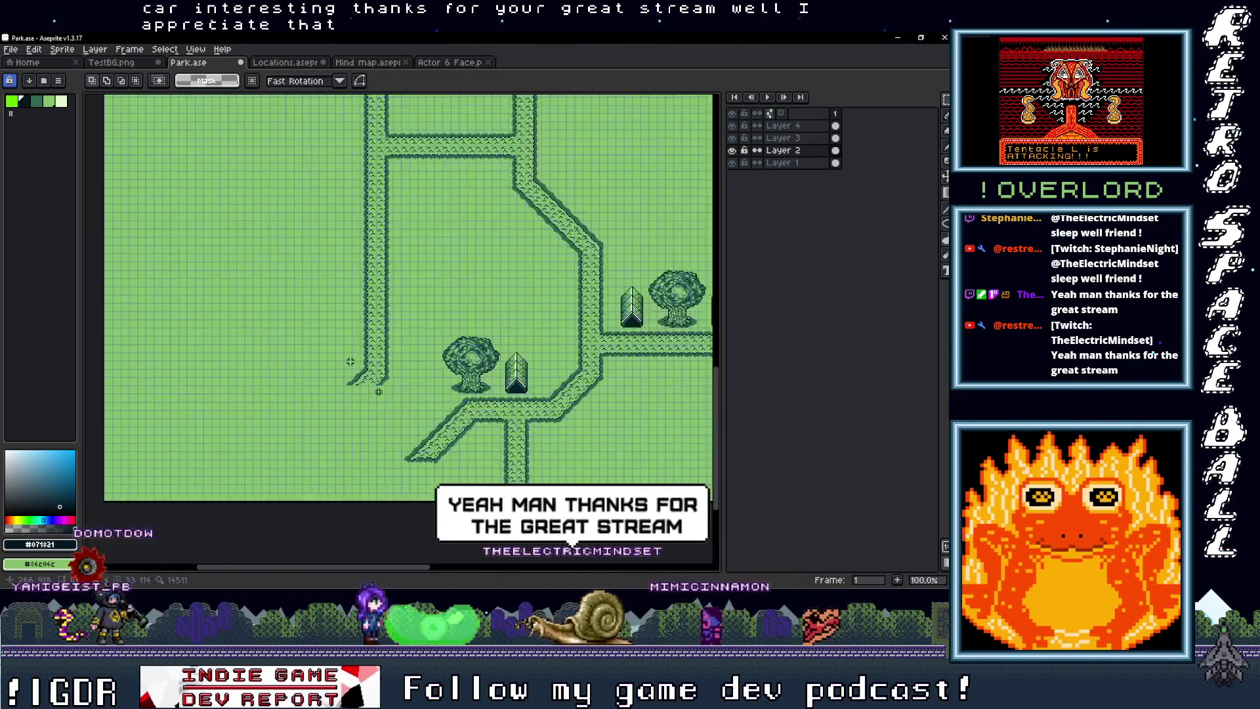
scroll(379, 392, up, 3)
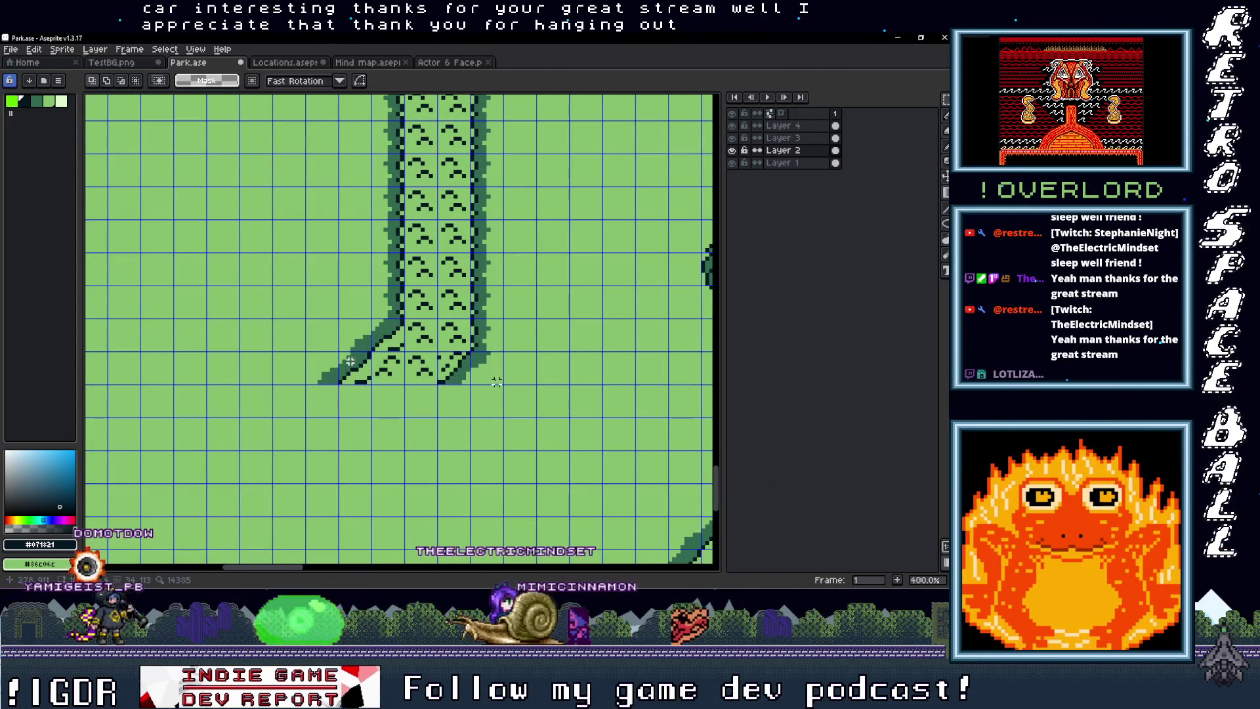
drag(506, 386, 335, 348)
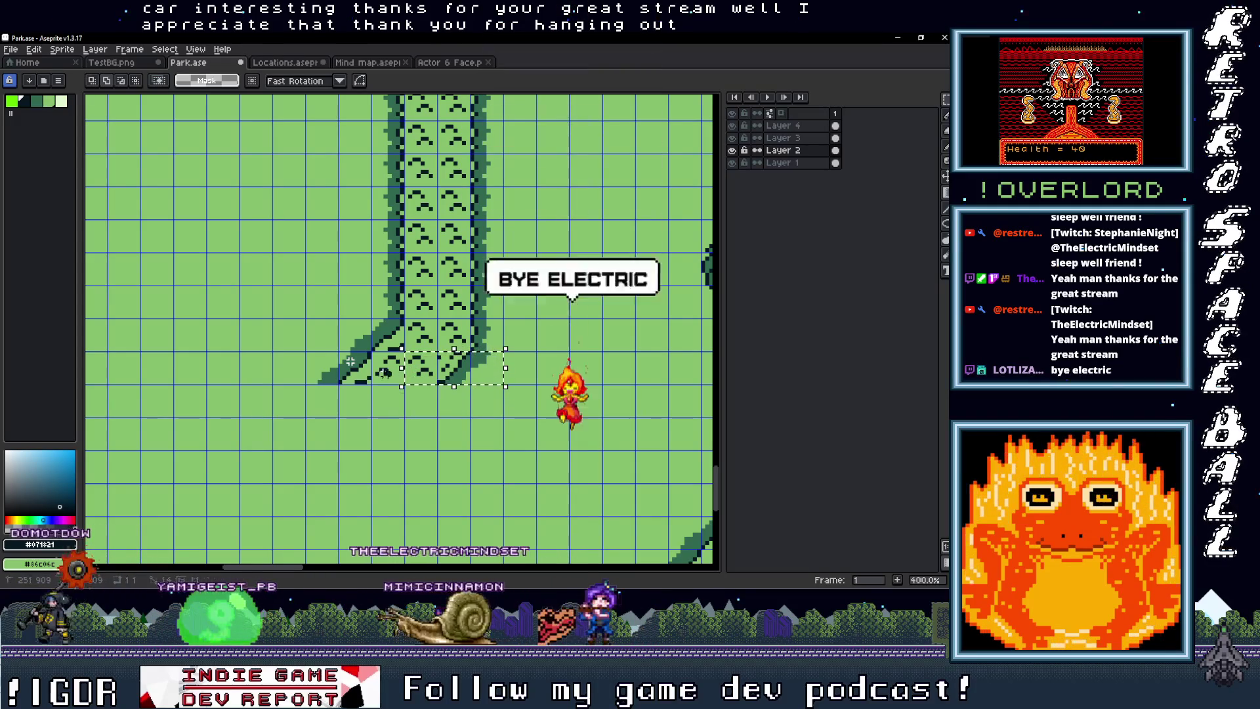
drag(506, 386, 303, 348)
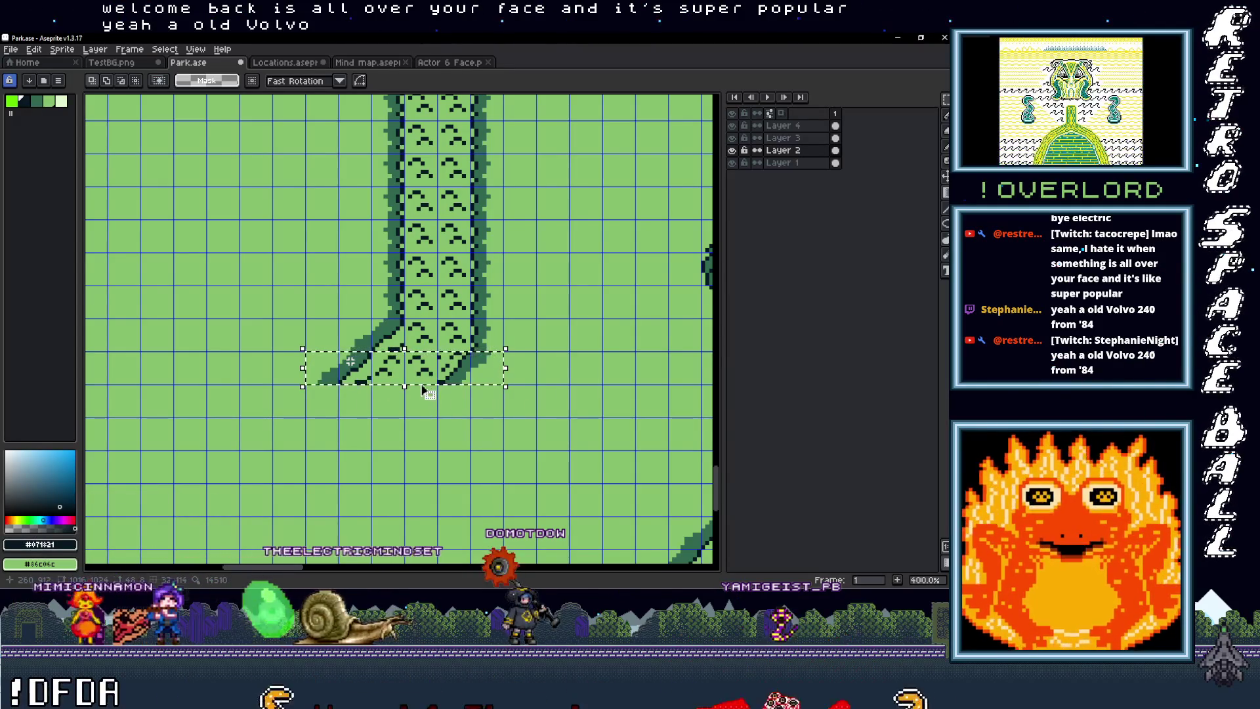
Step: Shift the path's bottom end a few pixels down-left and recenter the view on it
scroll(420, 389, up, 1)
drag(424, 401, 403, 417)
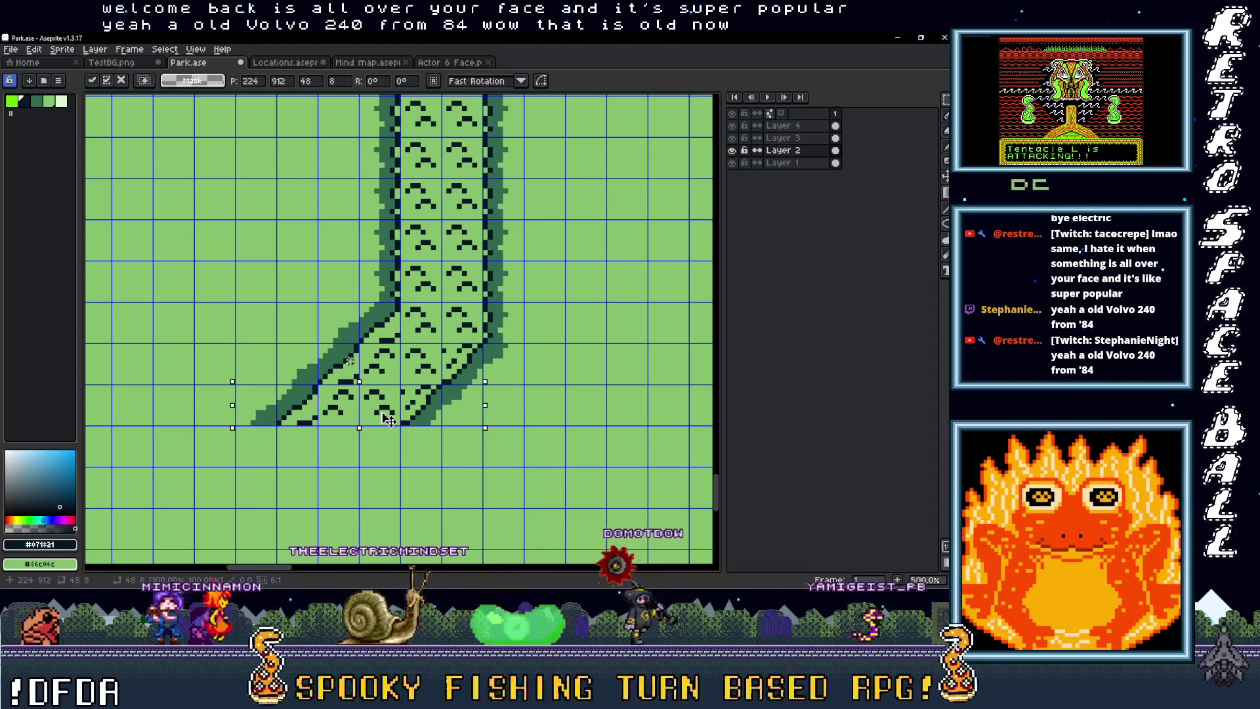
scroll(388, 423, down, 3)
scroll(395, 423, up, 1)
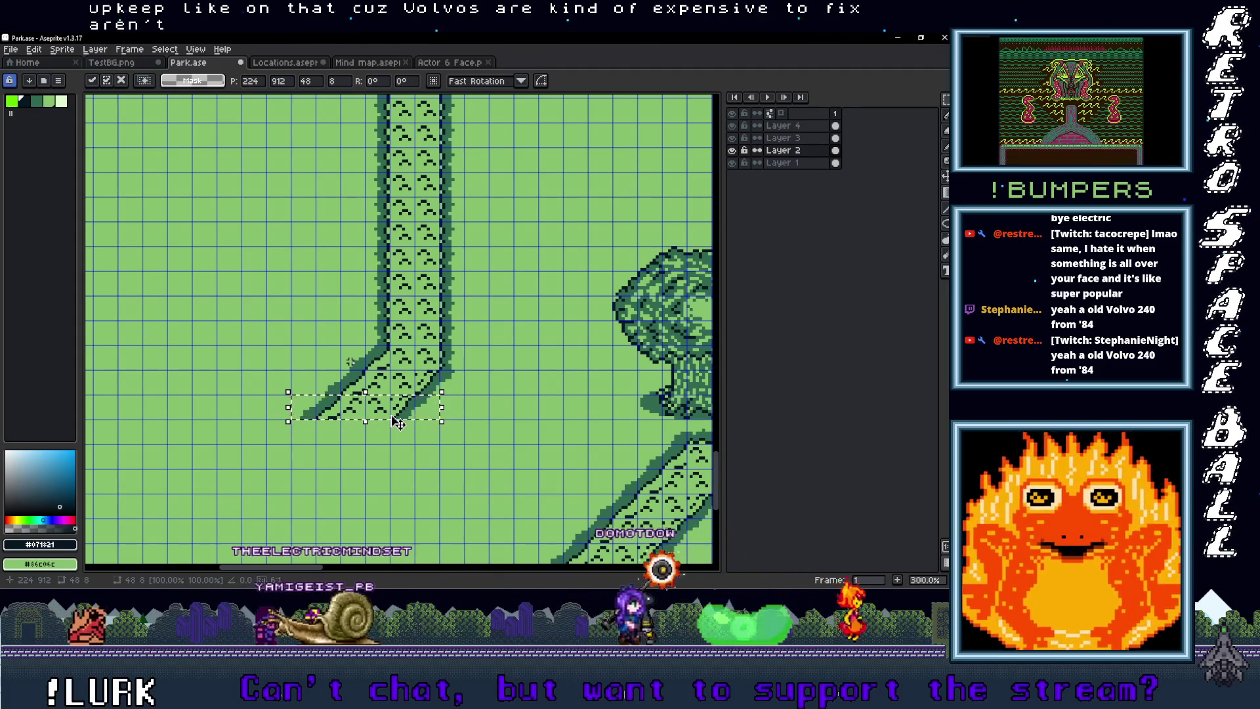
scroll(399, 422, down, 2)
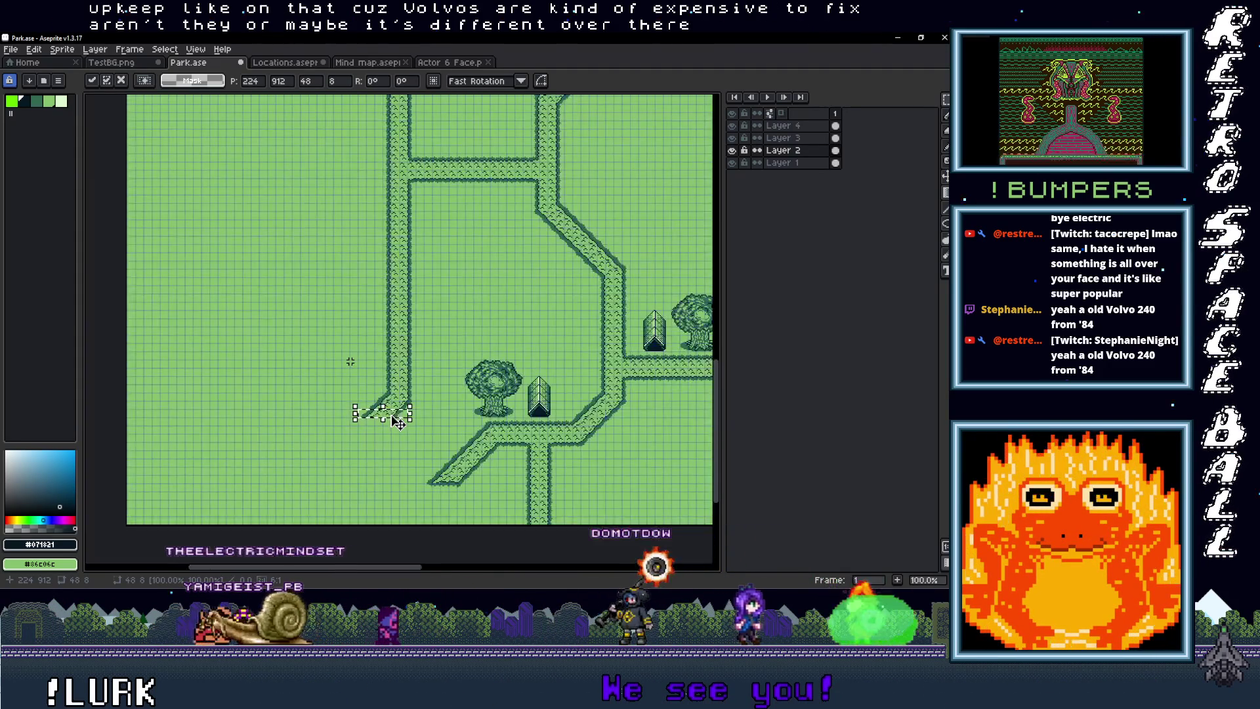
scroll(400, 423, up, 1)
scroll(411, 433, up, 2)
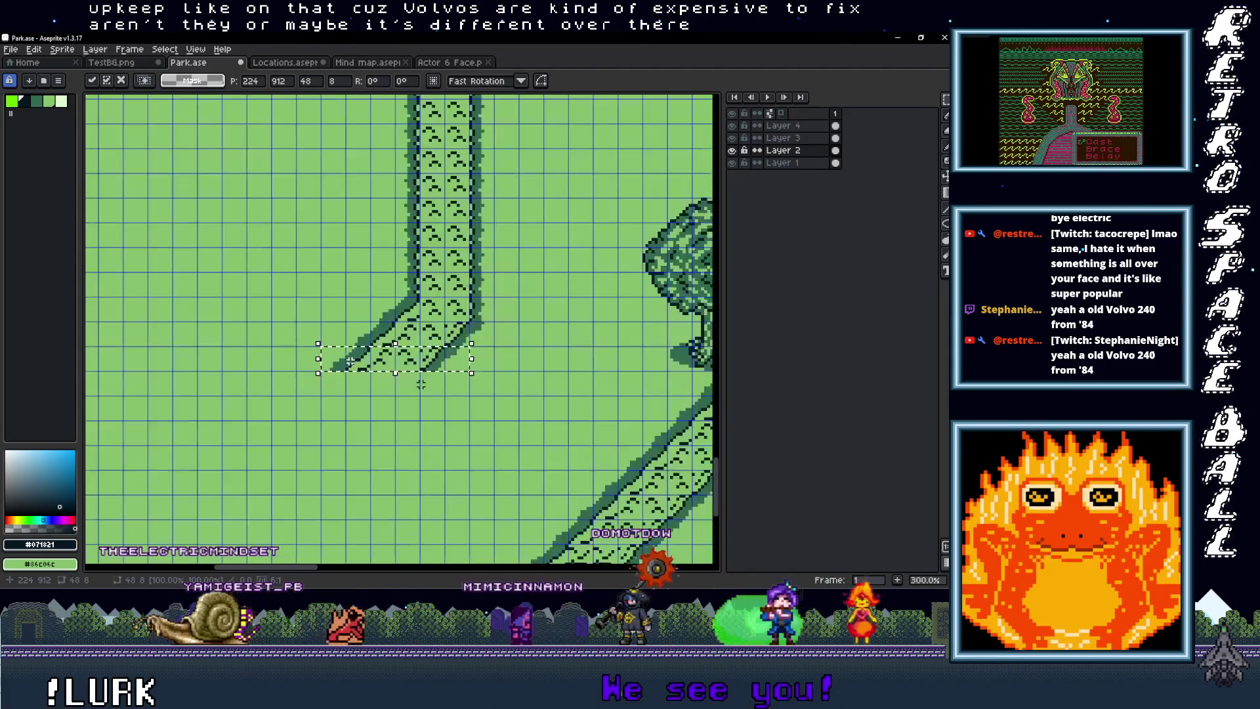
drag(420, 384, 512, 332)
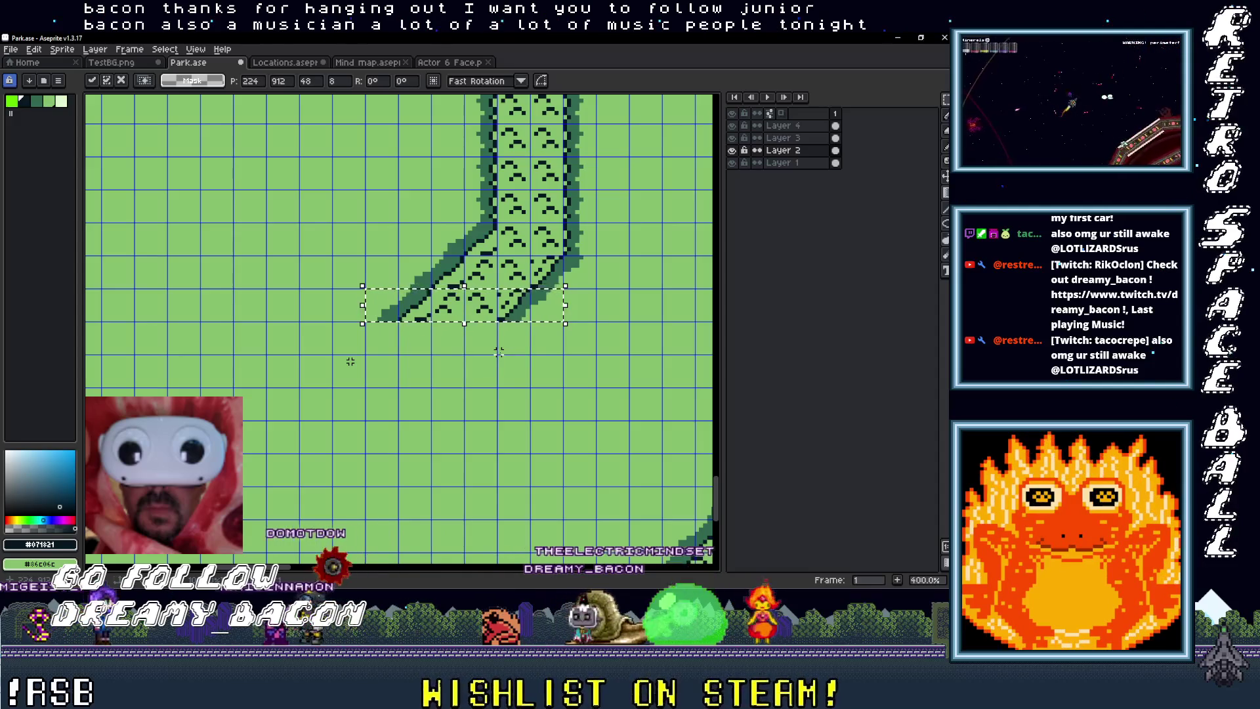
scroll(499, 353, down, 4)
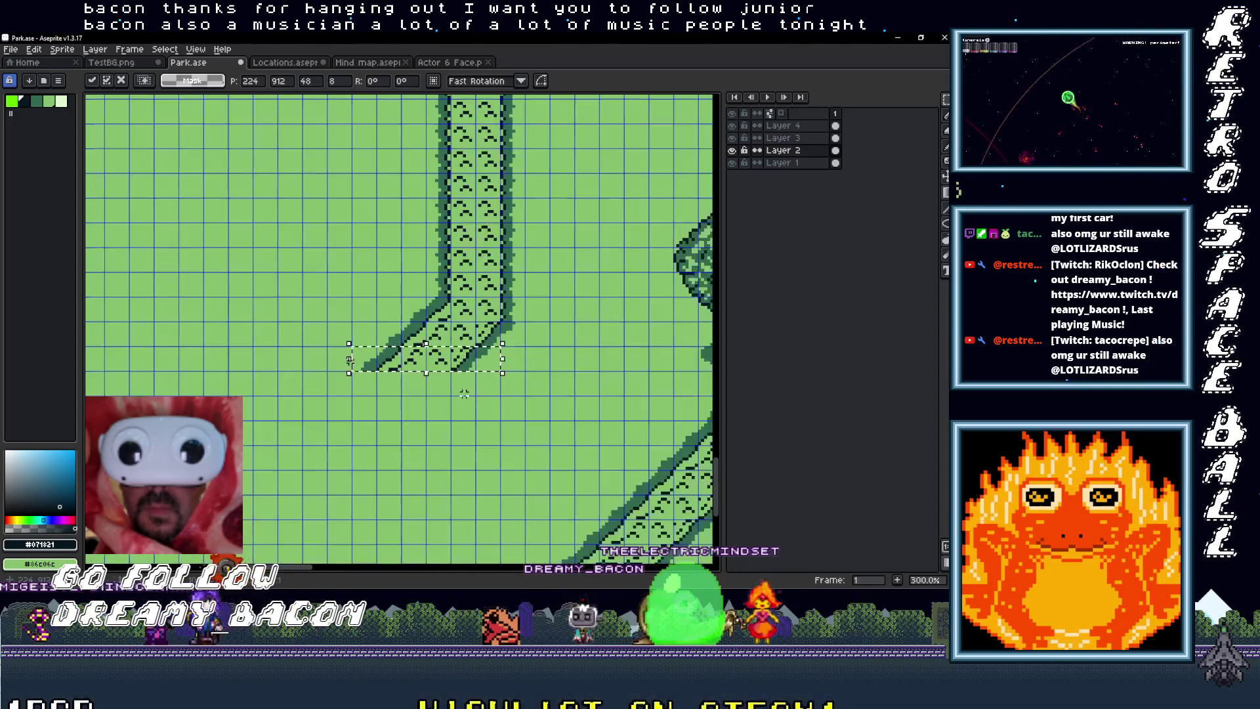
scroll(466, 392, up, 2)
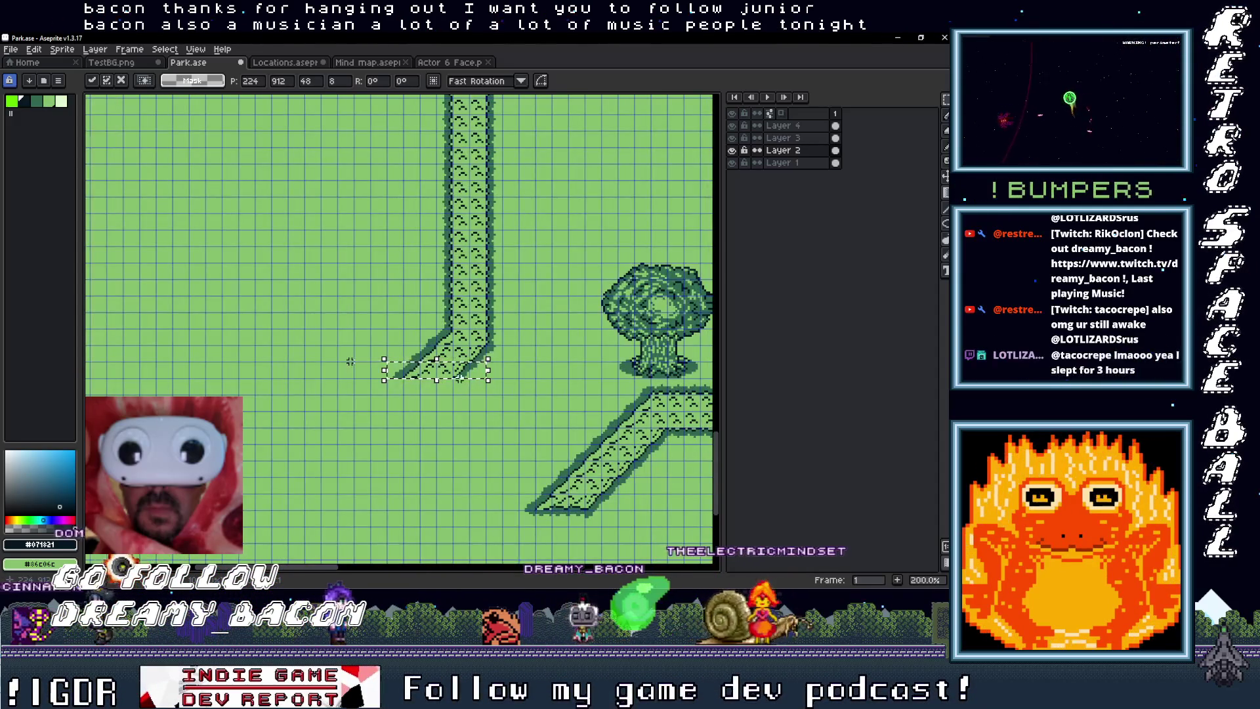
scroll(459, 377, up, 1)
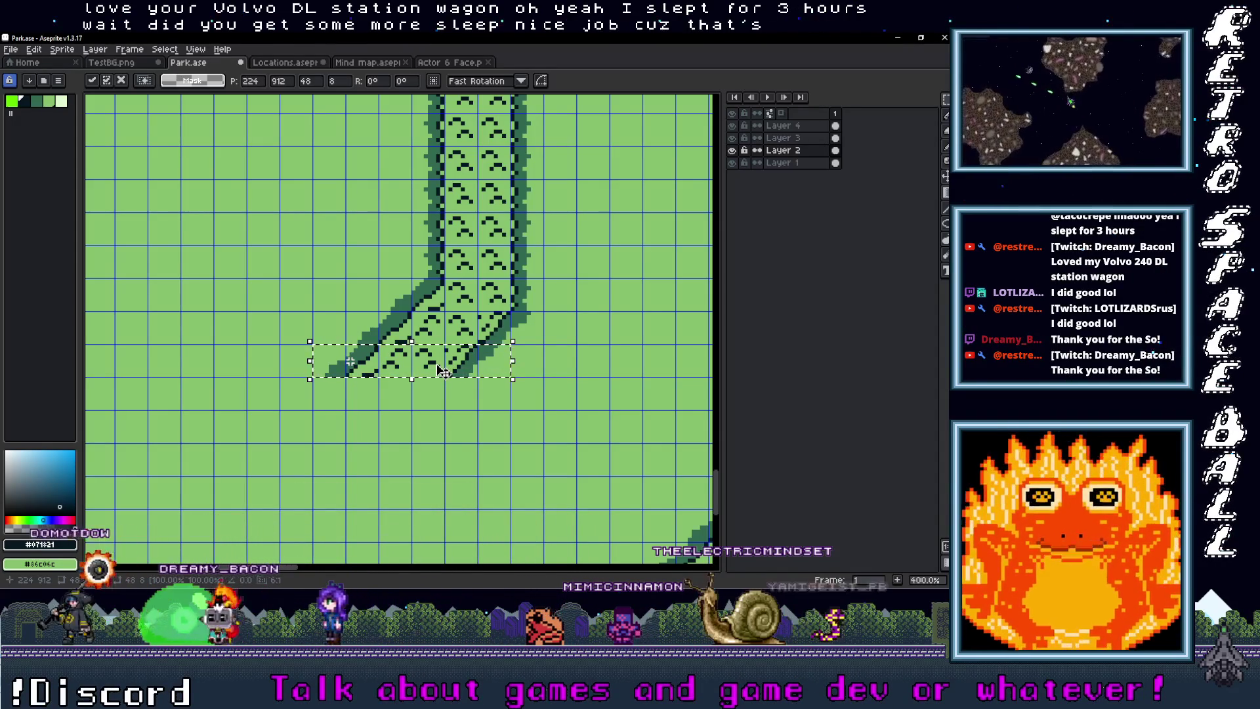
Step: Nudge the copied corner piece one pixel left and down to align with the bend
drag(443, 372, 439, 382)
scroll(439, 381, down, 4)
scroll(453, 394, up, 1)
scroll(460, 399, down, 1)
scroll(465, 402, right, 6)
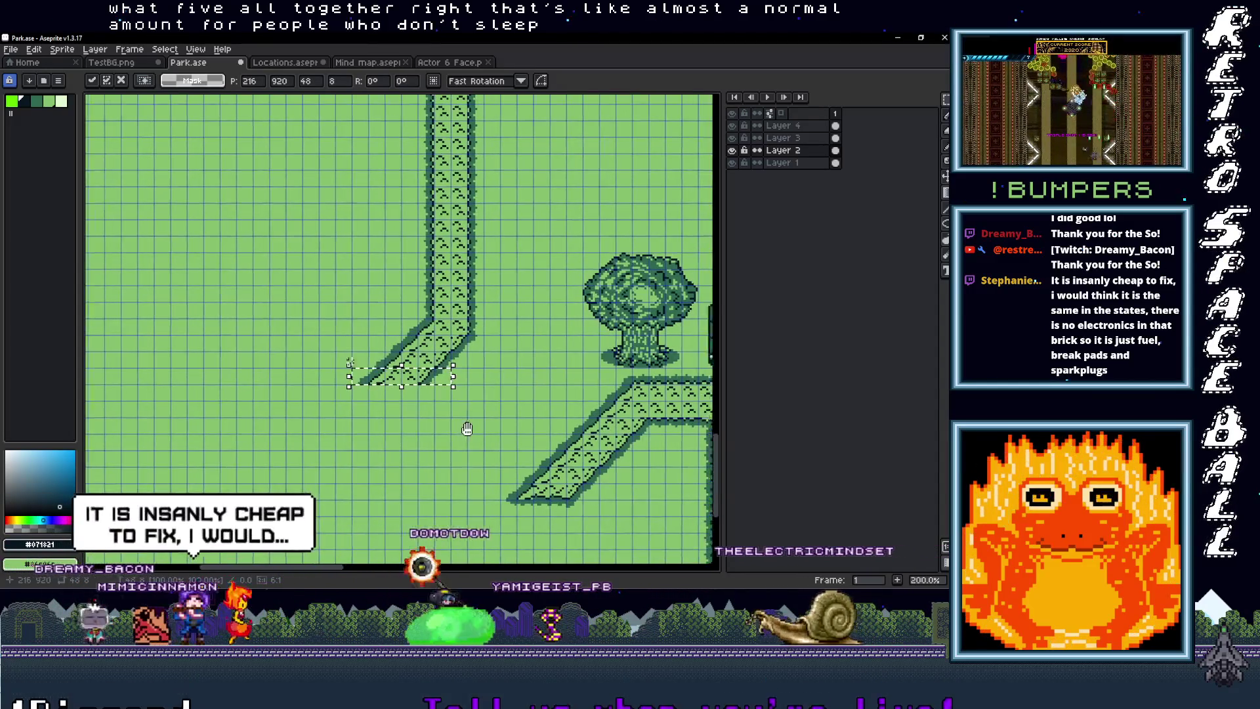
scroll(406, 398, up, 2)
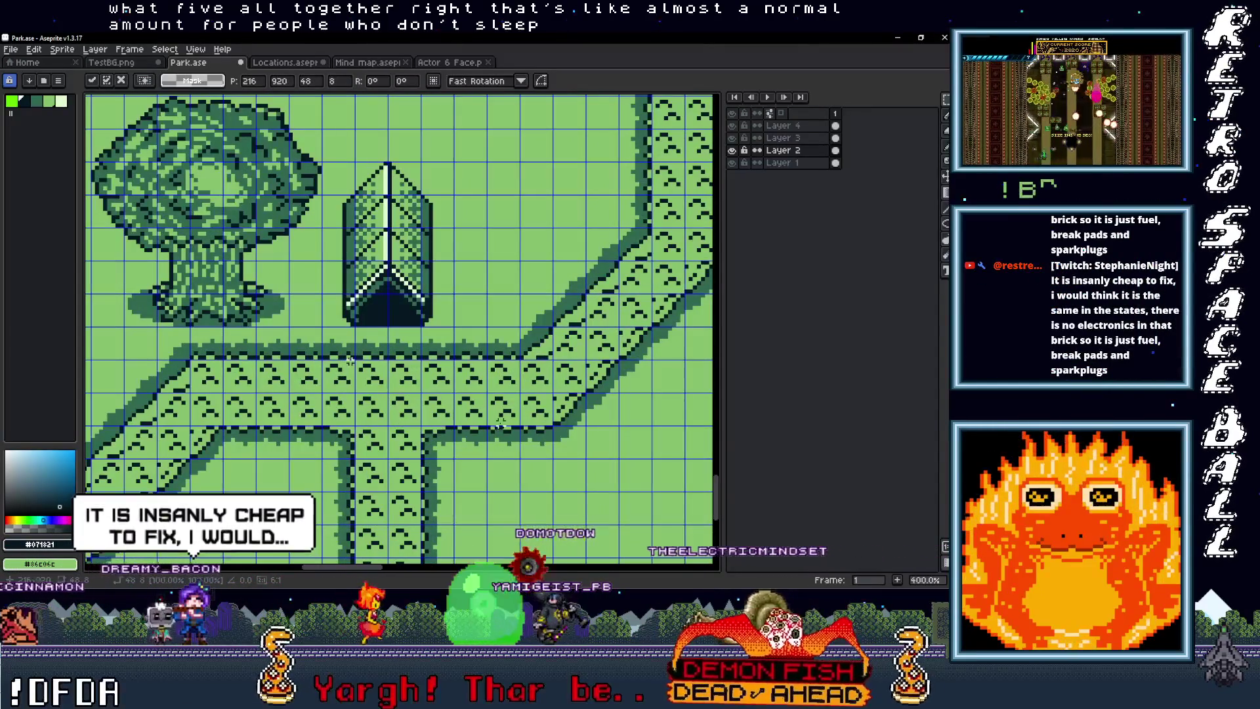
drag(451, 390, 489, 461)
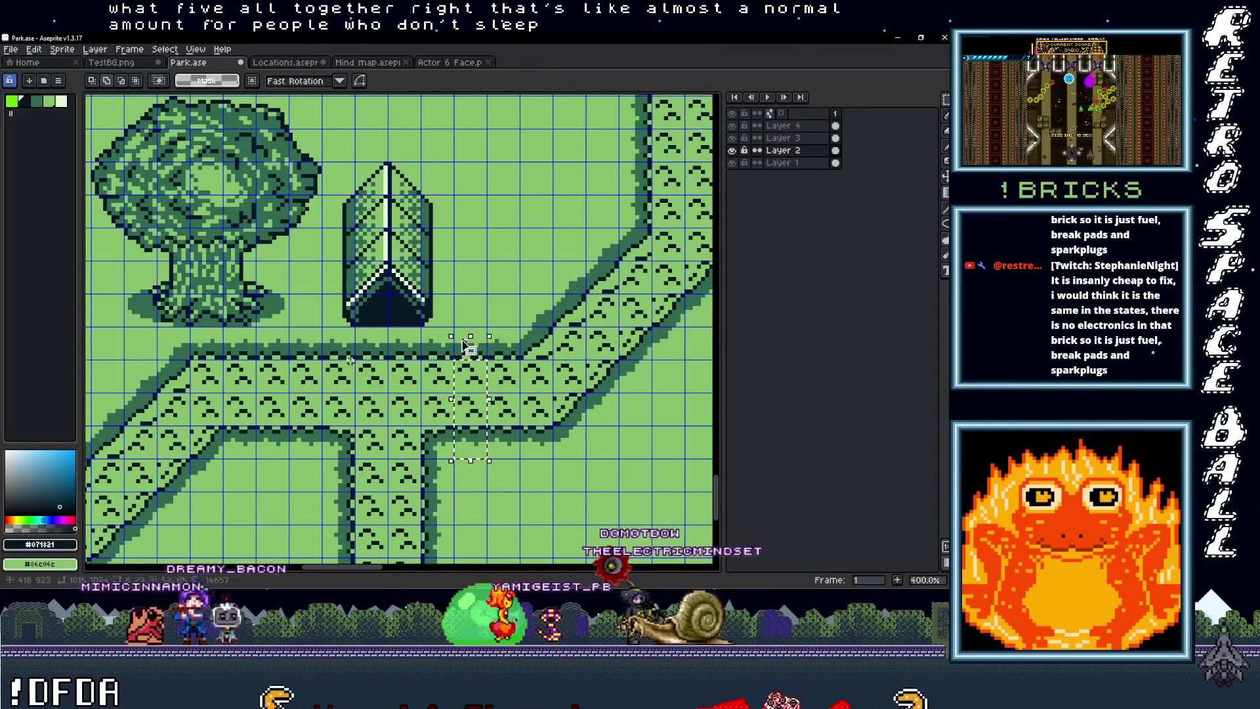
Step: Move a horizontal path slice and a single tile to the diagonal path's lower-left end
mouse_move(480, 404)
mouse_down()
mouse_move(91, 420)
mouse_move(256, 427)
mouse_up()
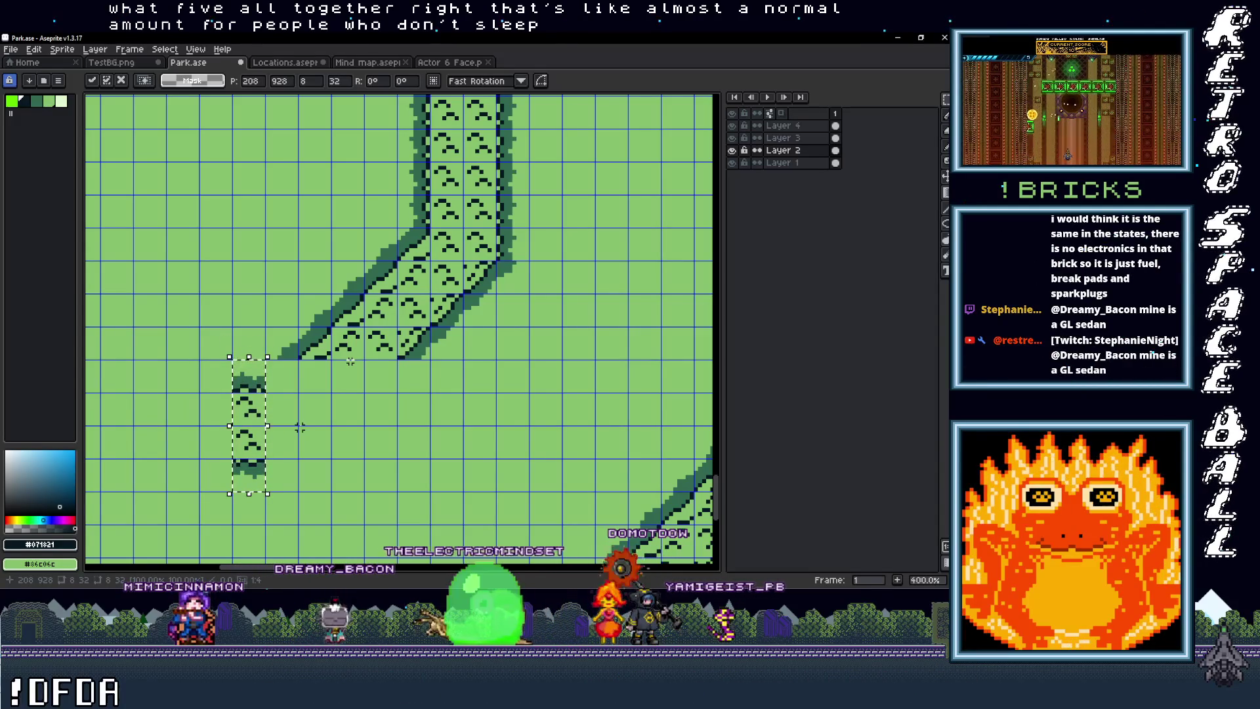
drag(326, 344, 328, 353)
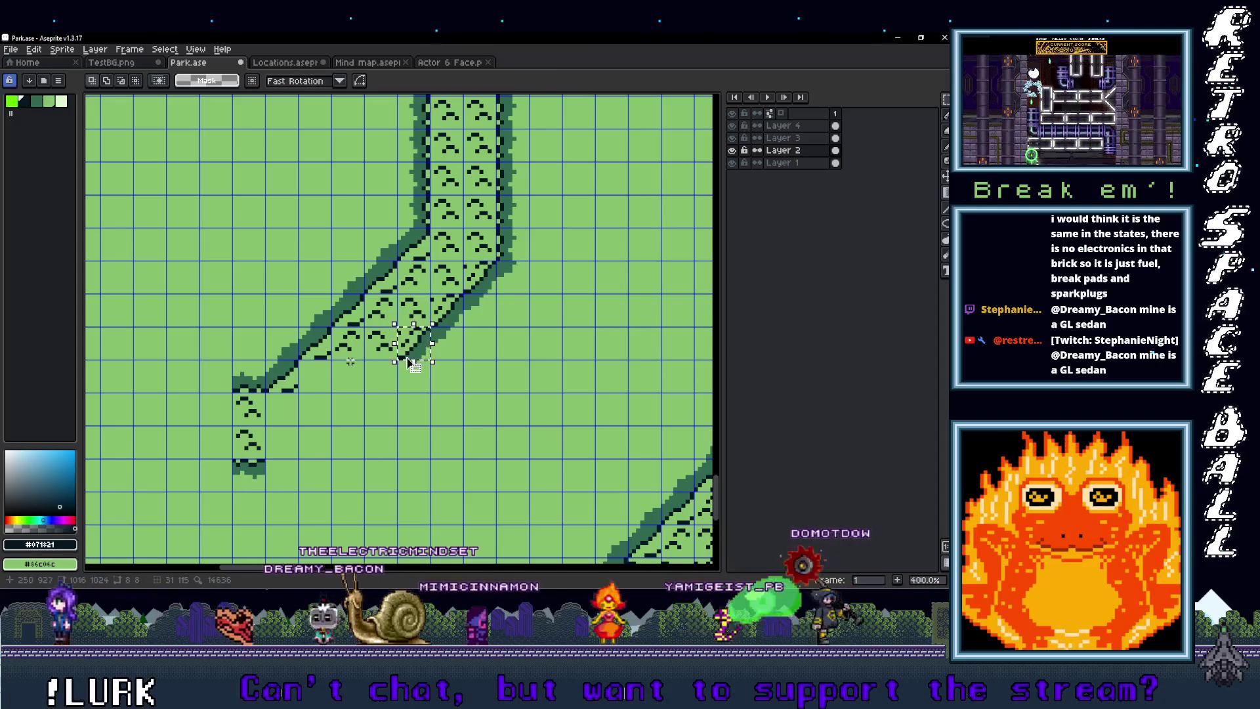
mouse_move(438, 339)
mouse_down()
mouse_move(425, 369)
mouse_move(378, 386)
mouse_move(402, 387)
mouse_move(372, 417)
mouse_up()
scroll(374, 416, down, 2)
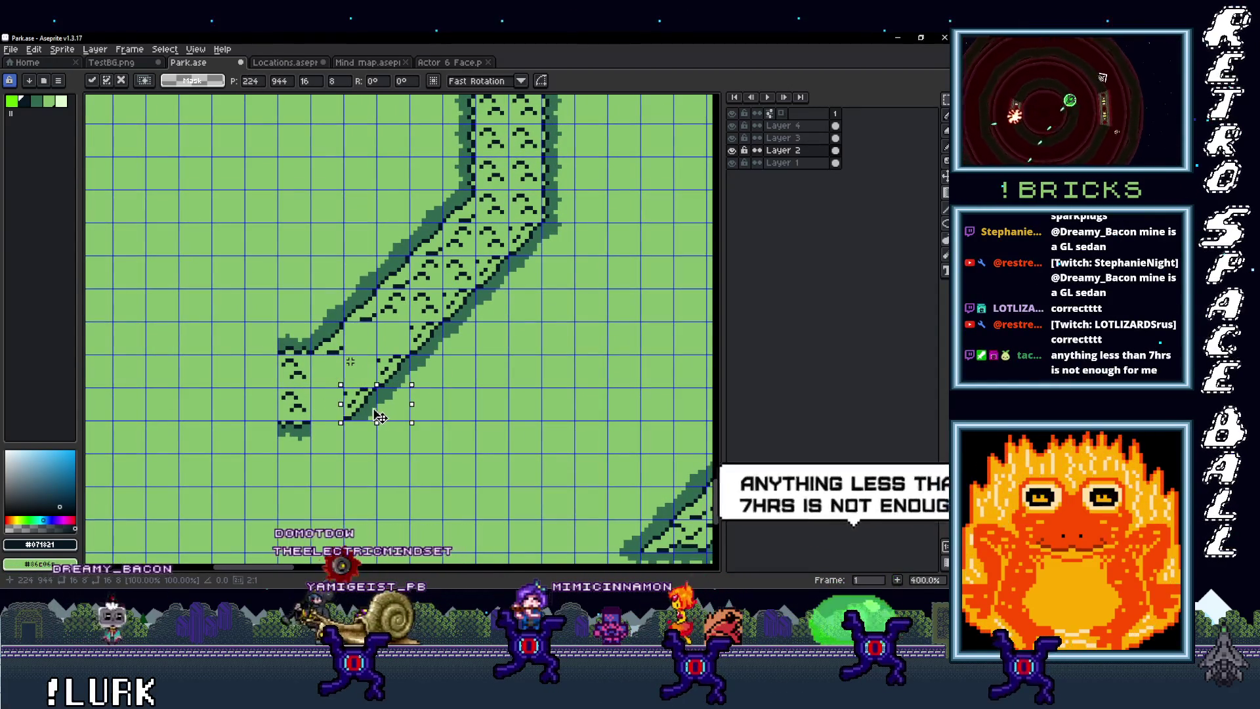
drag(373, 417, 426, 412)
key(ctrl+d)
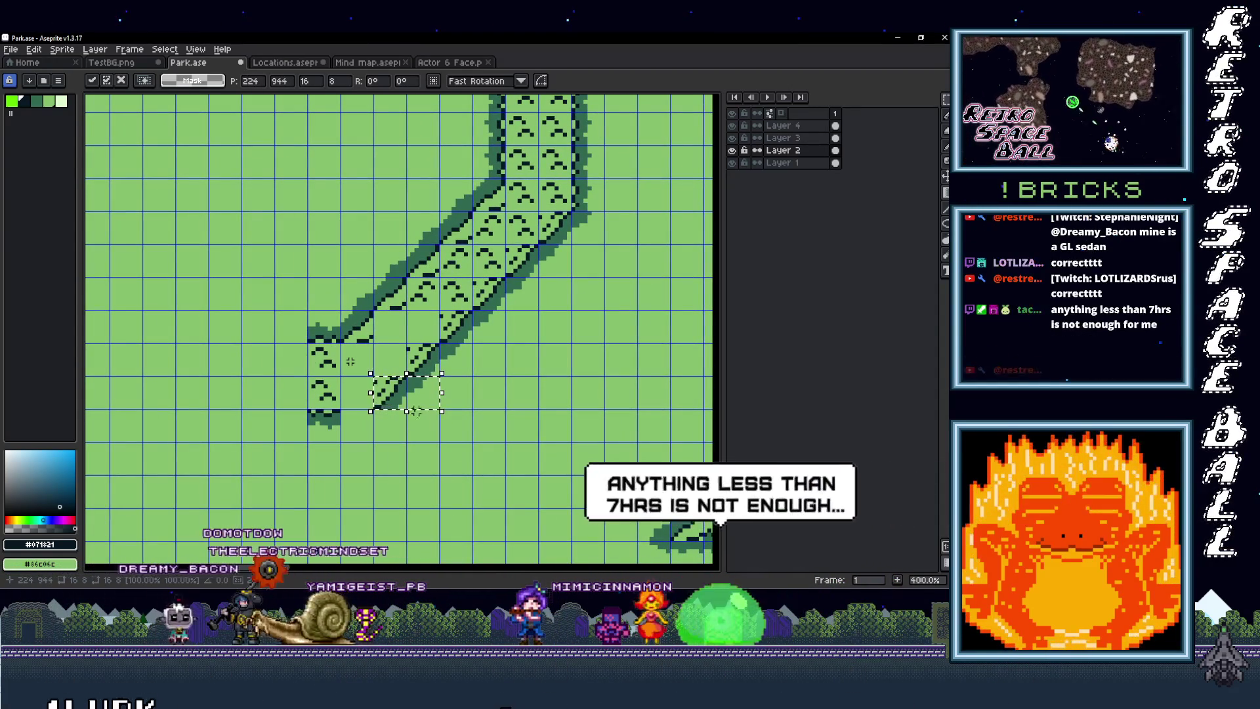
Step: Paste an edge piece and a two-tile-tall path piece, then fill the remaining gap
key(ctrl+v)
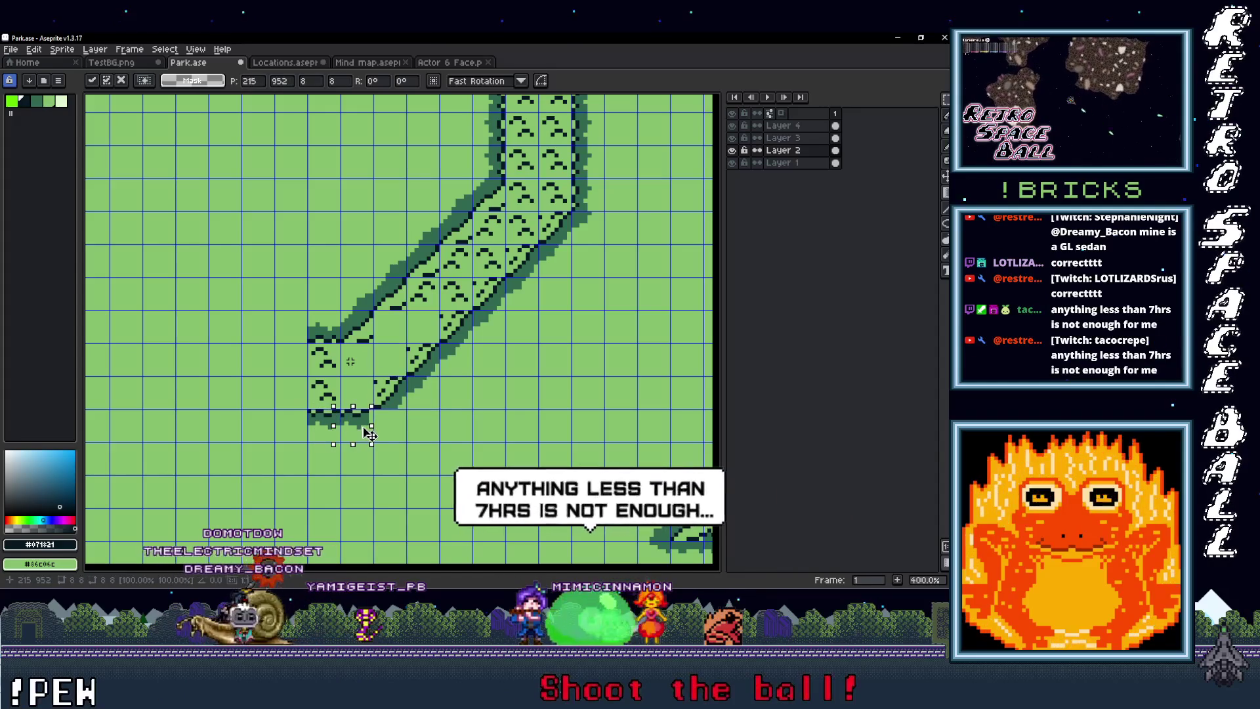
key(ctrl+d)
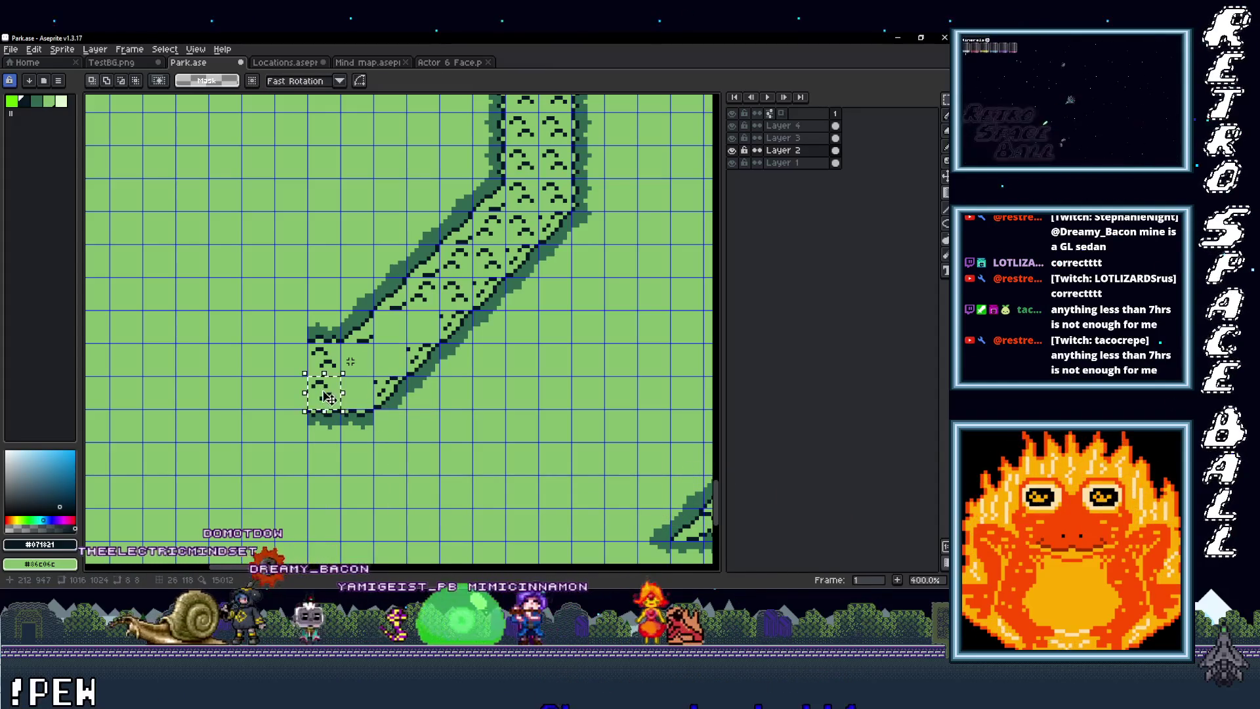
key(ctrl+v)
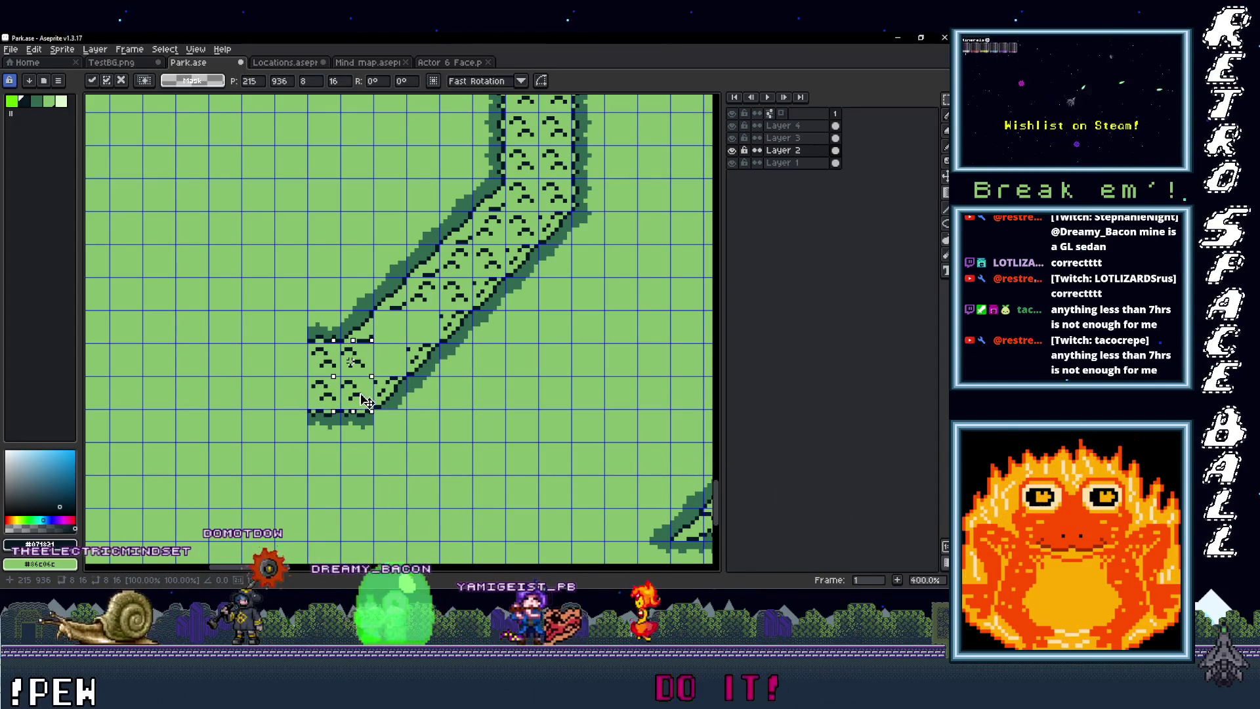
scroll(364, 400, up, 2)
key(ctrl+d)
drag(442, 358, 411, 394)
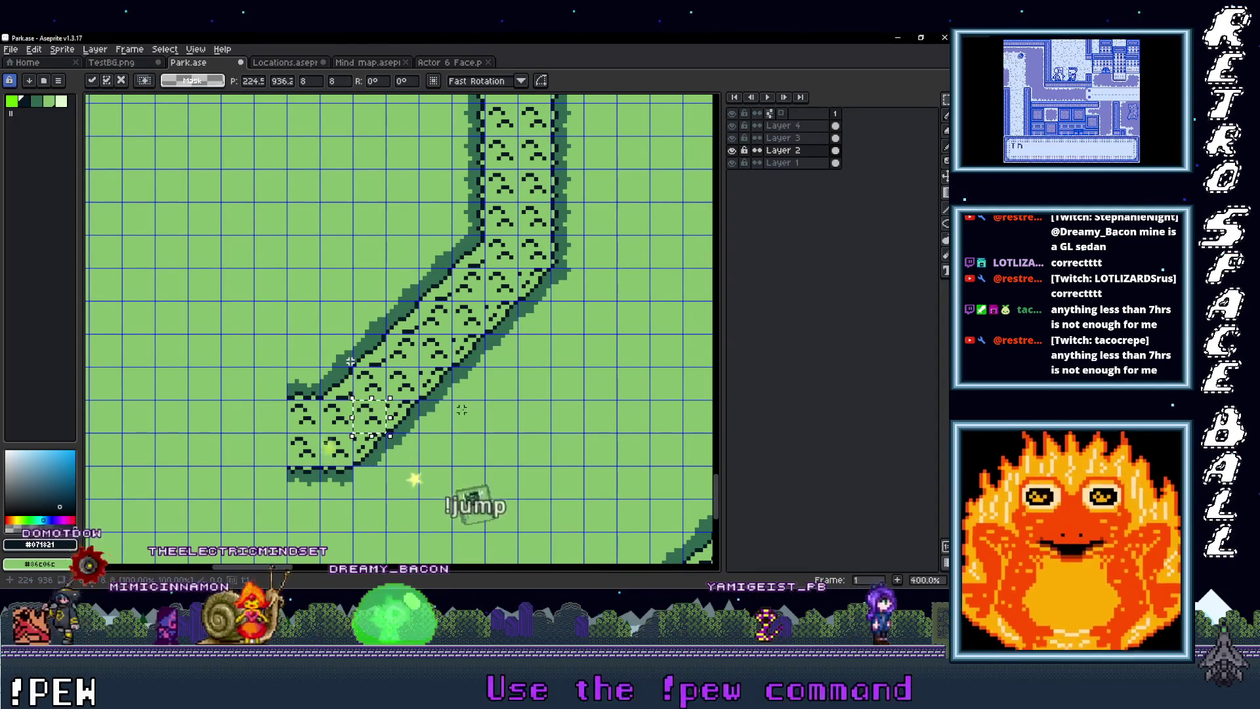
scroll(436, 413, down, 2)
scroll(515, 417, up, 1)
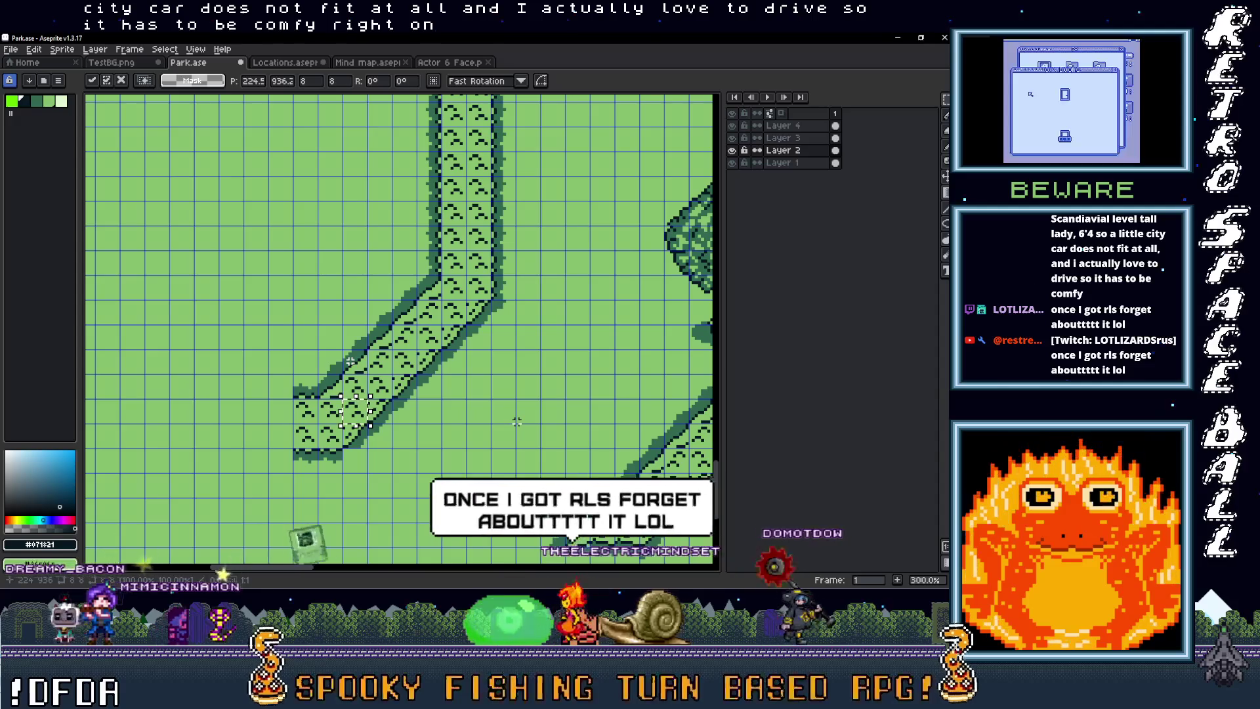
Step: Drop one edge tile at the path end down one grid cell to straighten the bottom border
scroll(350, 509, up, 3)
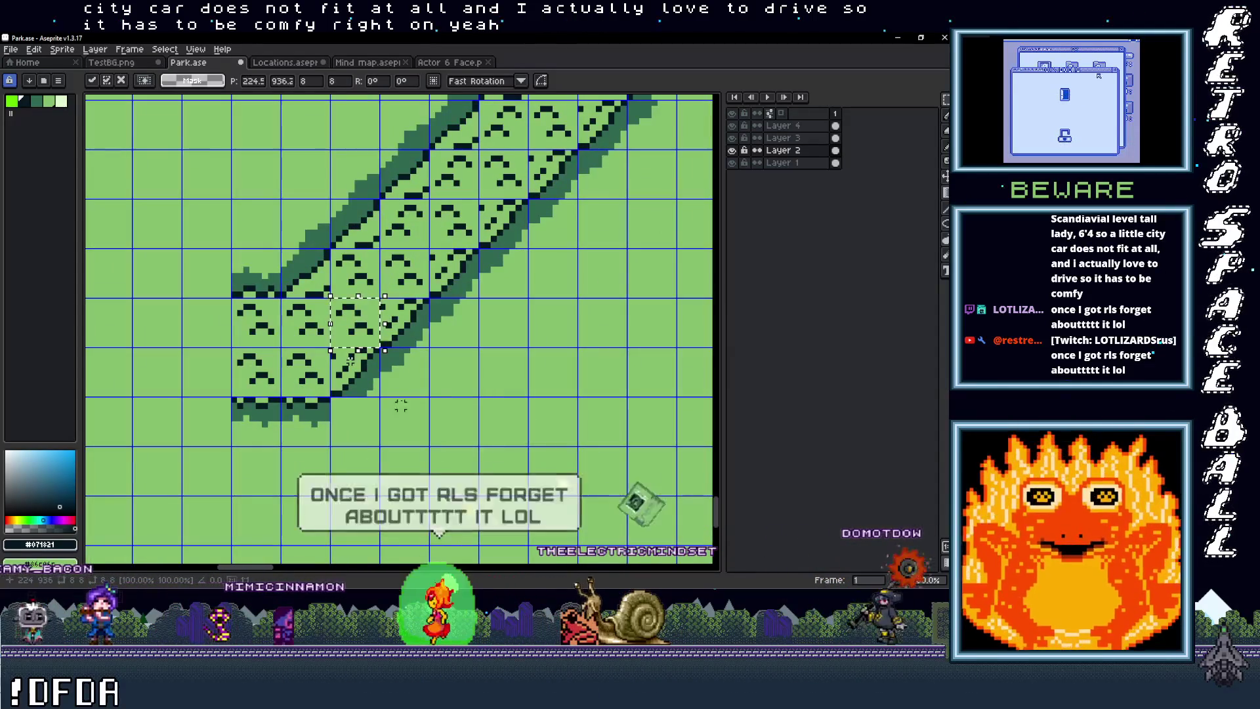
drag(381, 348, 427, 394)
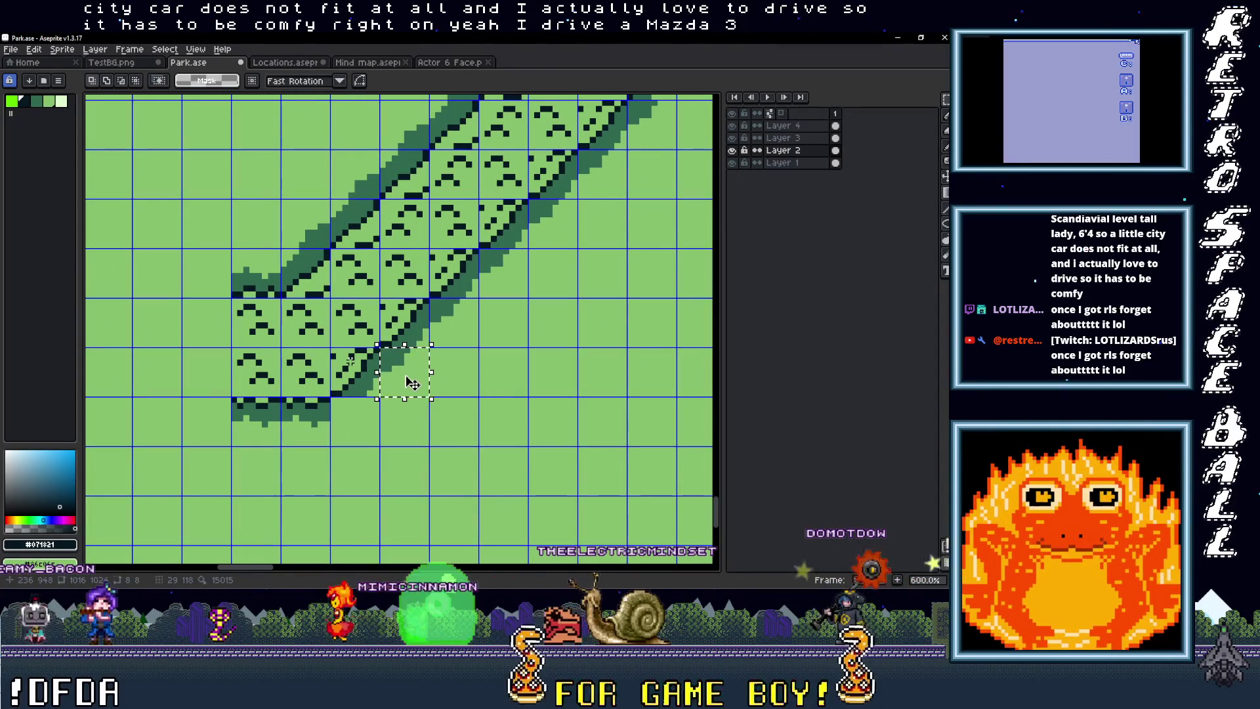
mouse_move(411, 381)
mouse_down()
mouse_move(392, 430)
mouse_move(343, 423)
mouse_up()
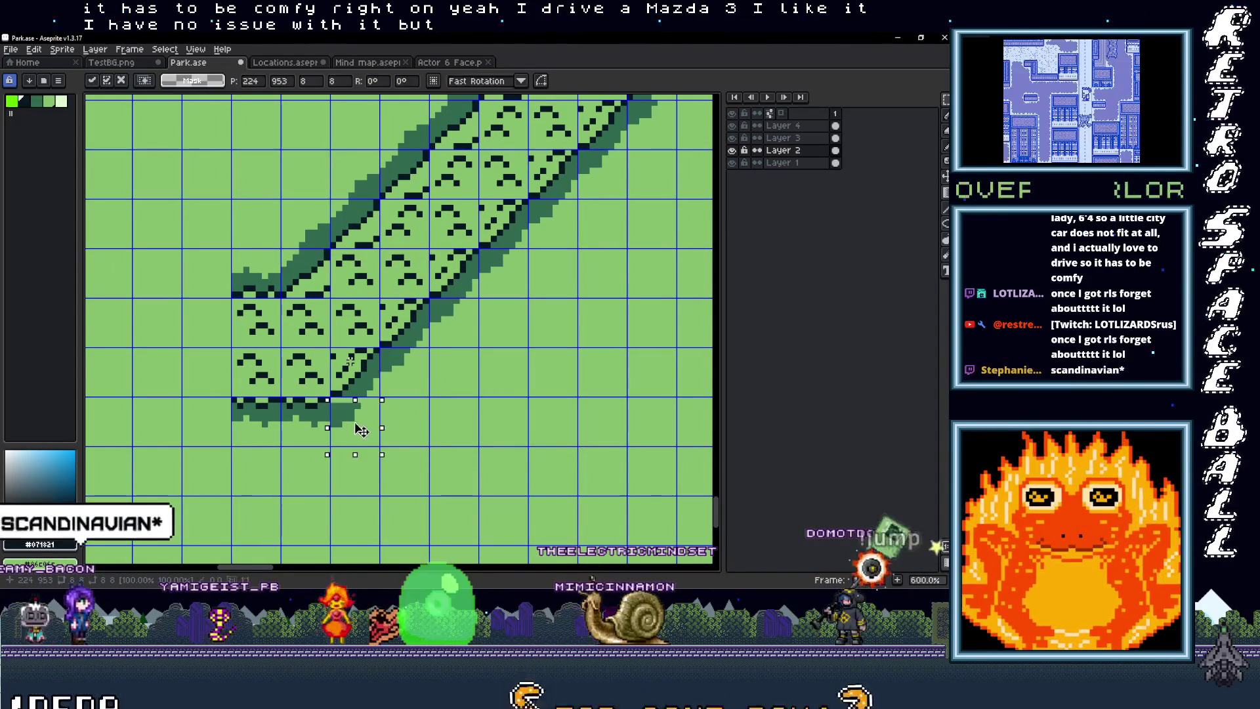
click(432, 418)
scroll(435, 421, down, 3)
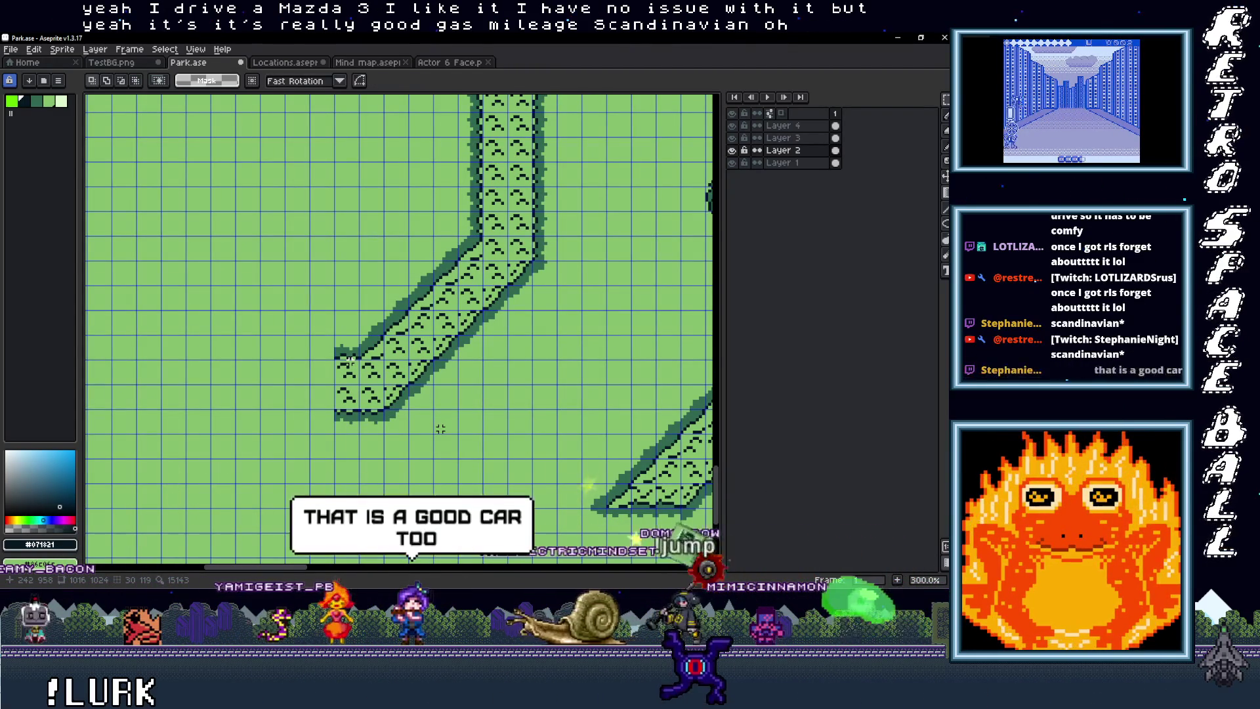
drag(440, 429, 417, 446)
scroll(529, 396, down, 3)
scroll(529, 396, up, 2)
scroll(529, 395, up, 2)
Step: Select the path end's left edge column and shift it one tile left
drag(465, 420, 473, 384)
drag(483, 430, 453, 299)
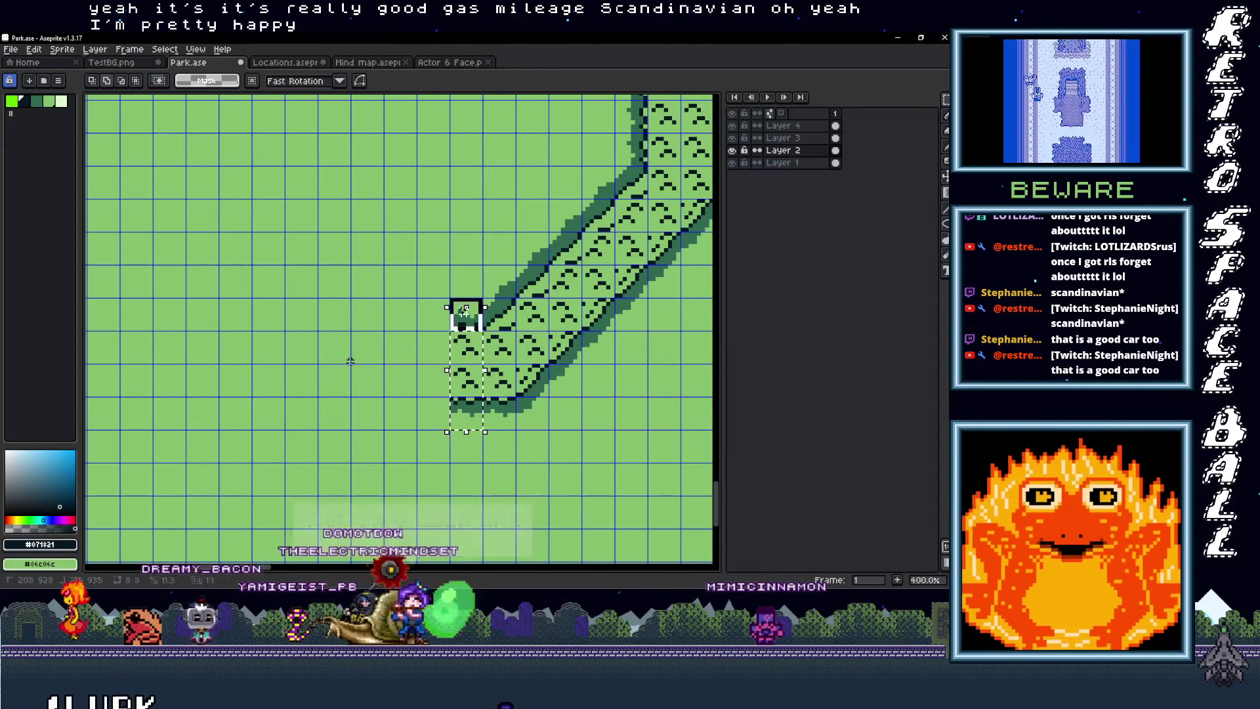
mouse_move(473, 394)
mouse_down()
mouse_move(432, 393)
mouse_move(458, 422)
mouse_up()
scroll(351, 361, down, 3)
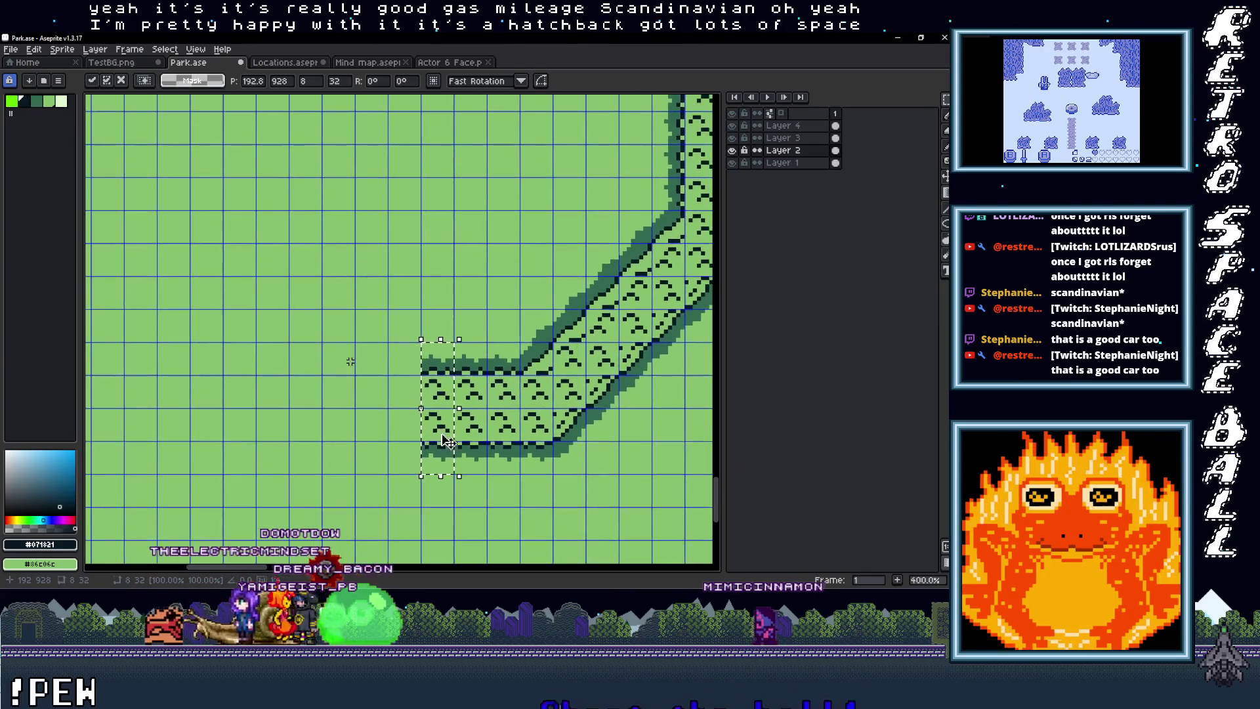
scroll(350, 361, up, 2)
scroll(351, 361, down, 1)
scroll(351, 361, up, 1)
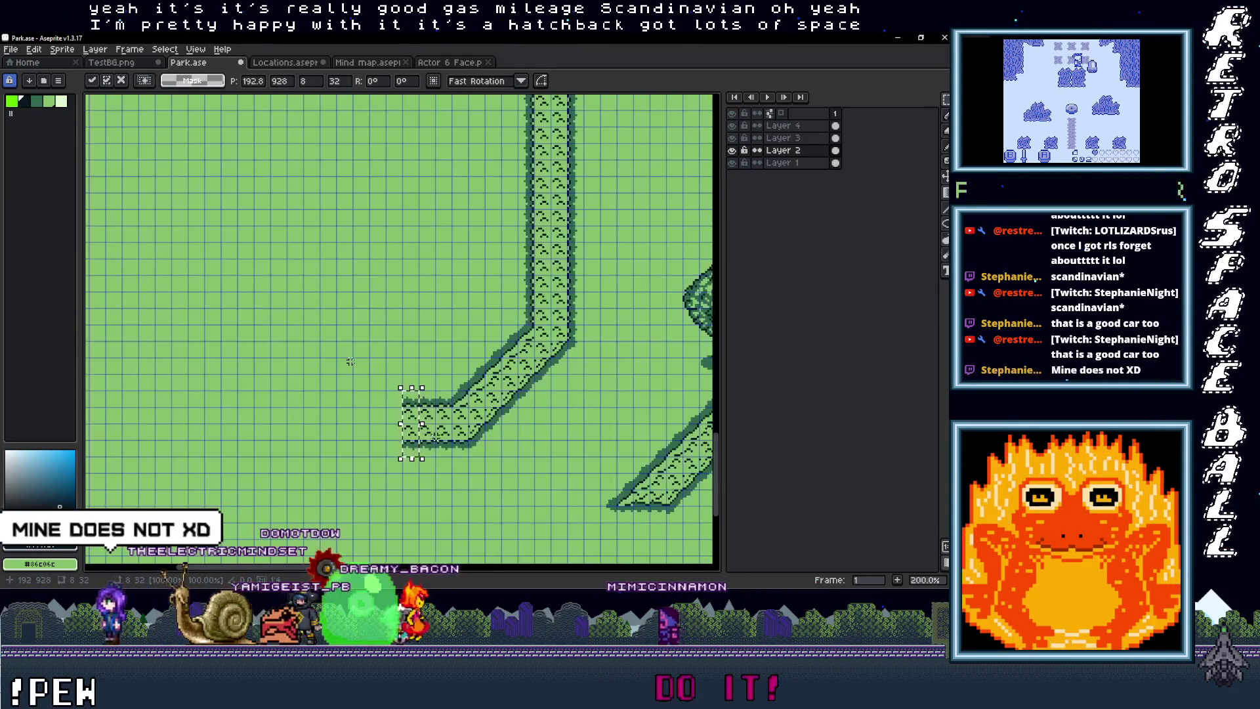
scroll(413, 433, up, 1)
mouse_move(428, 437)
mouse_down()
mouse_move(384, 437)
mouse_move(421, 453)
mouse_move(449, 446)
mouse_move(428, 453)
mouse_up()
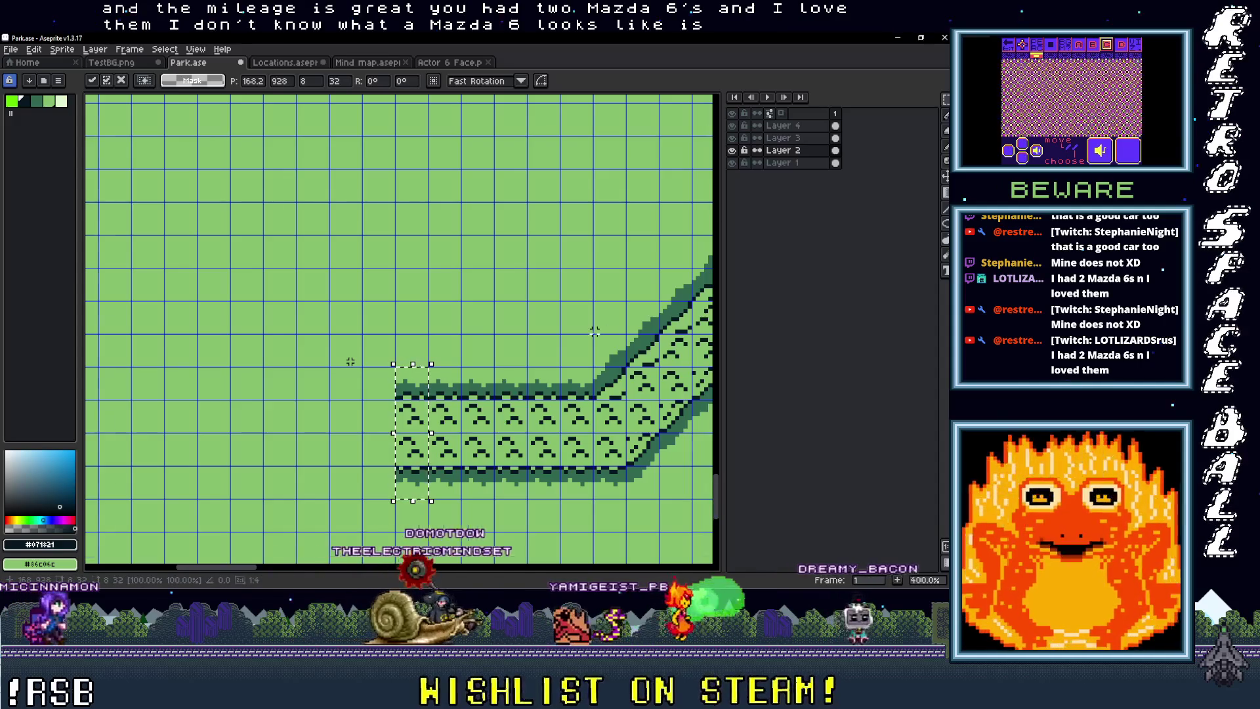
Step: Pan across the park map and confirm the moved path piece's placement
scroll(595, 332, down, 3)
scroll(595, 332, up, 2)
drag(594, 332, 356, 291)
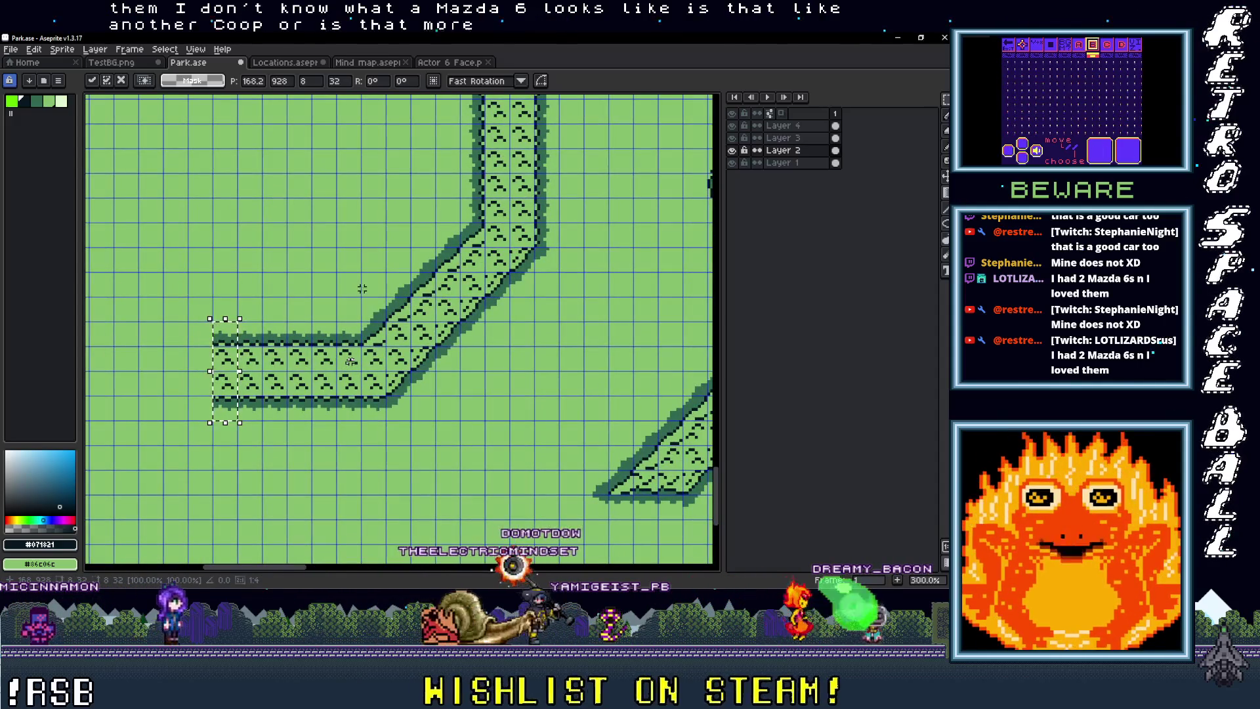
scroll(350, 361, down, 3)
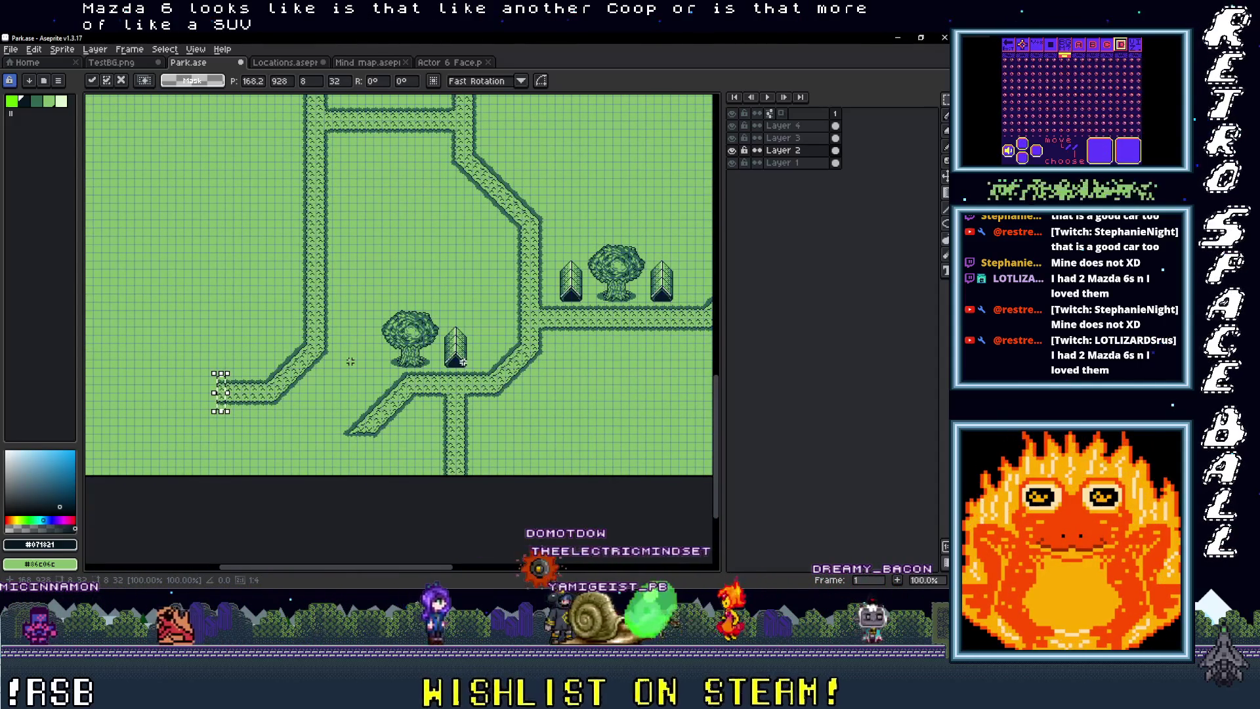
drag(472, 360, 484, 366)
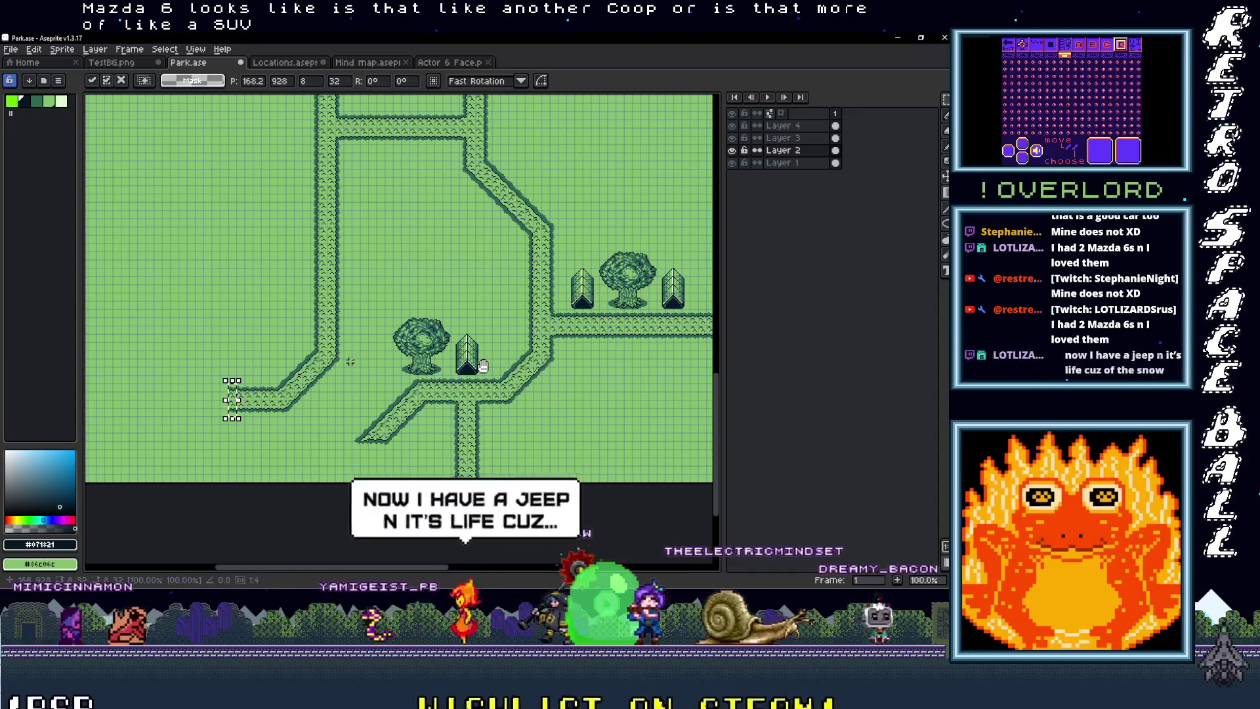
scroll(507, 333, up, 3)
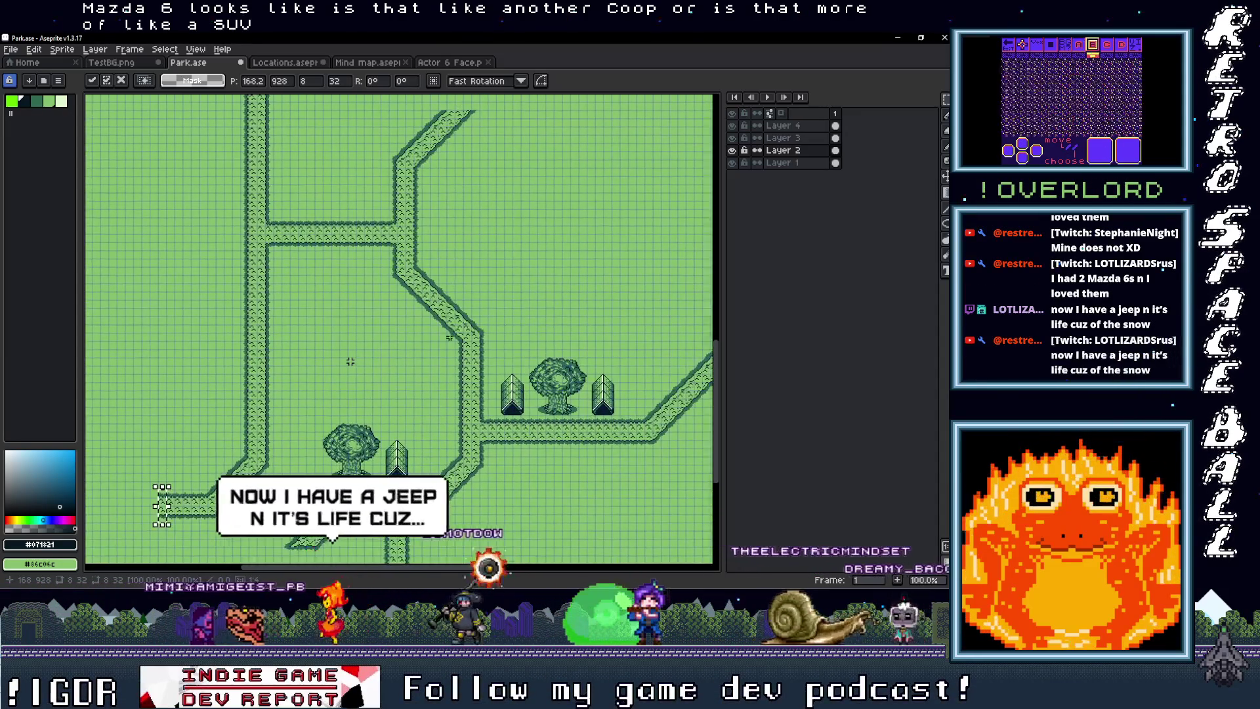
key(Return)
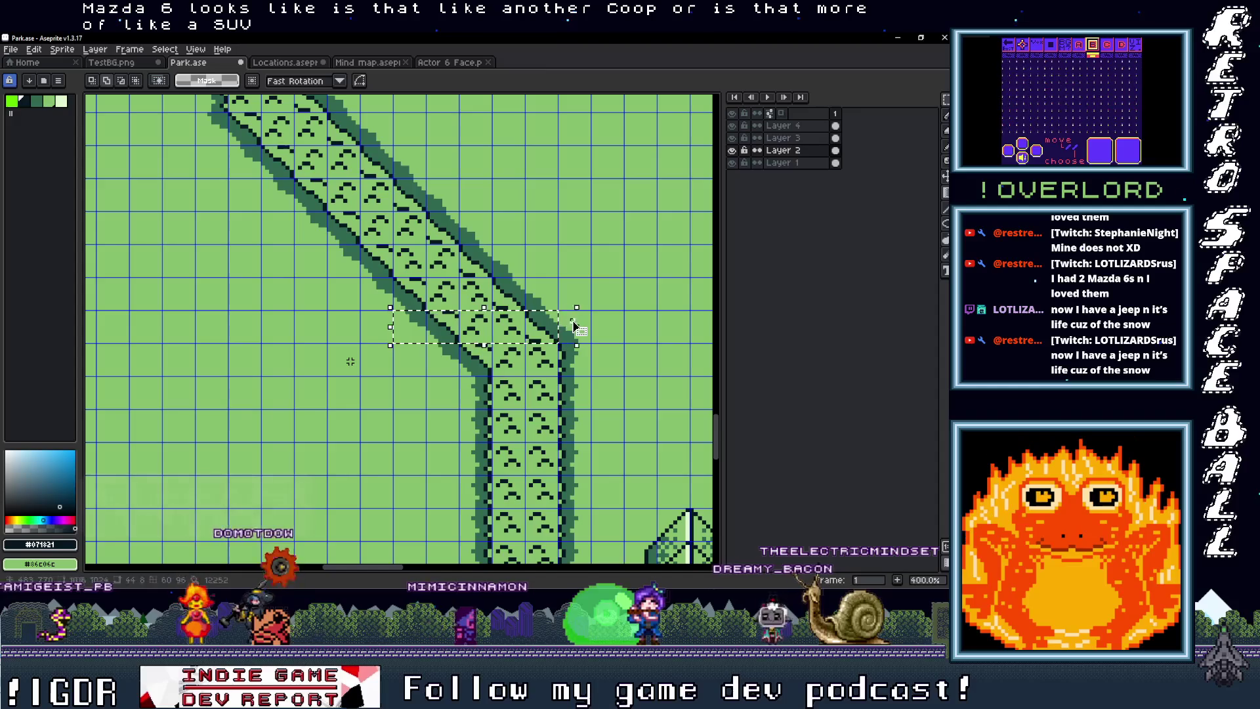
Step: Drag the selected diagonal edge strip onto the grass left of the horizontal path's end
mouse_move(569, 338)
mouse_down()
mouse_move(719, 191)
mouse_move(407, 346)
mouse_up()
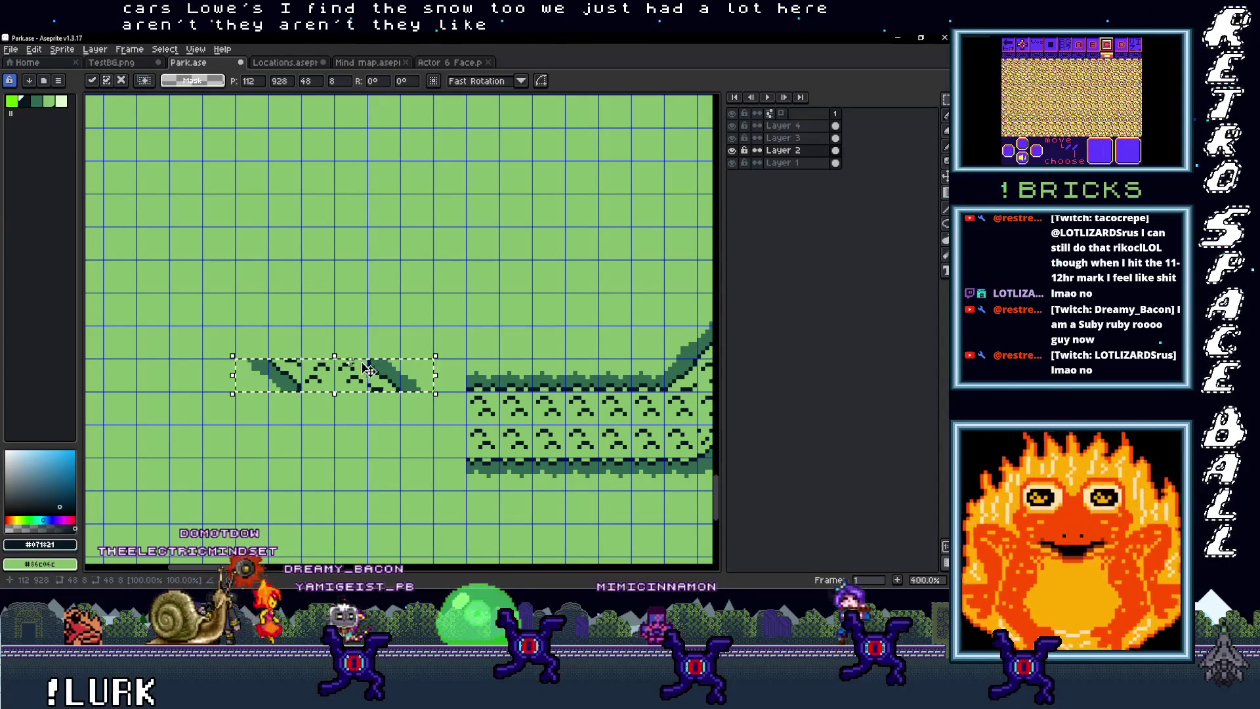
Step: Slide the copied edge pieces left into a rising diagonal, then switch to the Miniboss itch.io page
drag(367, 380, 331, 386)
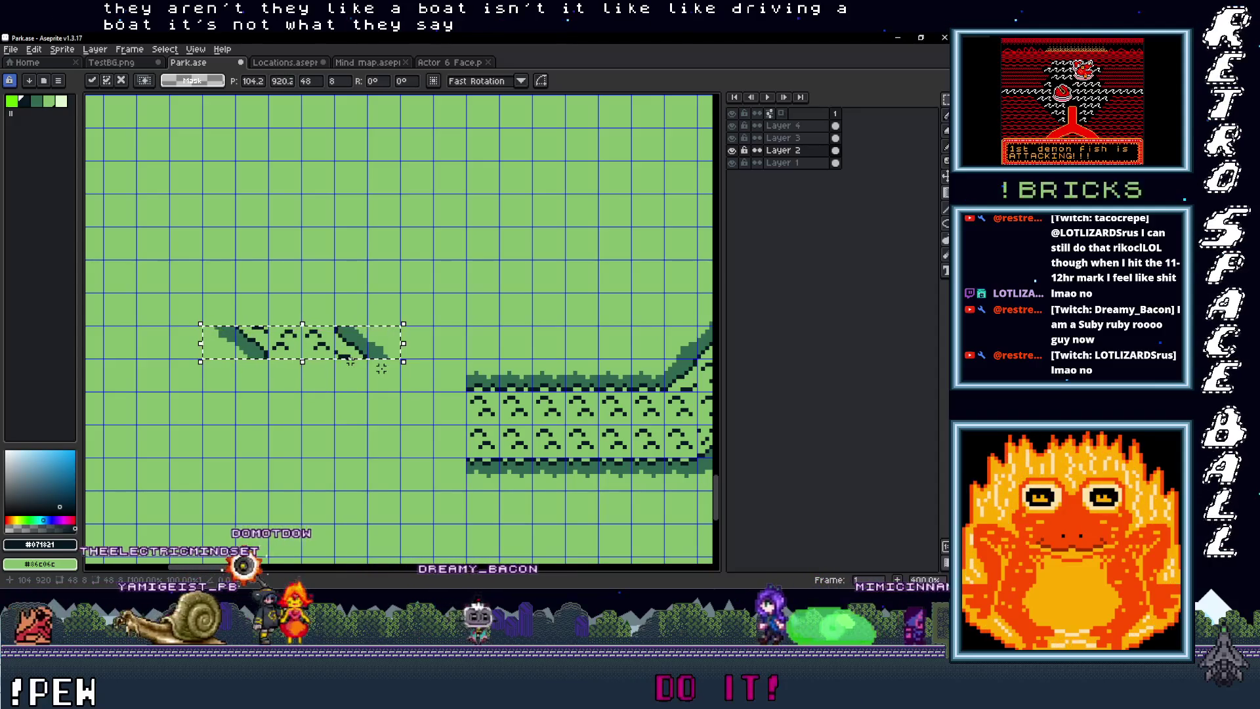
key(ctrl+d)
drag(484, 385, 421, 393)
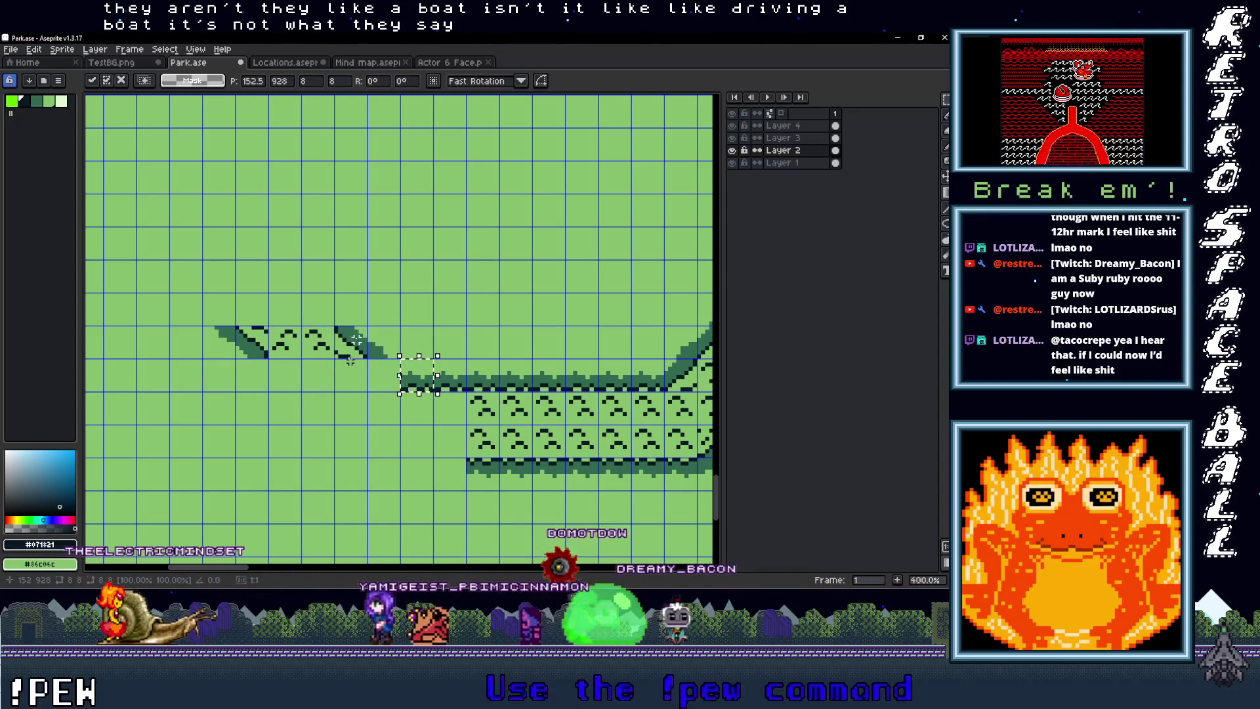
drag(419, 375, 350, 384)
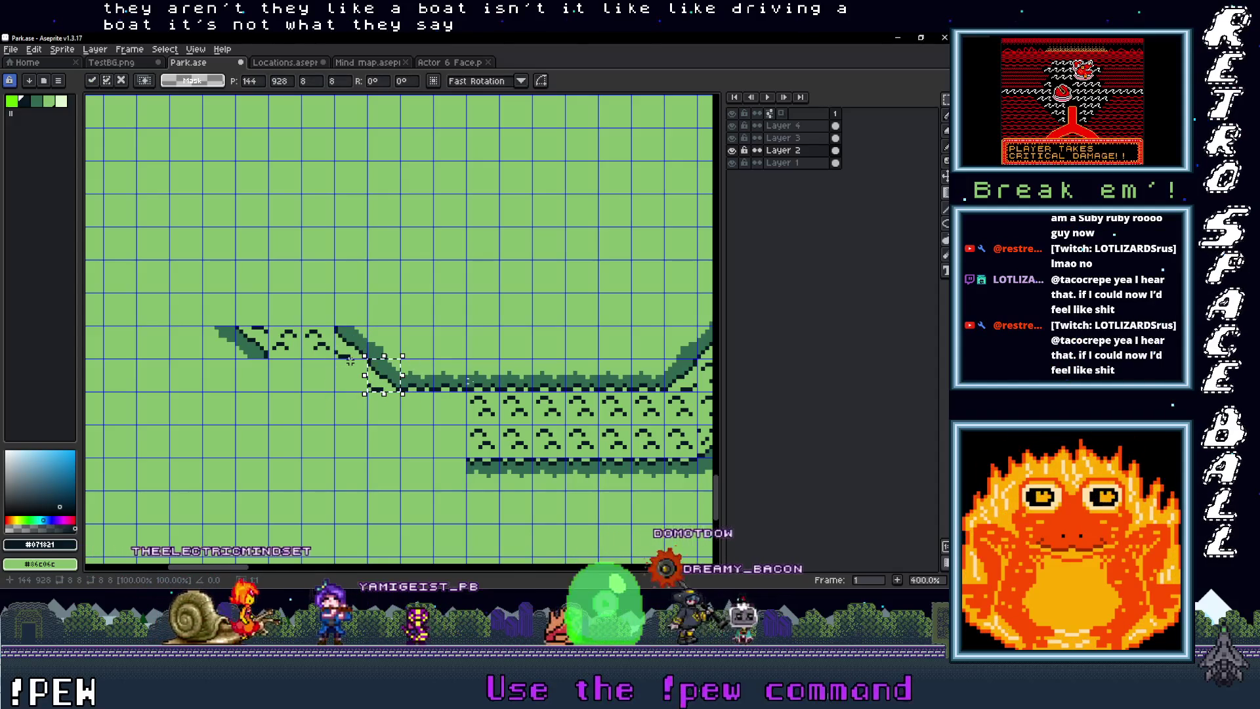
click(350, 361)
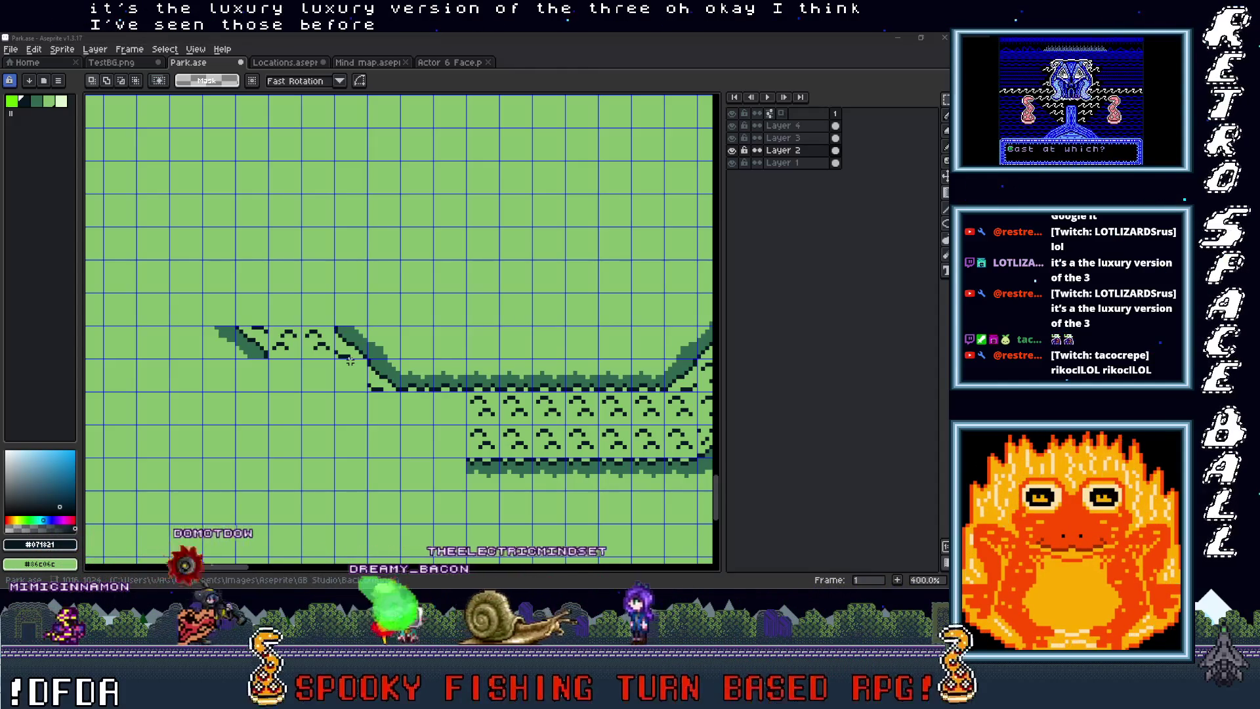
key(alt+Tab)
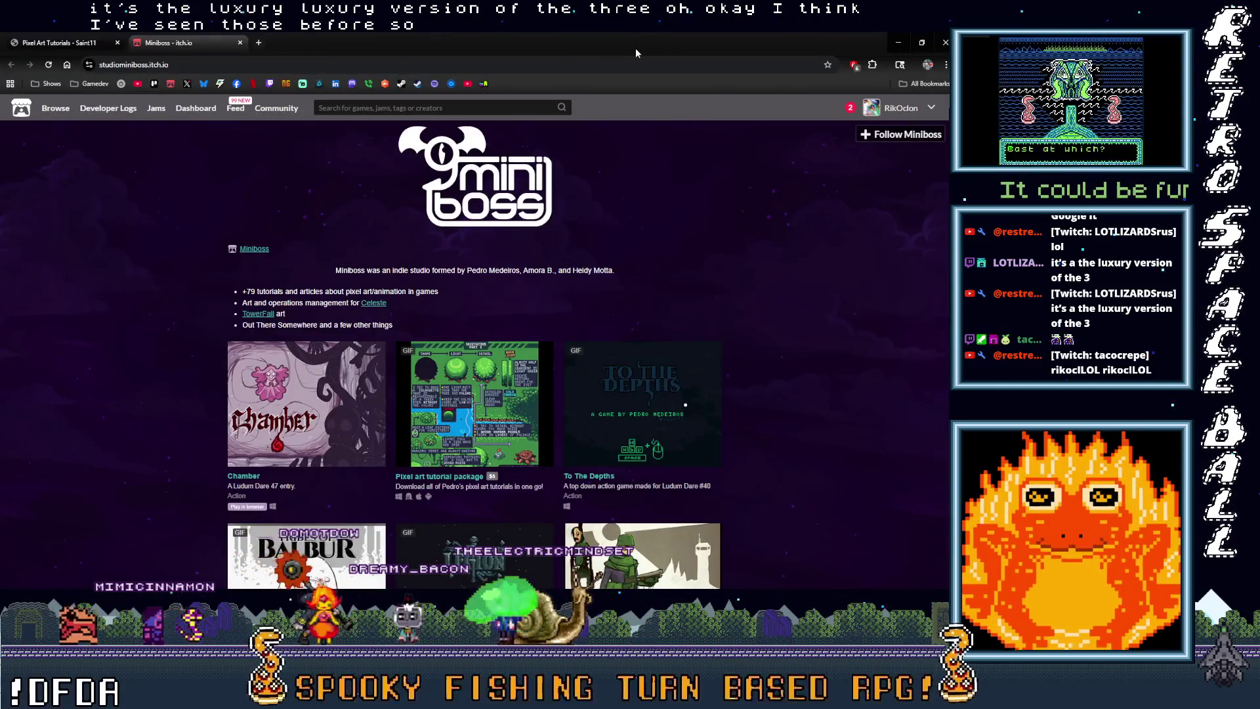
Step: Switch from the Chrome itch.io tab back to the Aseprite window with Alt+Tab
key(alt+Tab)
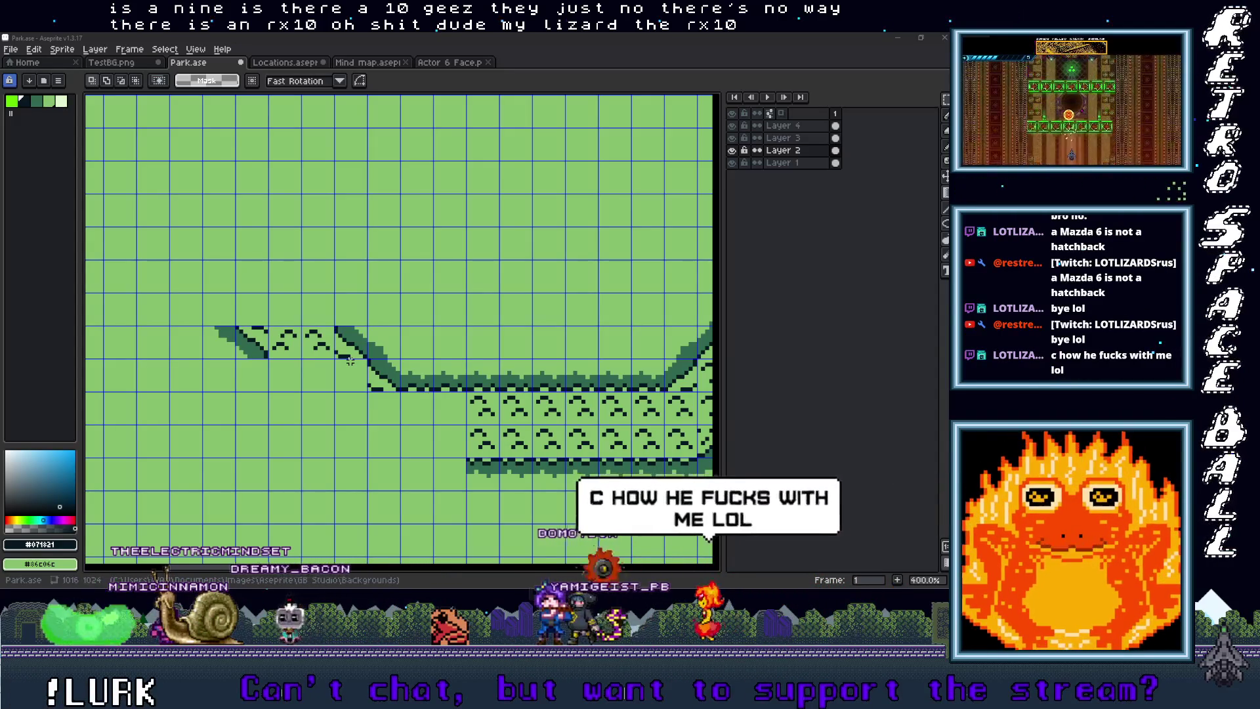
Step: Bring the Chrome window with the 'mazda 10' Google results forward and maximize it
click(904, 81)
double_click(903, 81)
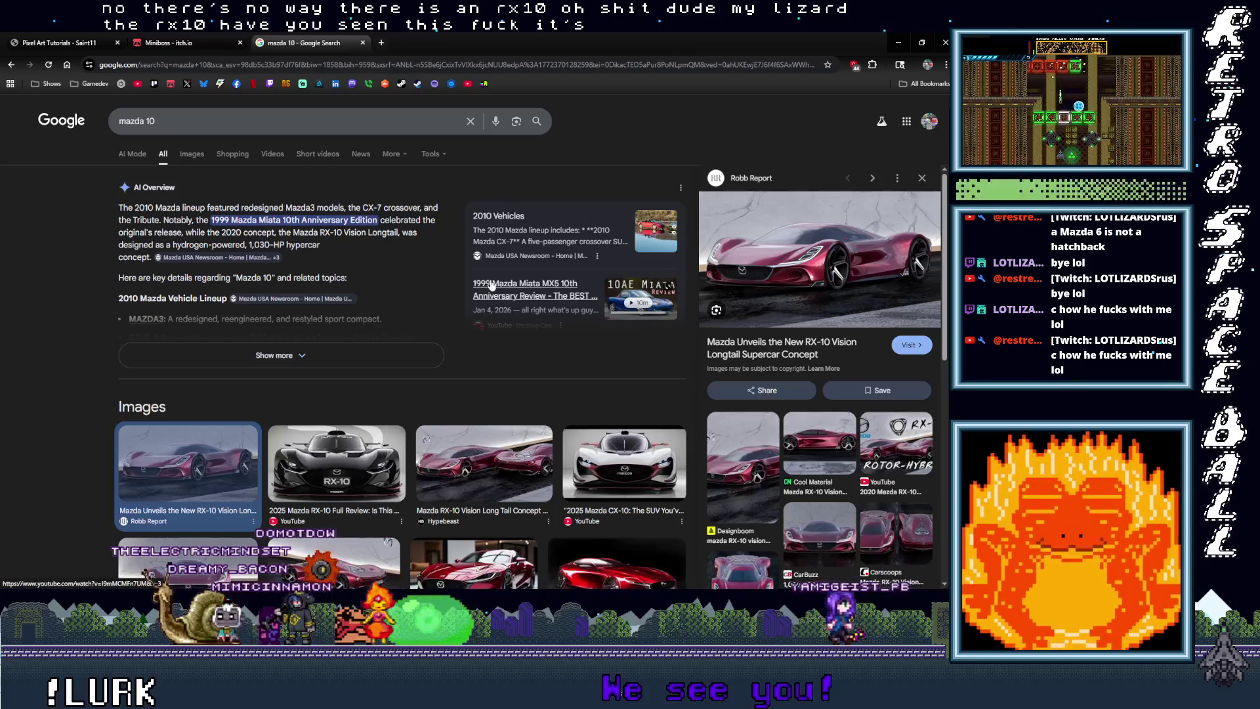
Step: Preview the Kodo Design, Car Body Design, Autoguide.com and Mazda UK images, then restore the browser
scroll(489, 471, down, 3)
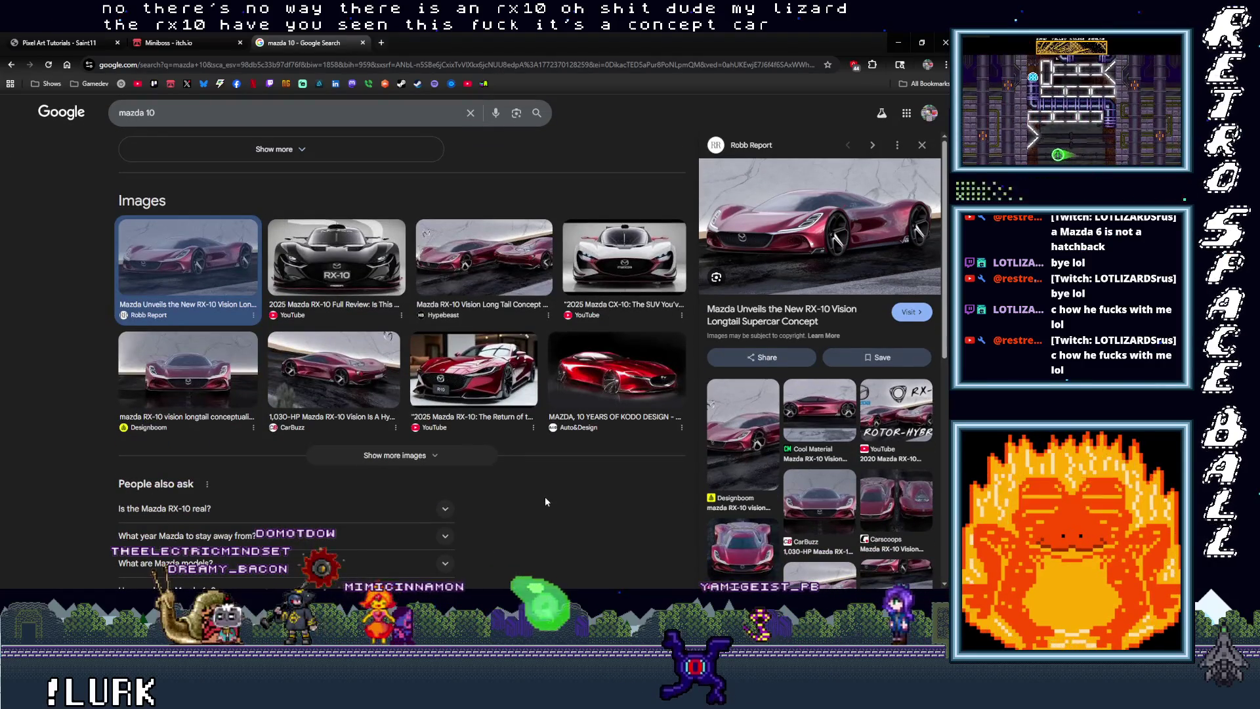
click(579, 379)
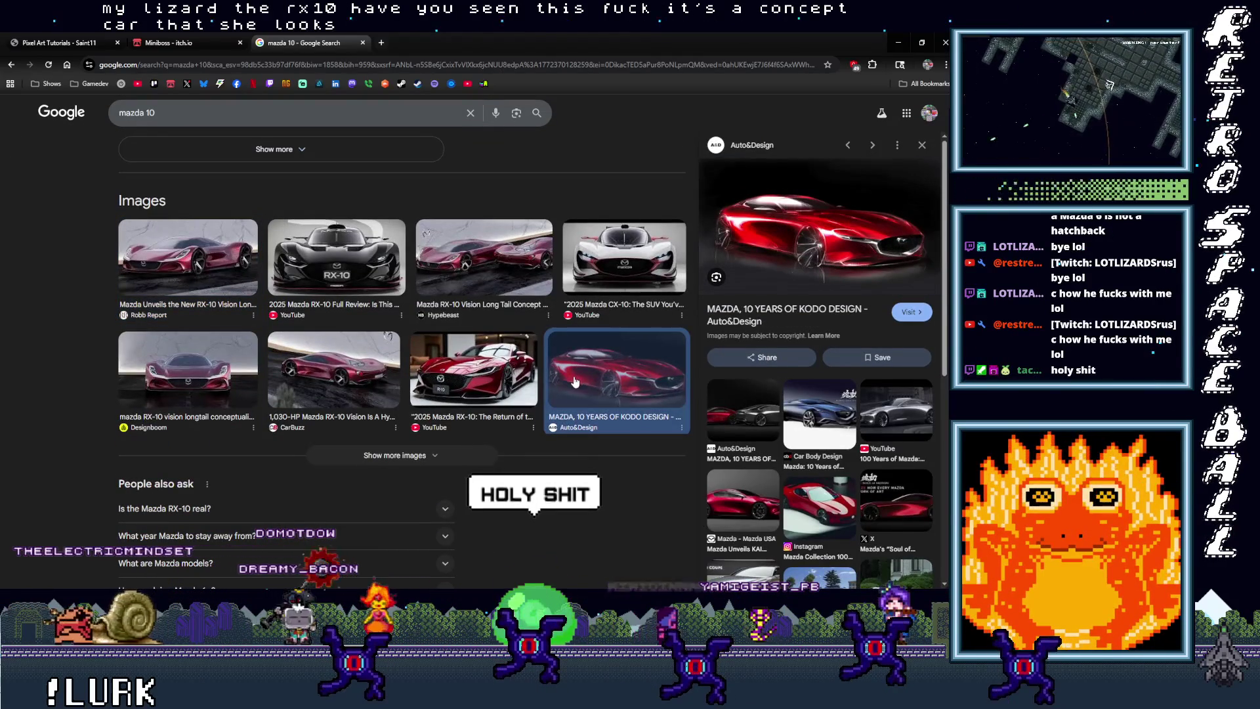
click(827, 416)
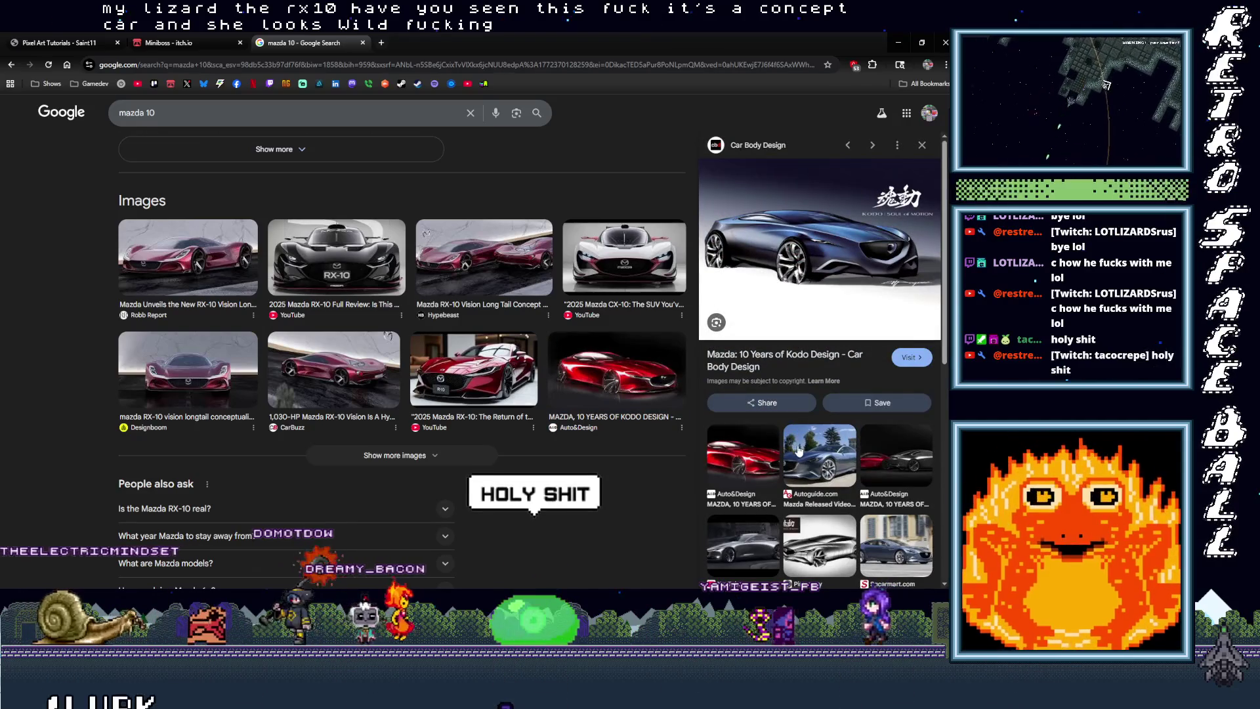
click(819, 487)
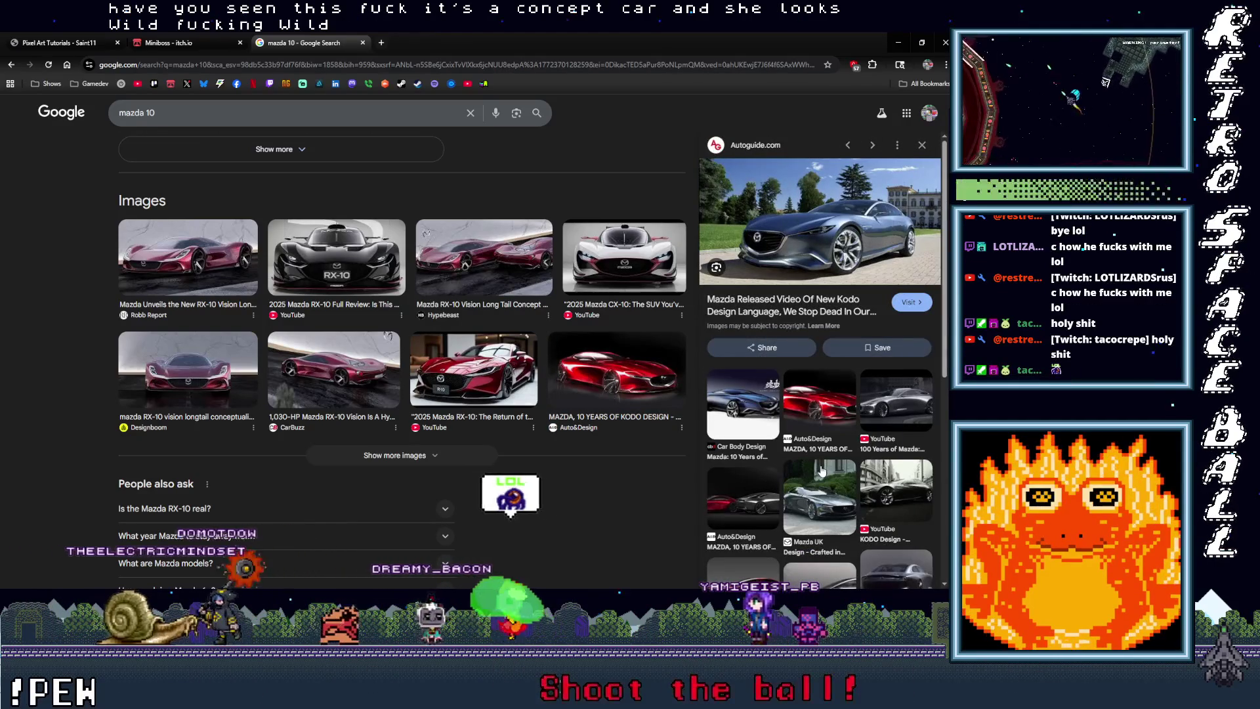
click(831, 486)
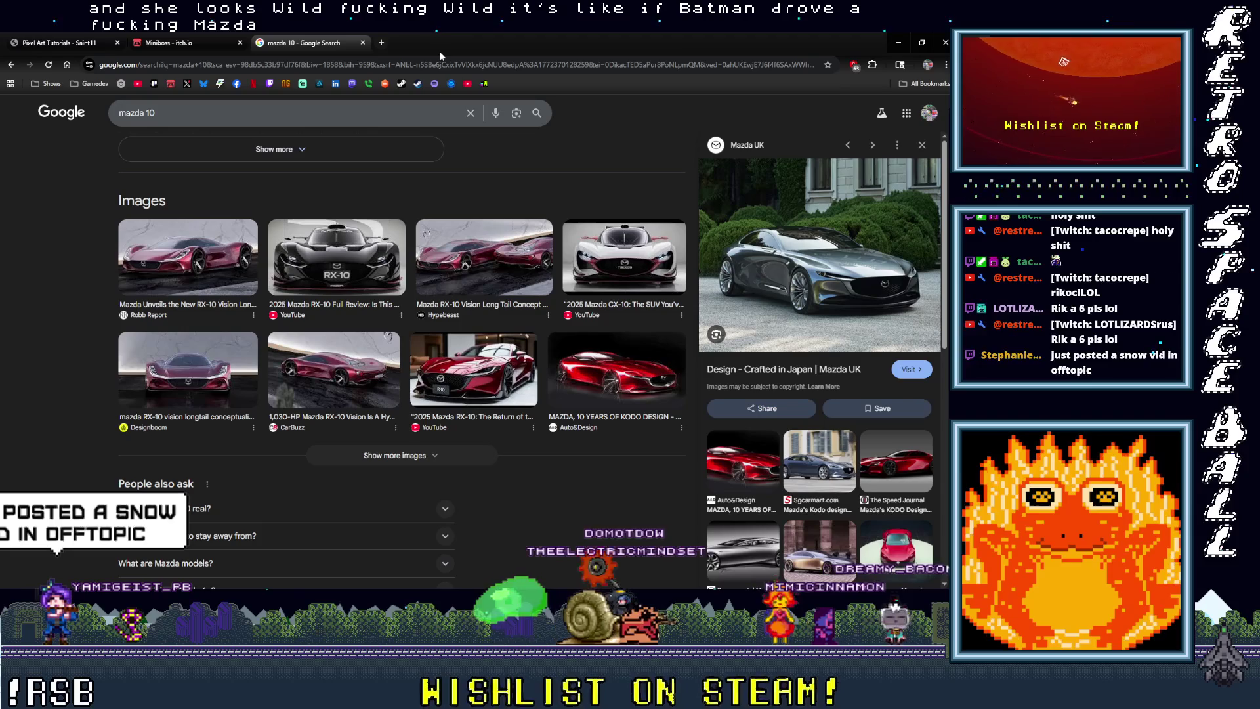
double_click(475, 40)
Step: Bring Aseprite to the front and drag the Discord window over the park map
click(351, 360)
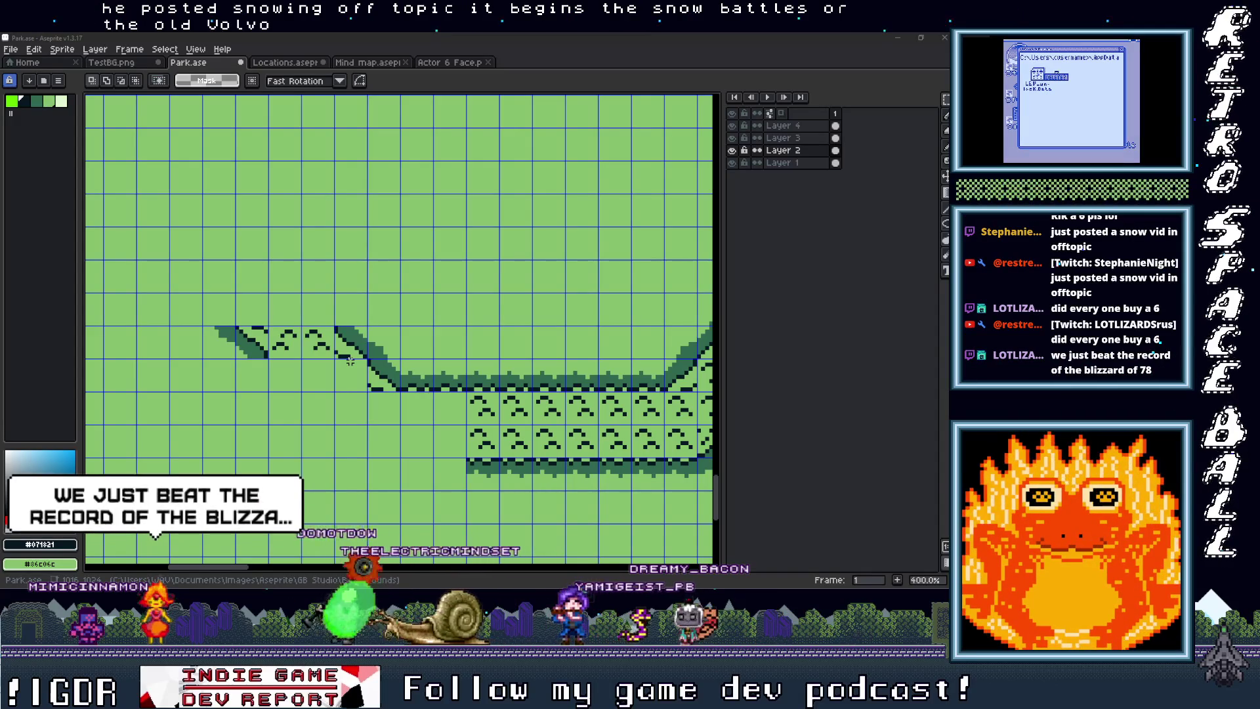
mouse_move(1259, 125)
mouse_down()
mouse_move(1024, 122)
mouse_move(593, 74)
mouse_move(550, 135)
mouse_up()
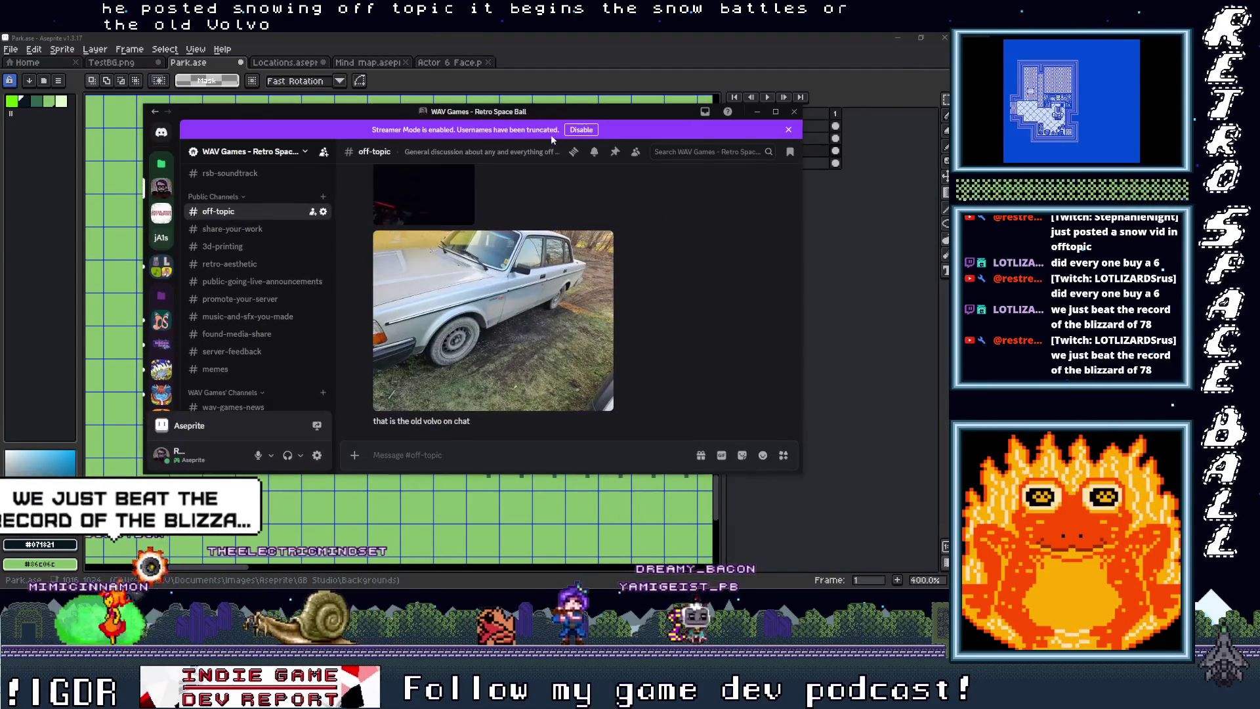
Step: View the old Volvo photo and the snow driving video full screen, then move Discord aside
click(561, 363)
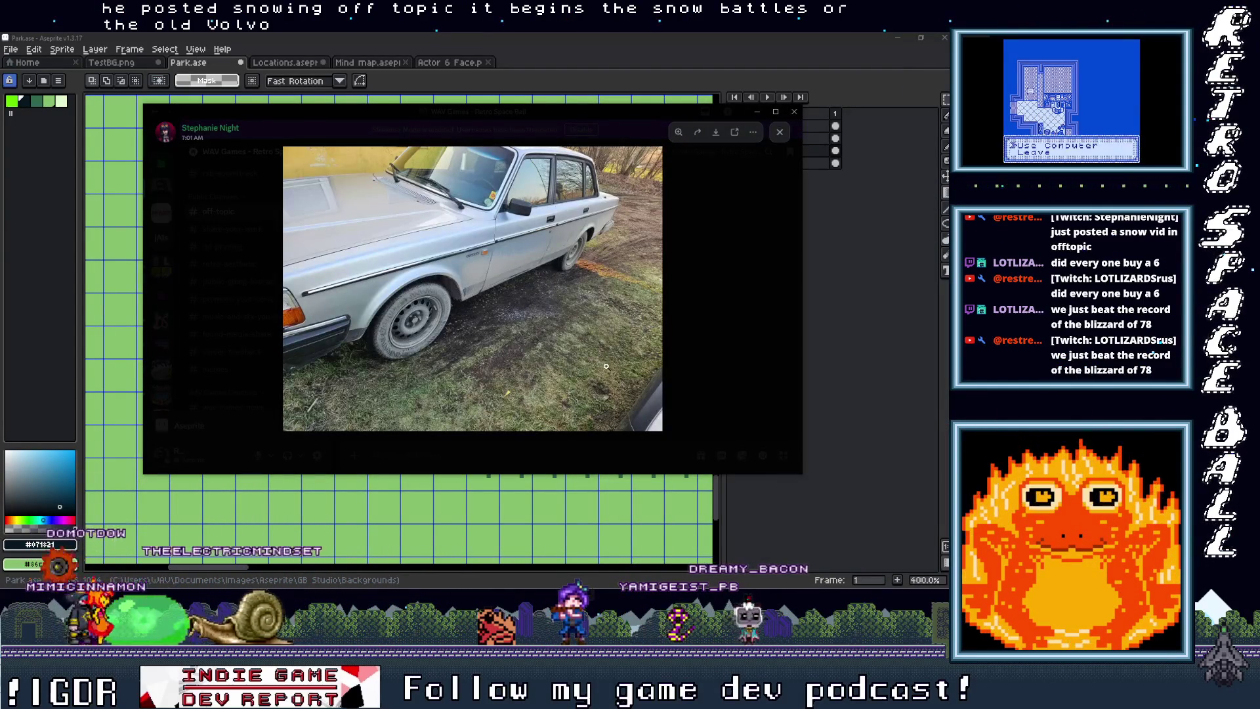
click(686, 346)
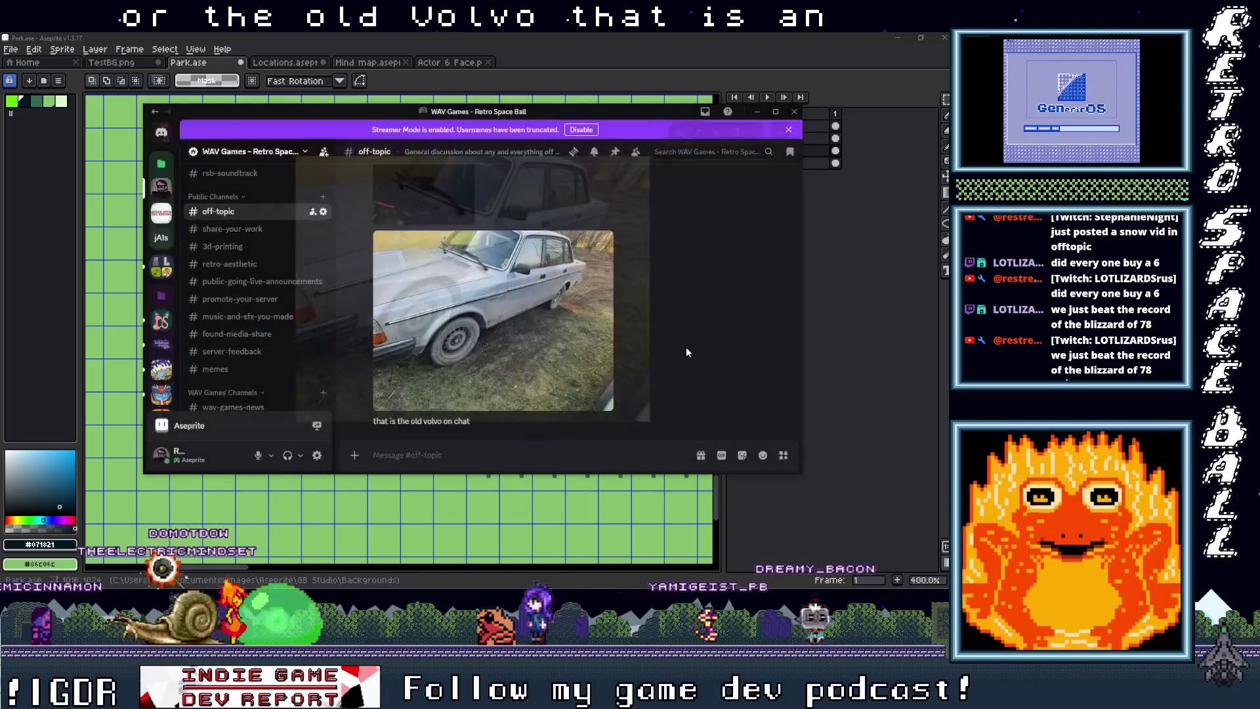
scroll(518, 351, up, 3)
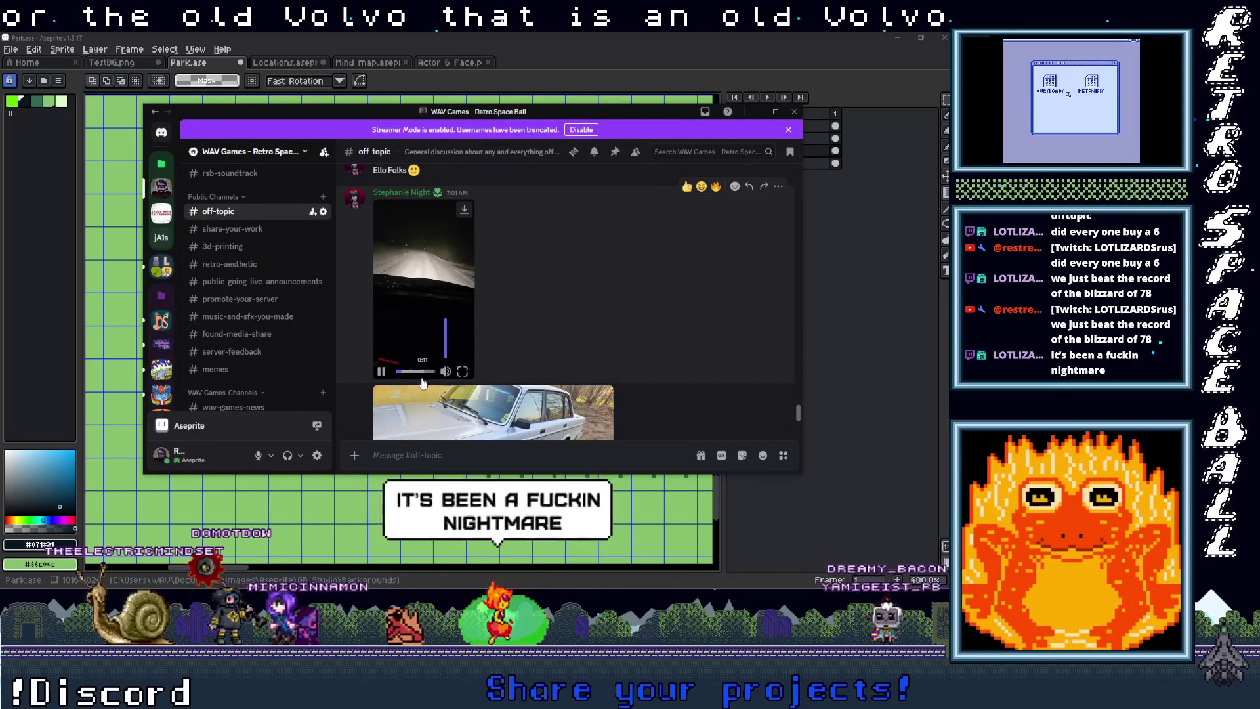
mouse_move(448, 373)
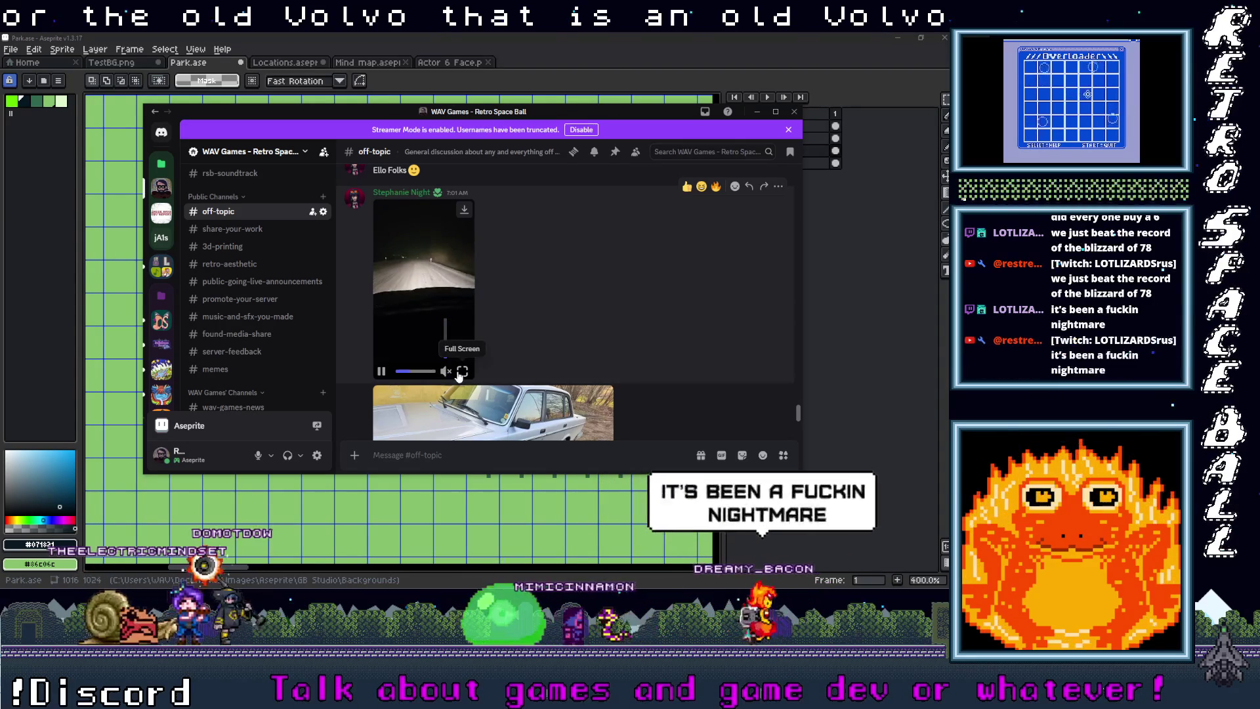
click(463, 372)
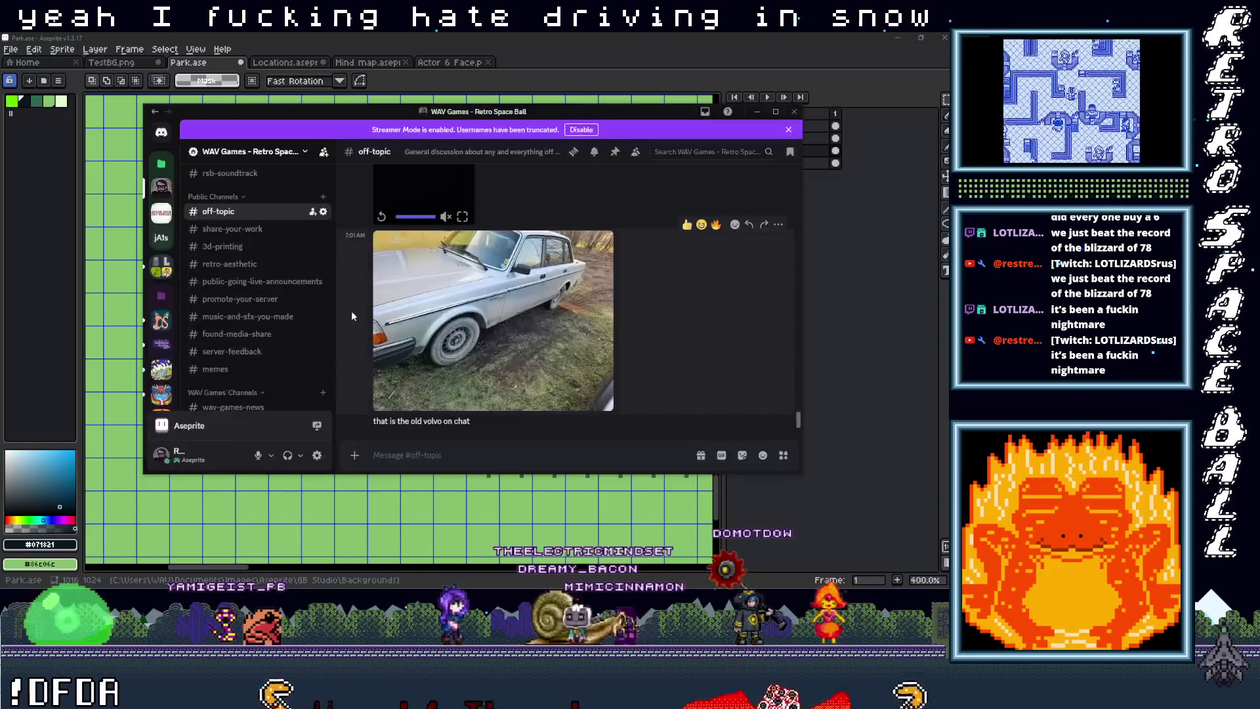
mouse_move(258, 109)
mouse_down()
mouse_move(927, 214)
mouse_move(1083, 217)
mouse_up()
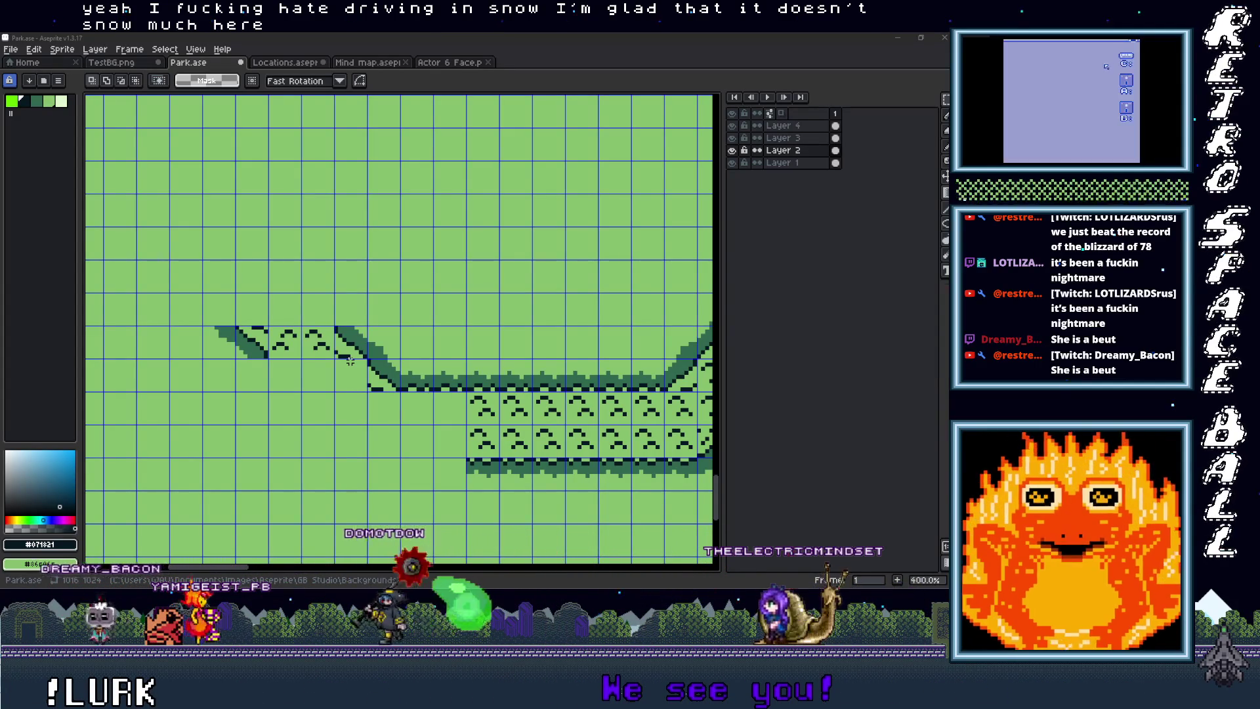
Step: Maximize the browser and scroll down through the game cards on the itch.io creator page
double_click(507, 91)
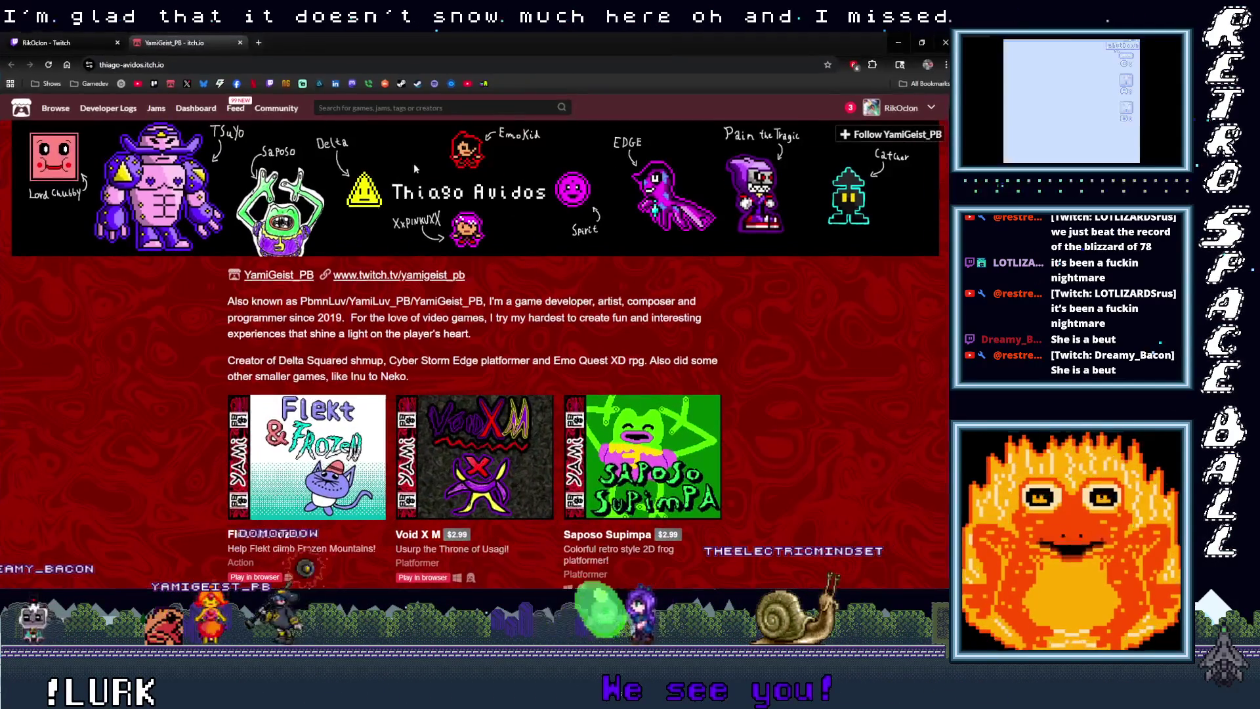
click(131, 64)
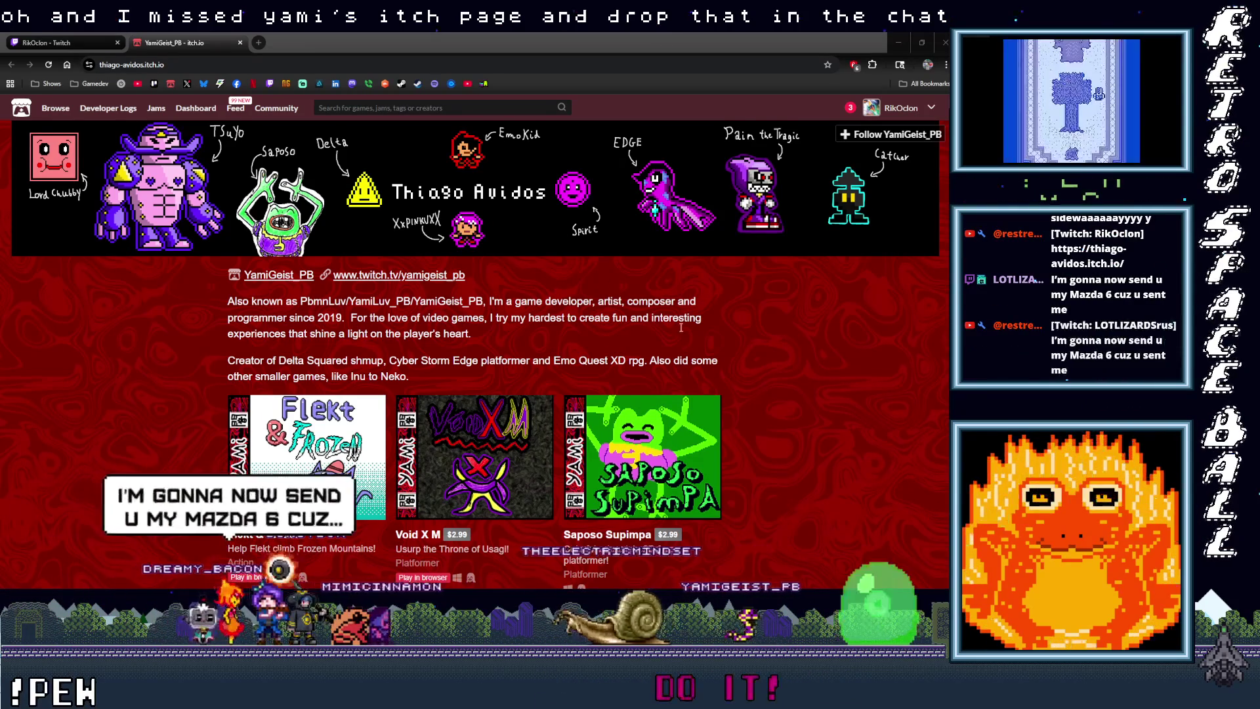
scroll(716, 361, down, 5)
scroll(715, 361, down, 5)
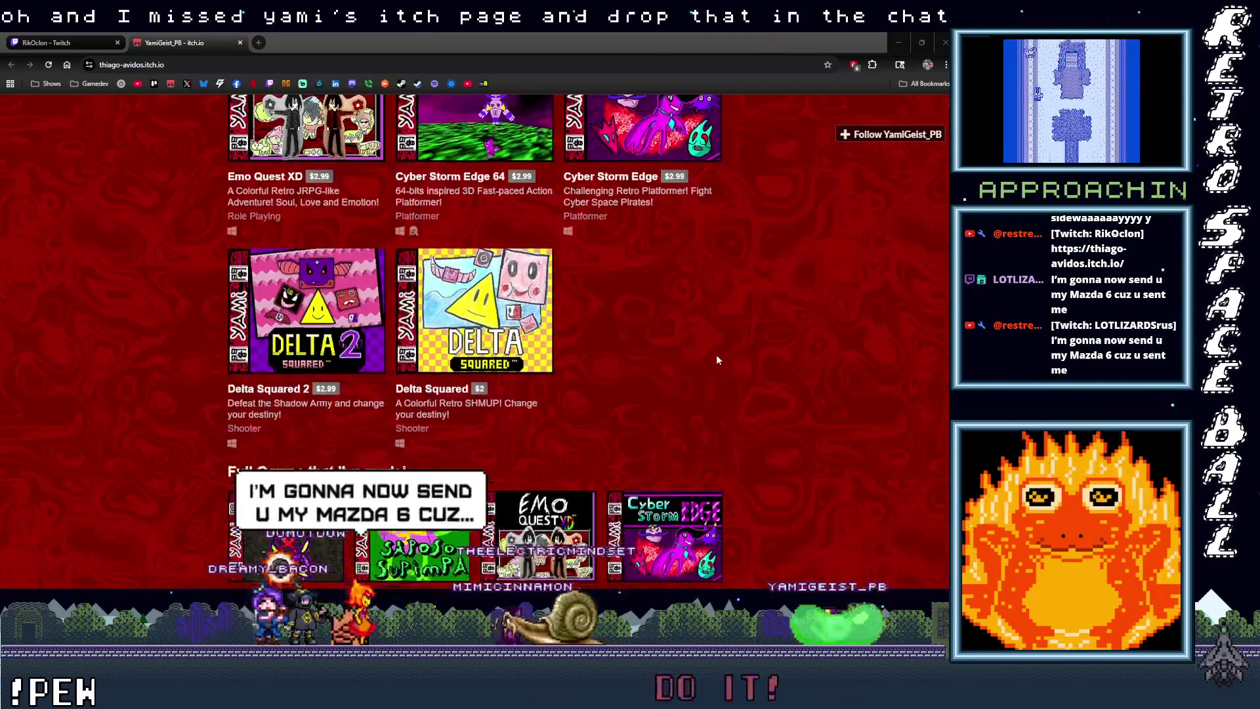
scroll(717, 358, down, 2)
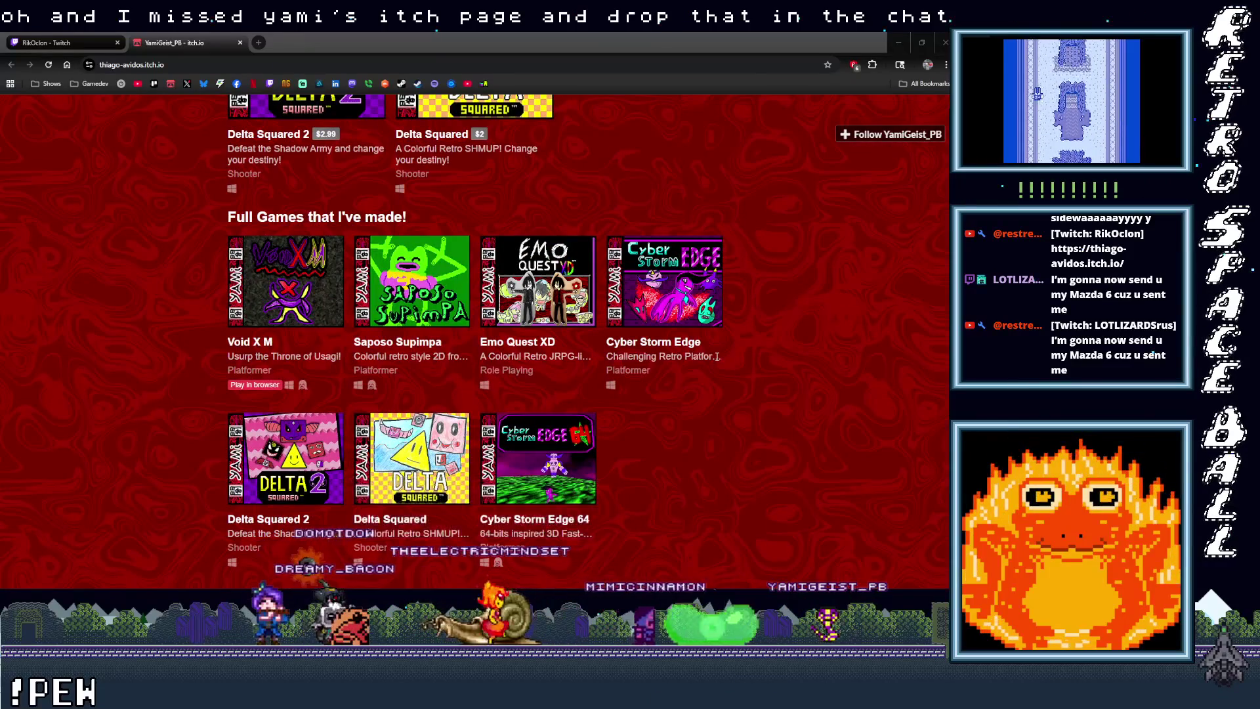
Step: Scroll back to the top and bring up the options for the developer's Twitch link
scroll(717, 358, up, 5)
scroll(717, 356, up, 2)
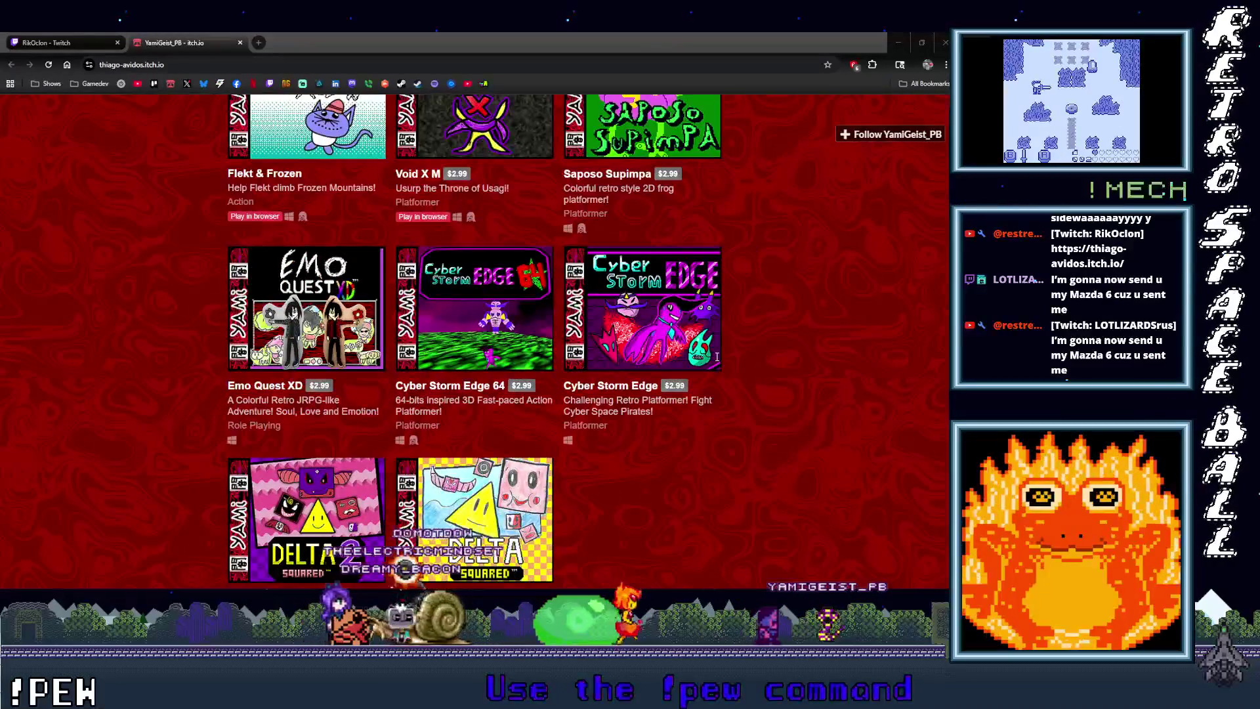
scroll(733, 360, up, 2)
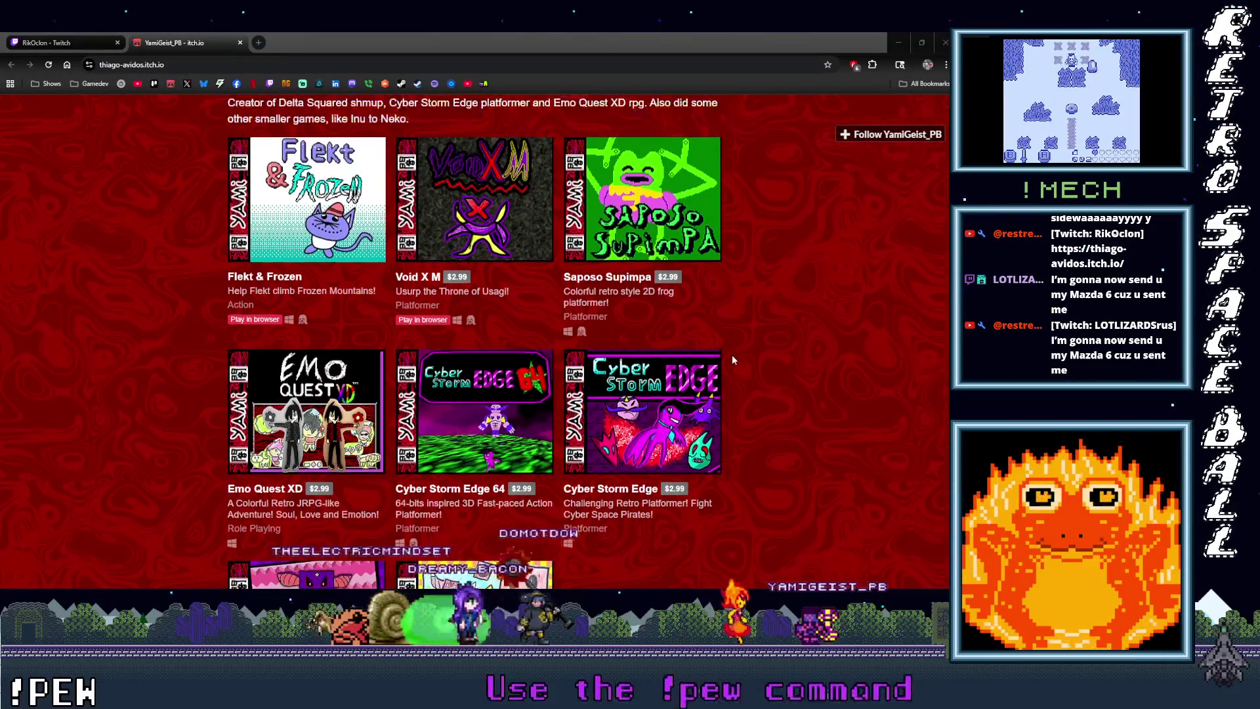
scroll(732, 360, up, 2)
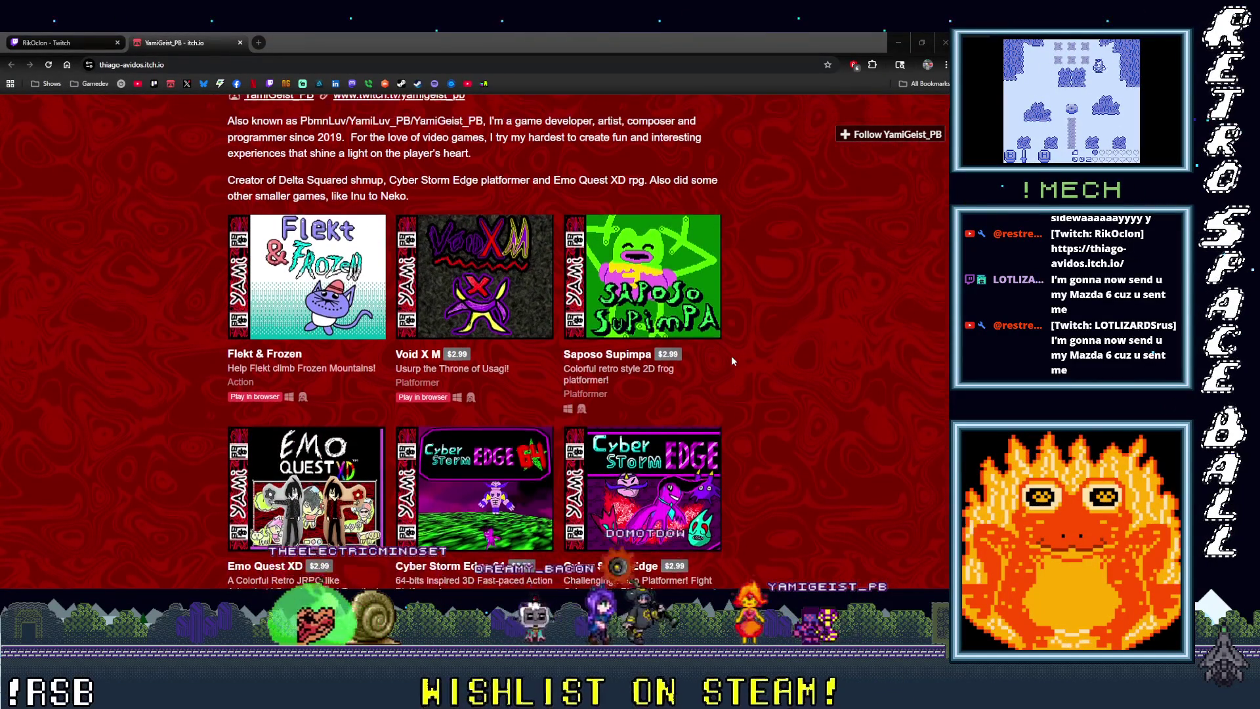
scroll(733, 360, up, 2)
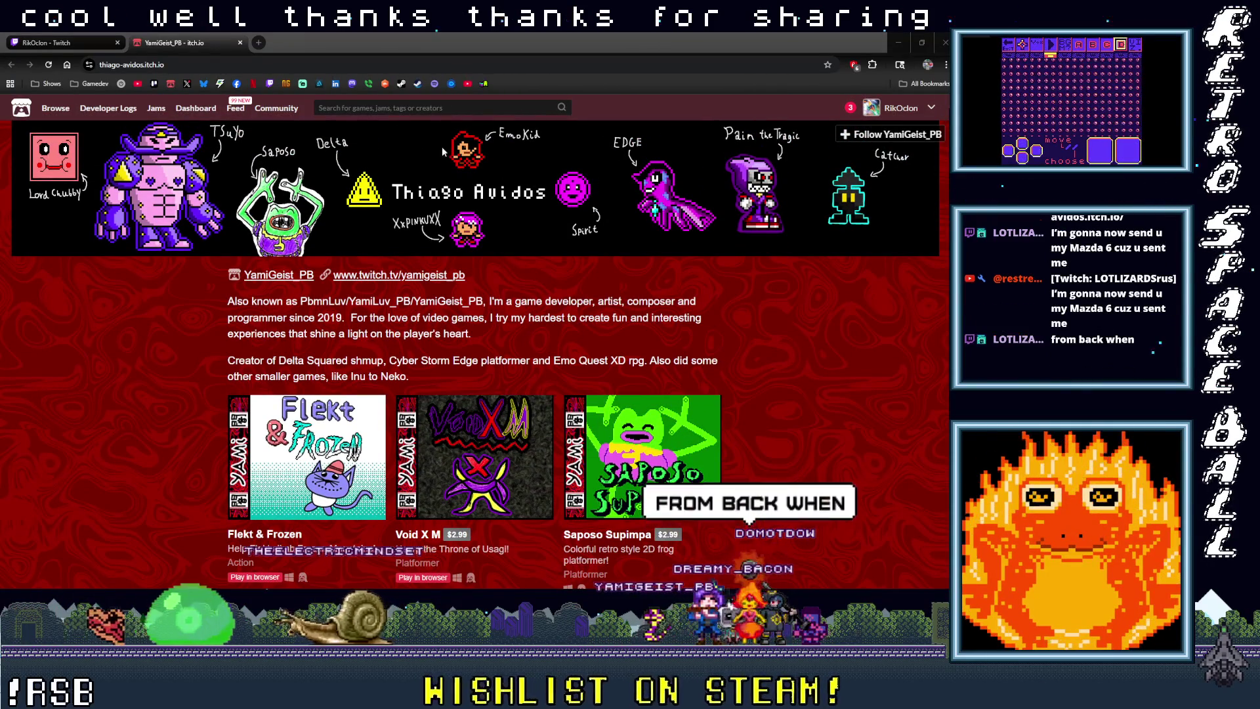
click(394, 275)
right_click(393, 279)
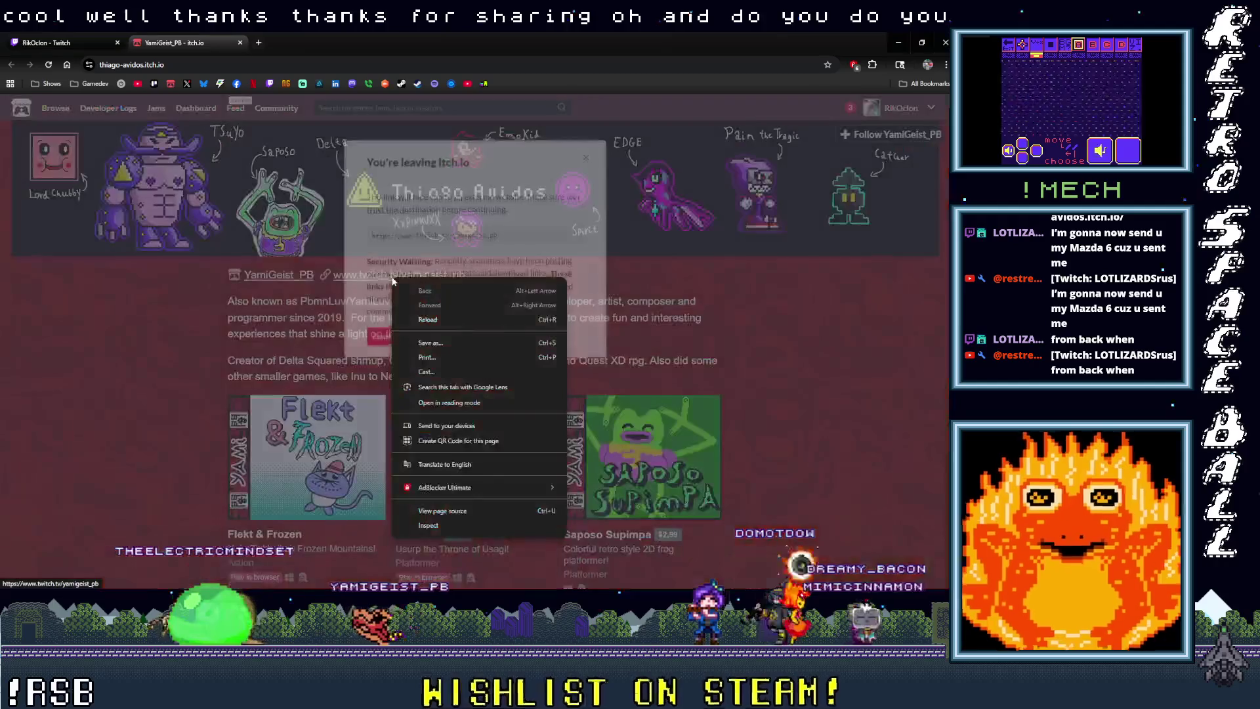
Step: Open the developer's Twitch channel in a new tab and follow it
click(374, 330)
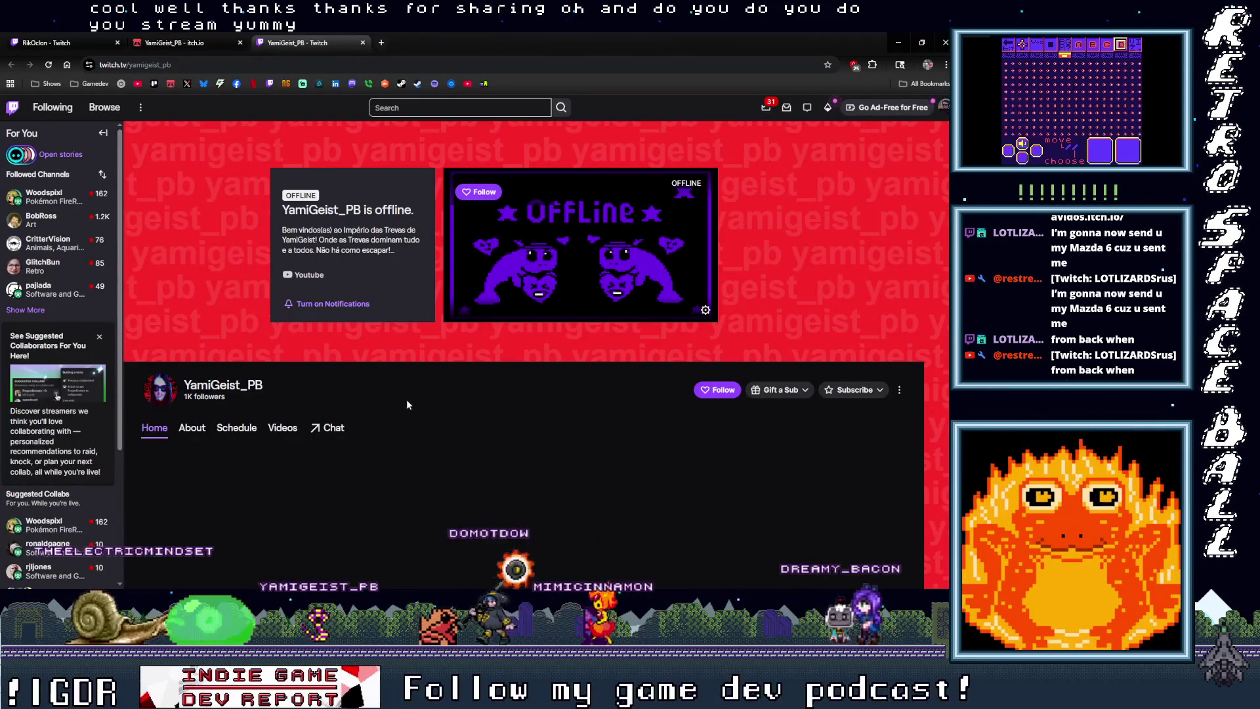
scroll(420, 400, down, 1)
click(467, 140)
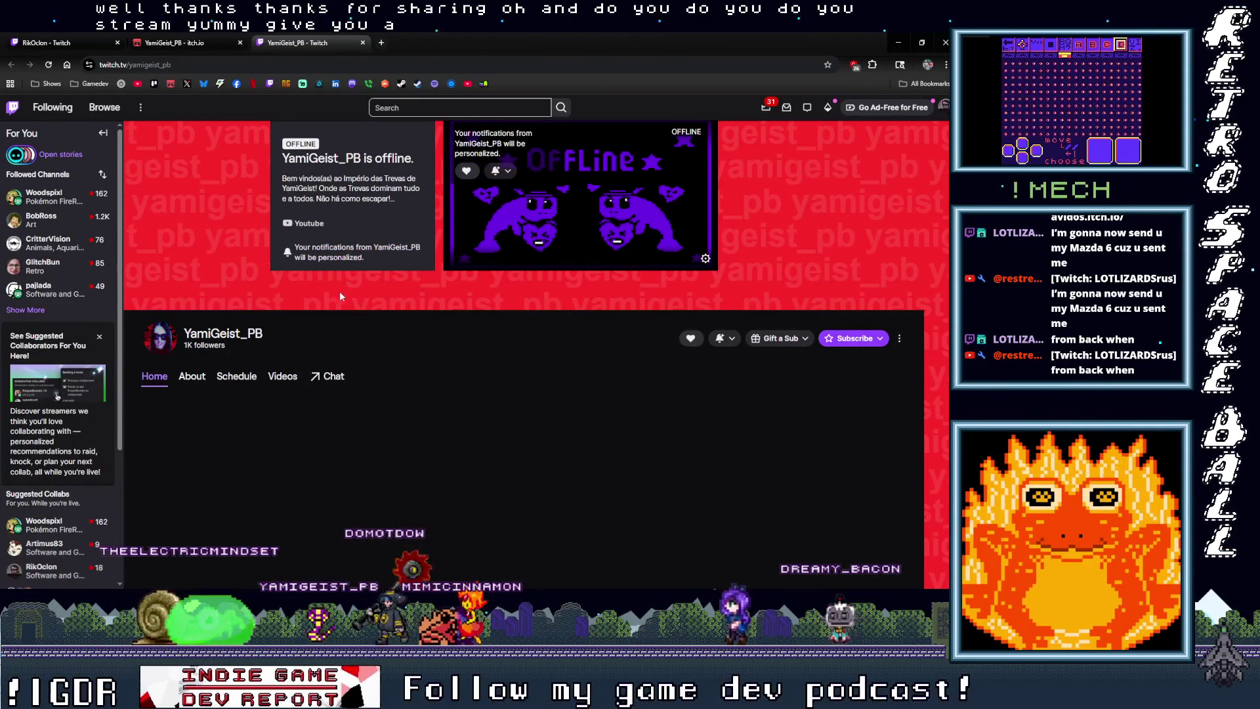
Step: Close the Twitch channel and itch.io tabs and minimize the browser
click(363, 43)
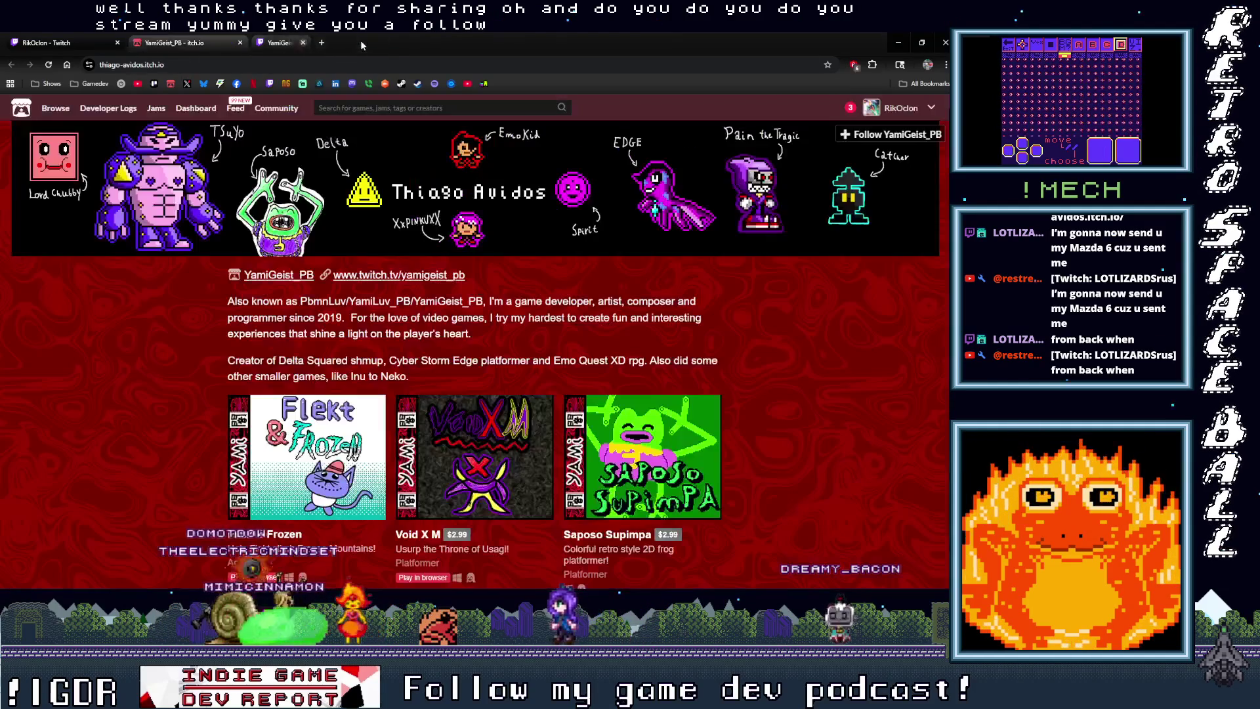
click(240, 43)
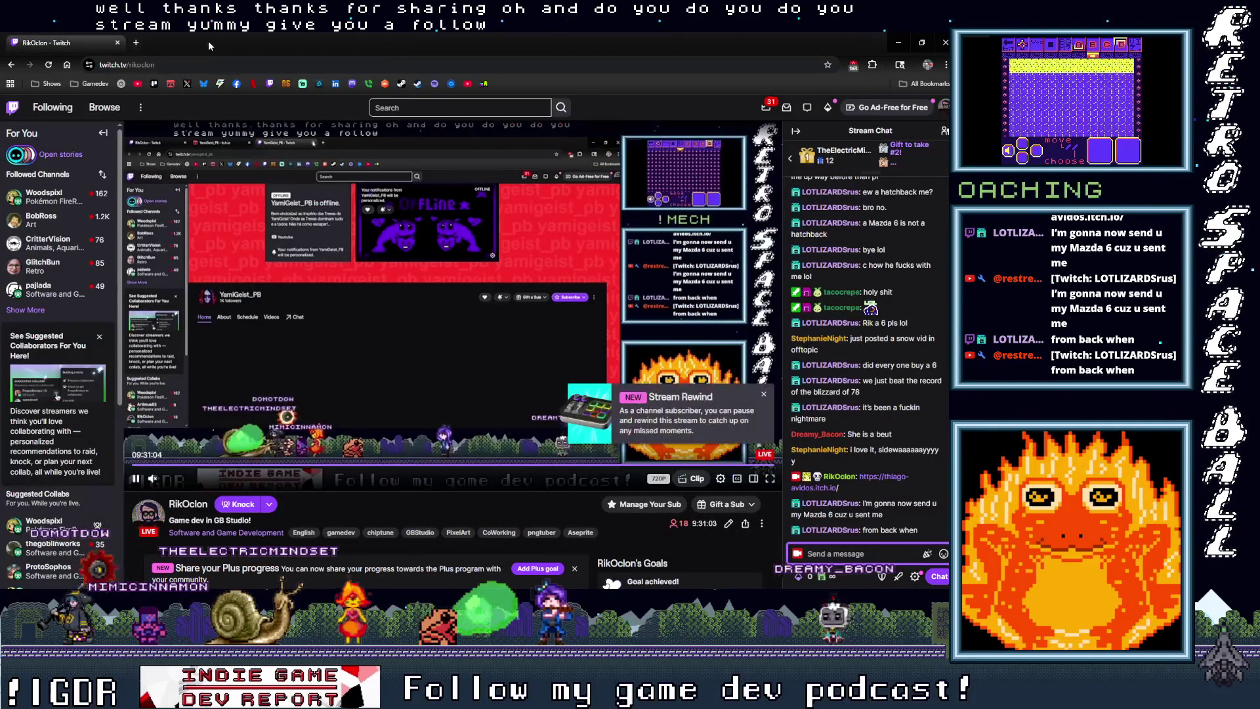
click(898, 42)
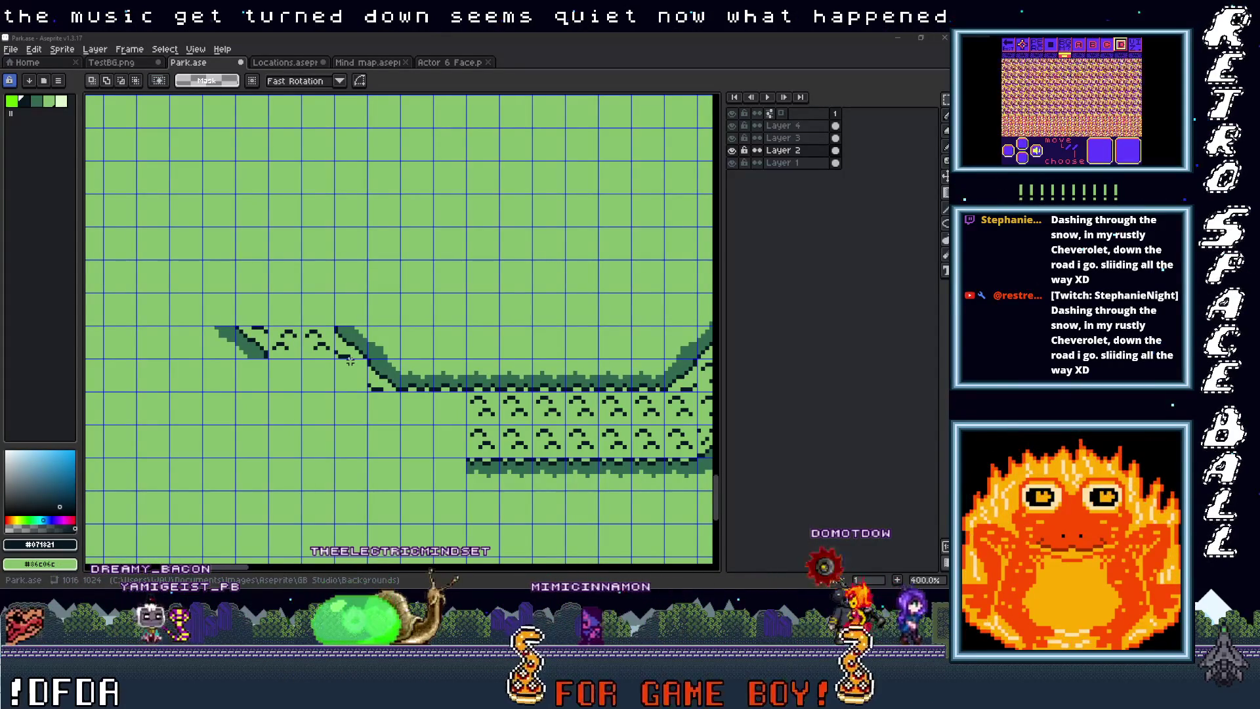
Step: Show the Windows volume flyout over Aseprite, with headphone output at 23
key(XF86AudioRaiseVolume)
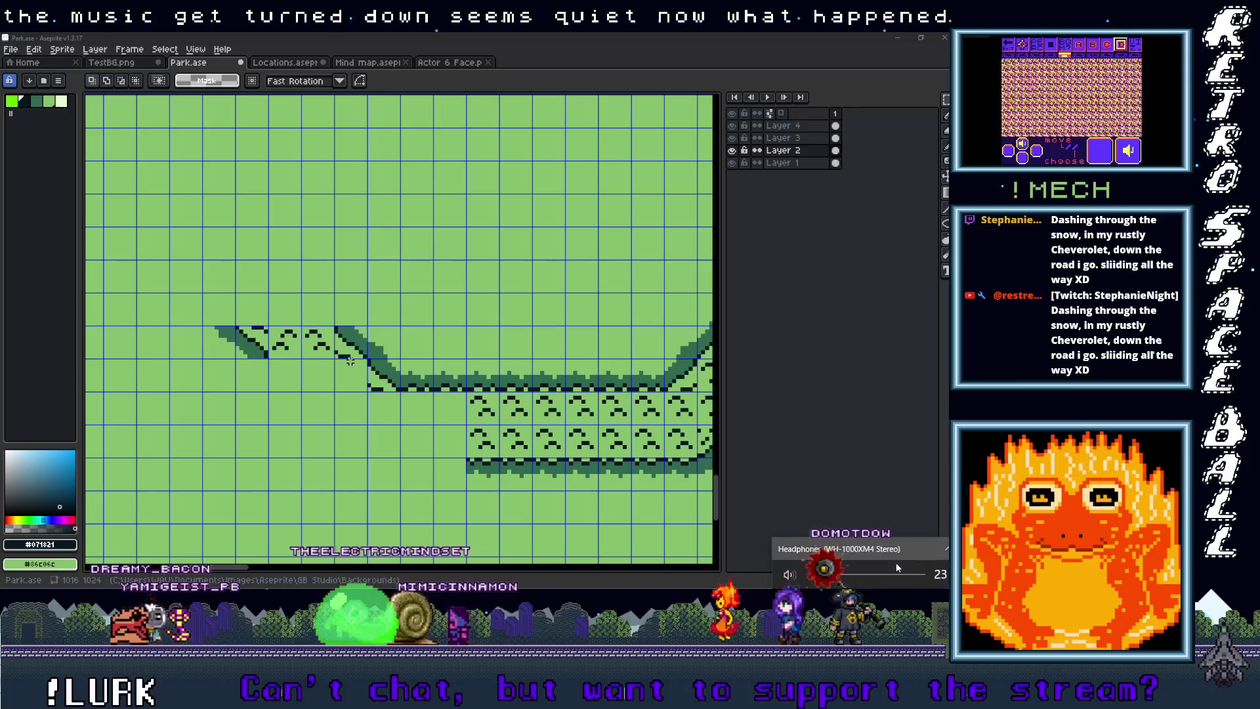
Step: Raise the volume to 39, then slide the lower path's selected edge strip left
click(853, 581)
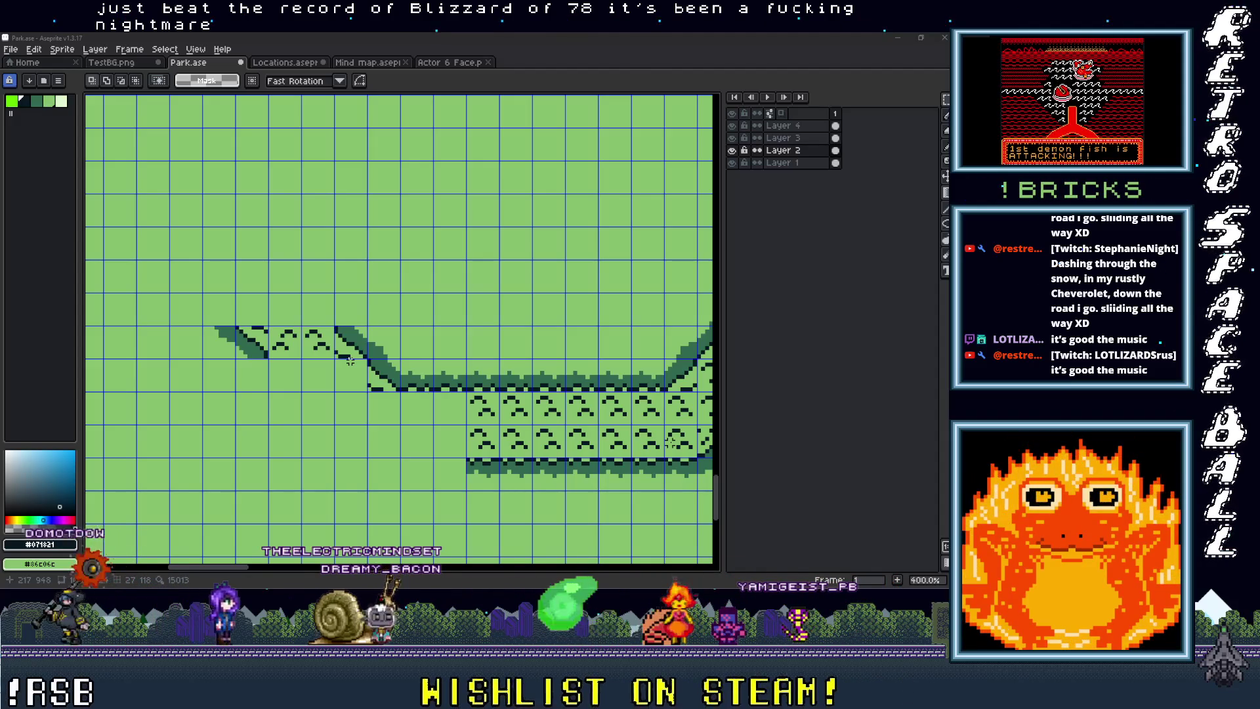
scroll(350, 361, up, 1)
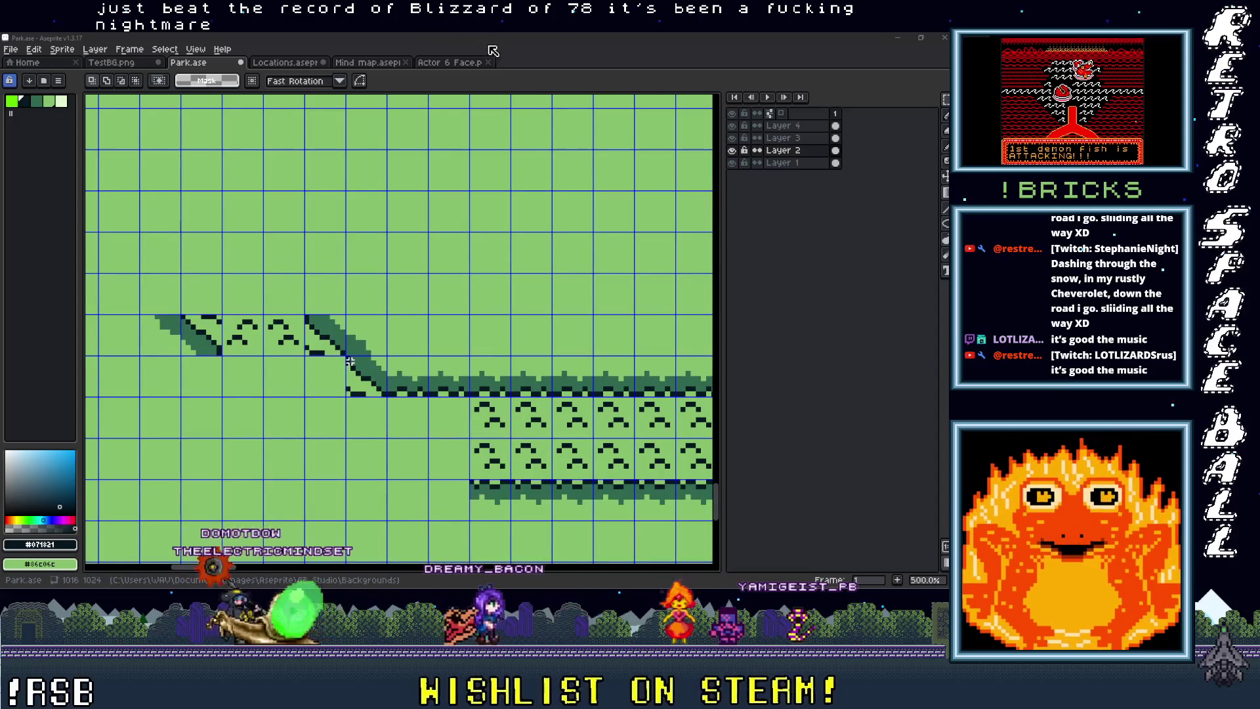
click(538, 71)
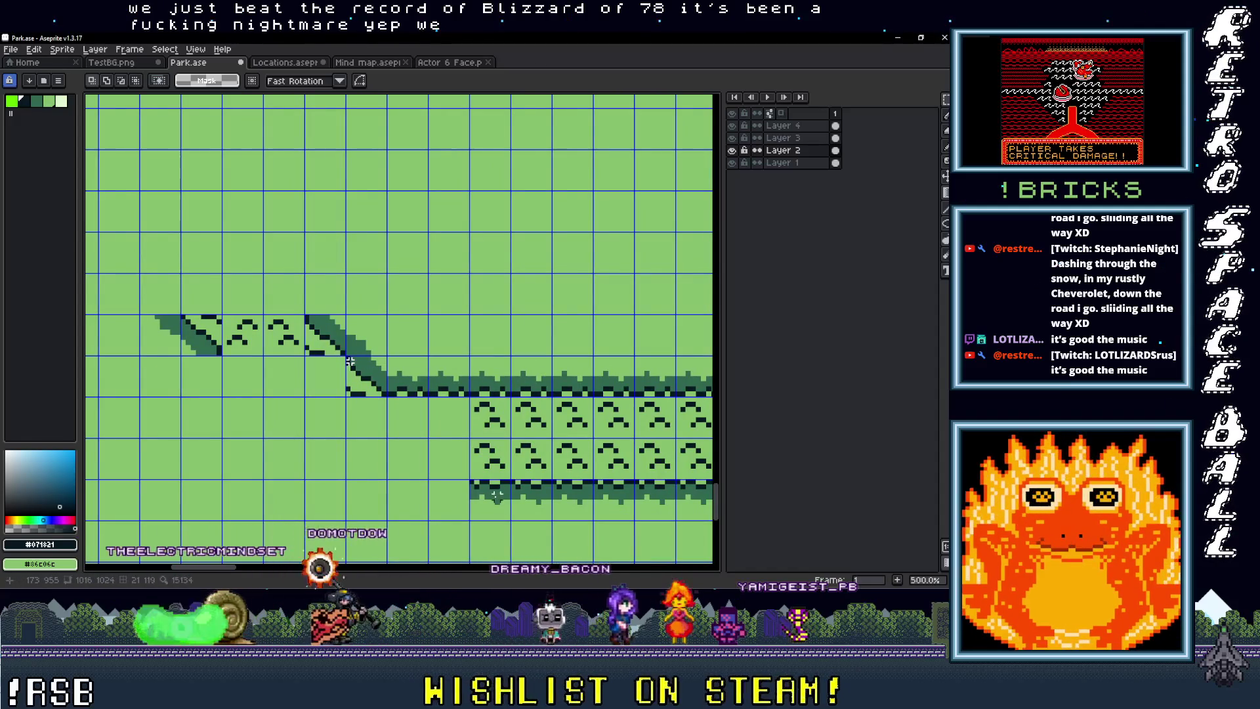
scroll(489, 504, down, 2)
mouse_move(498, 445)
mouse_down()
mouse_move(397, 451)
mouse_move(497, 446)
mouse_move(436, 457)
mouse_up()
scroll(451, 440, up, 2)
Step: Commit the moved strip, deselect, and shift the diagonal edge strips down-right so both edges run parallel
key(Return)
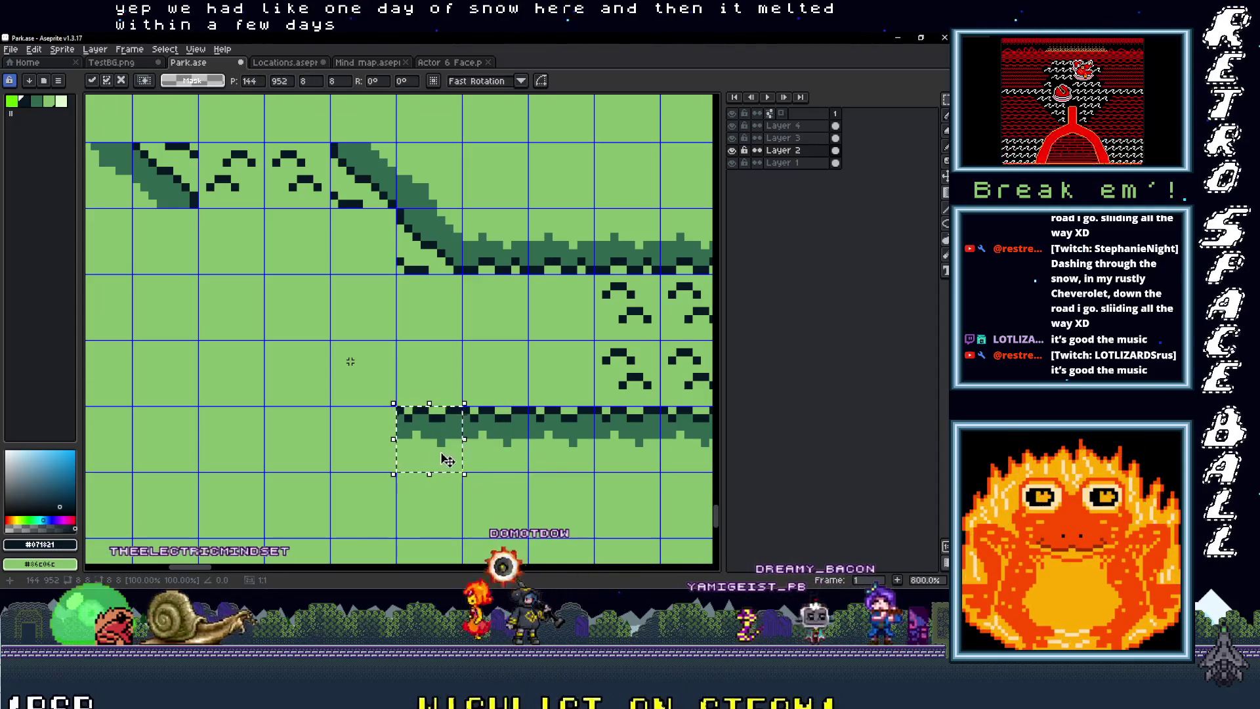
scroll(446, 459, down, 4)
scroll(509, 478, up, 2)
key(ctrl+d)
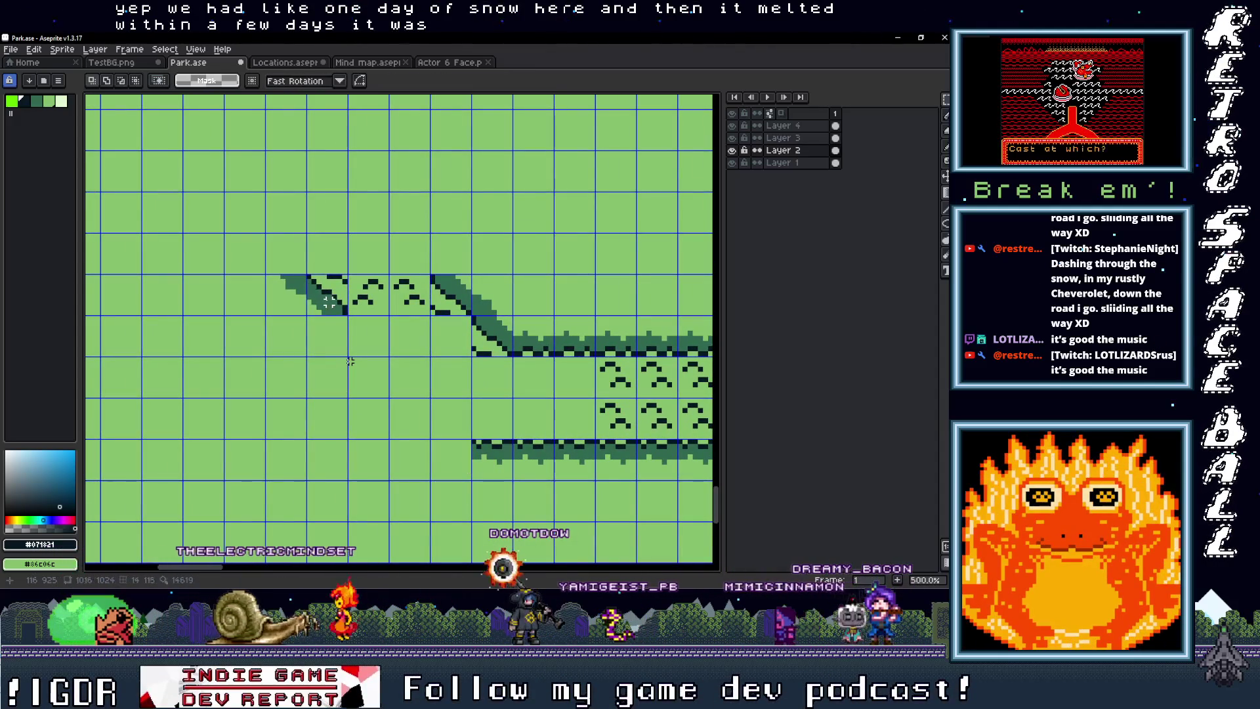
drag(335, 307, 452, 419)
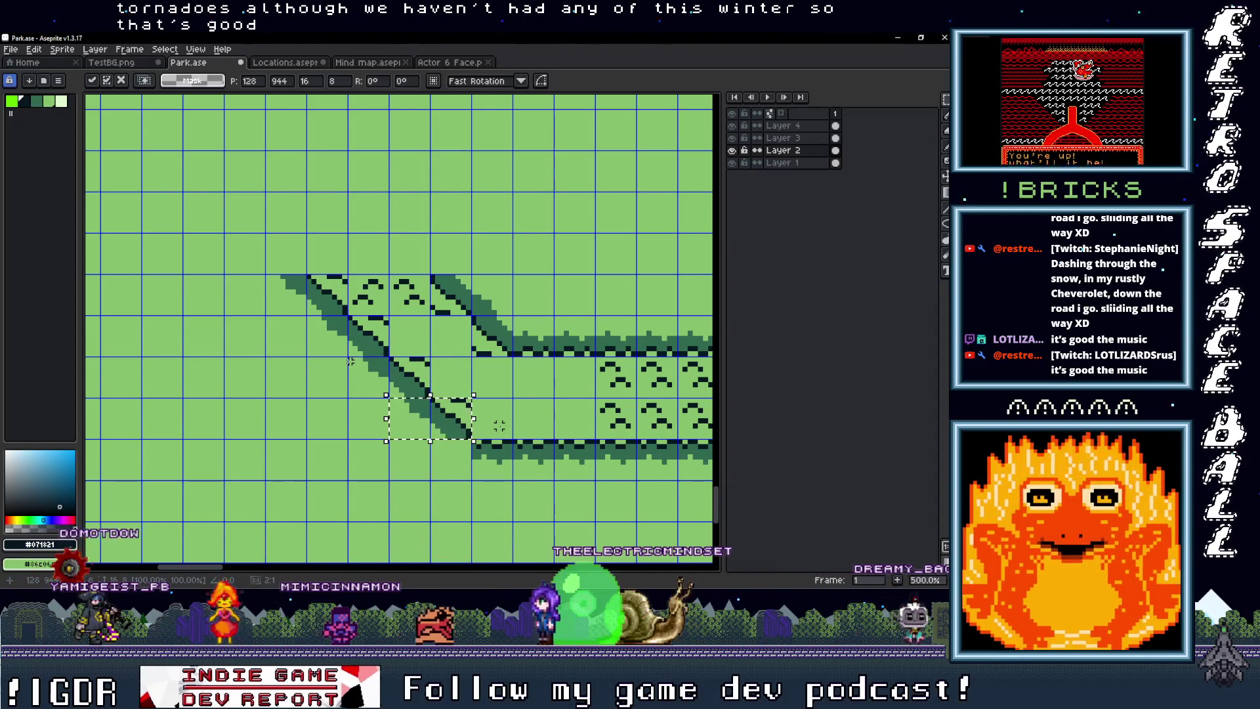
click(458, 463)
drag(423, 427, 457, 464)
click(509, 471)
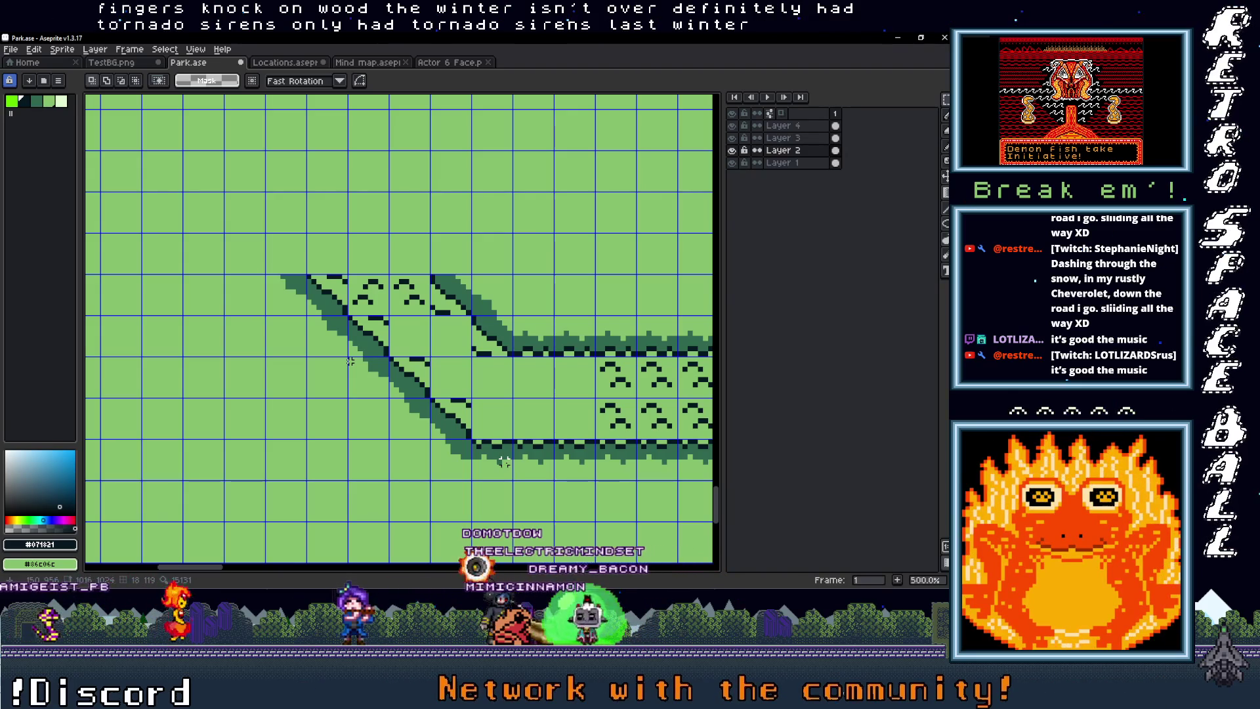
Step: Paste the copied hatched path tiles and fit them into the widened diagonal section
drag(638, 426, 535, 432)
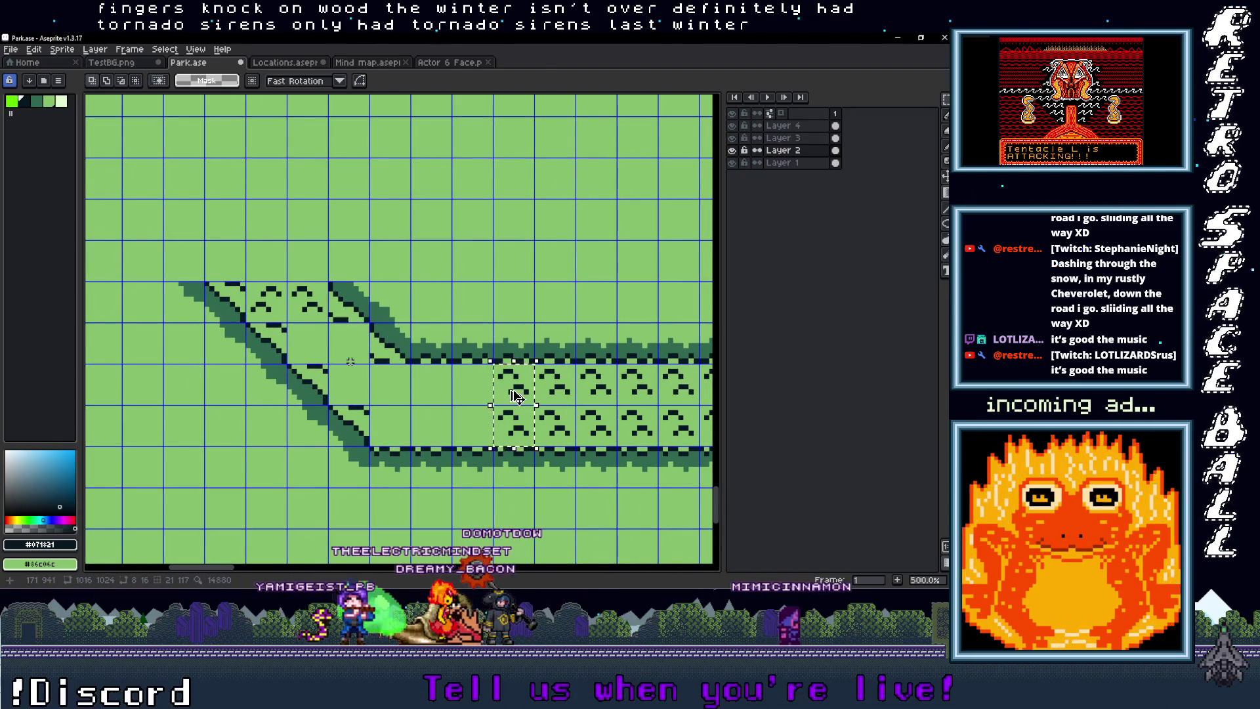
key(ctrl+v)
mouse_move(491, 360)
mouse_down()
mouse_move(537, 449)
mouse_move(506, 423)
mouse_move(431, 427)
mouse_up()
mouse_move(495, 403)
mouse_down()
mouse_move(449, 449)
mouse_move(400, 442)
mouse_up()
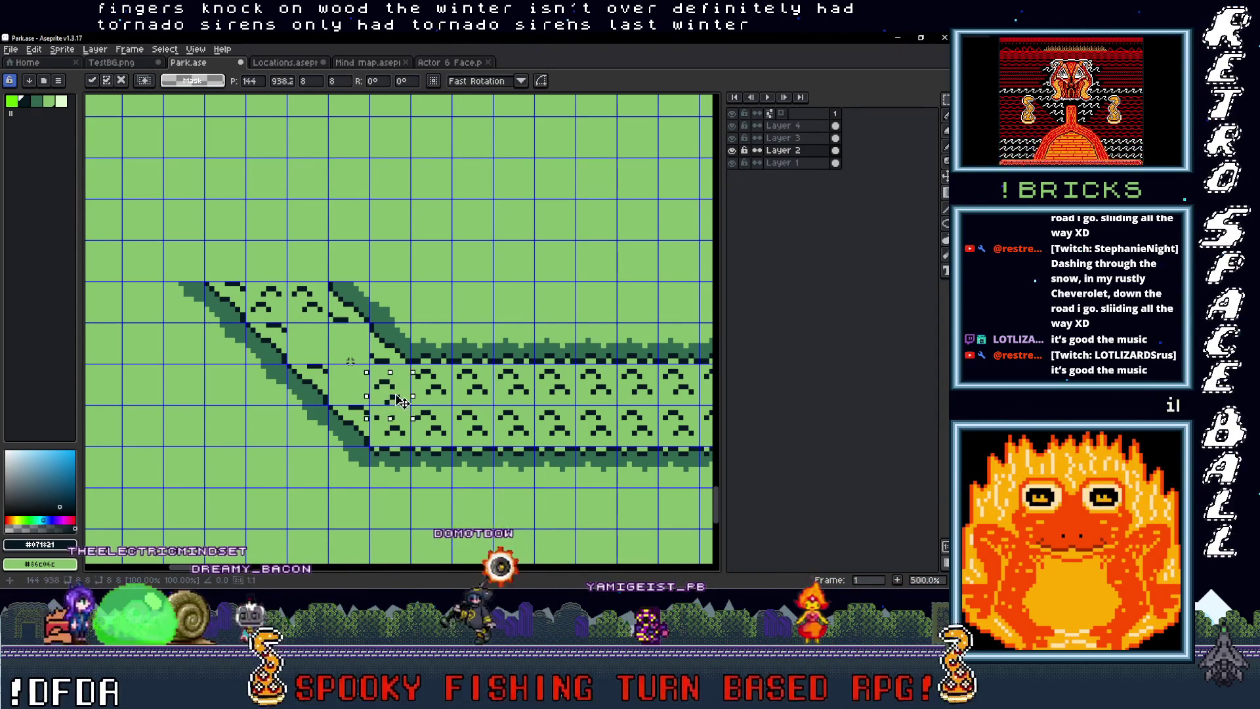
mouse_move(399, 391)
mouse_down()
mouse_move(394, 420)
mouse_move(407, 432)
mouse_up()
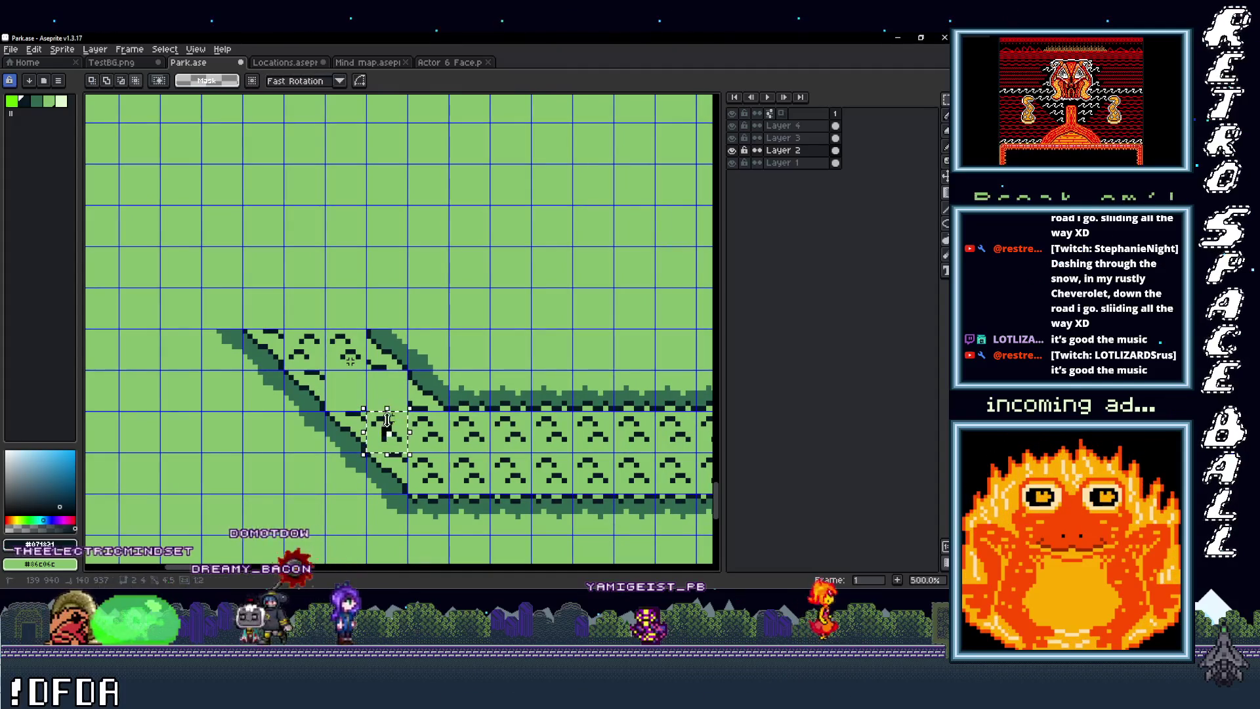
drag(399, 438, 360, 397)
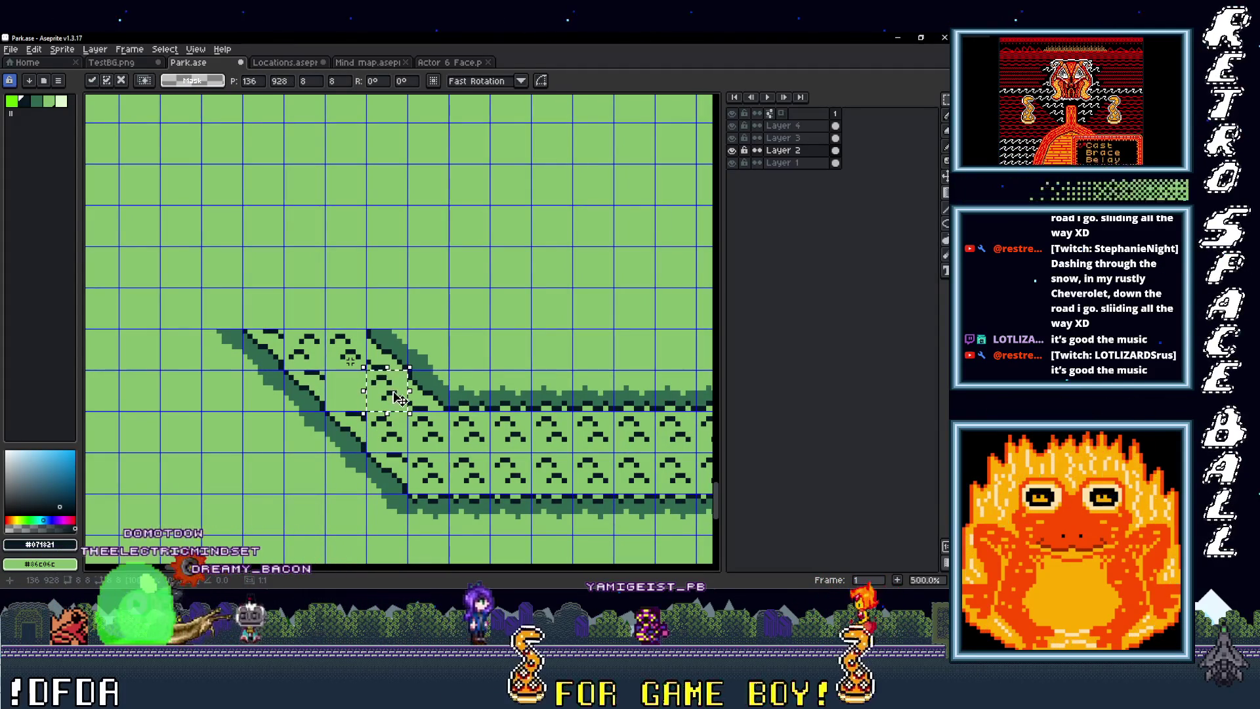
scroll(355, 397, down, 5)
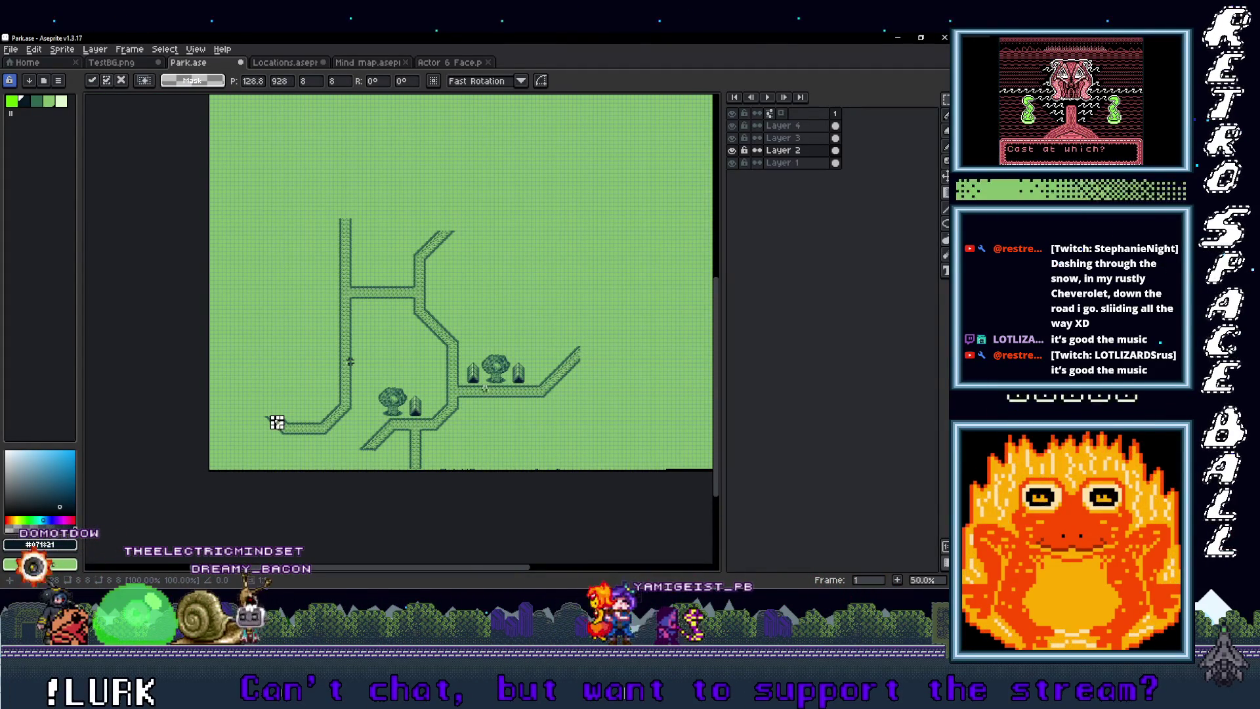
Step: Pan to the lower diagonal path's upper-left end and zoom in to 400%, keeping the strip selected
mouse_move(428, 345)
mouse_down()
mouse_move(454, 416)
mouse_move(480, 398)
mouse_move(452, 410)
mouse_up()
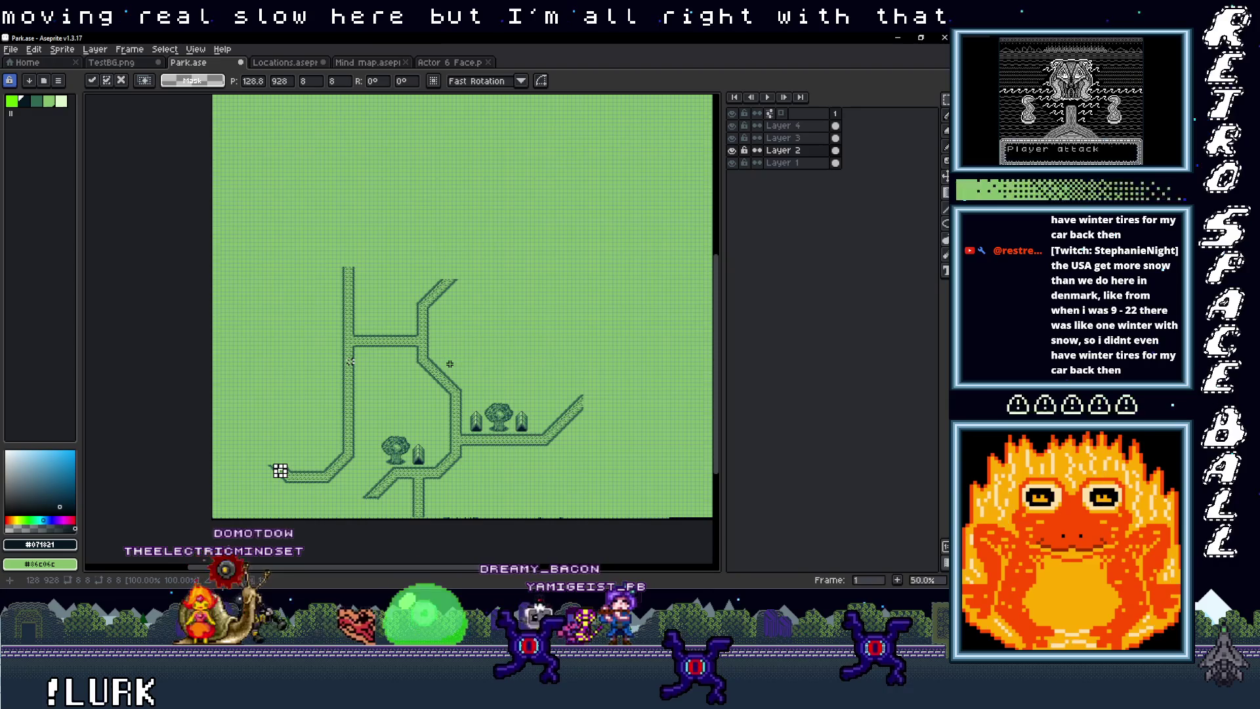
drag(280, 470, 412, 360)
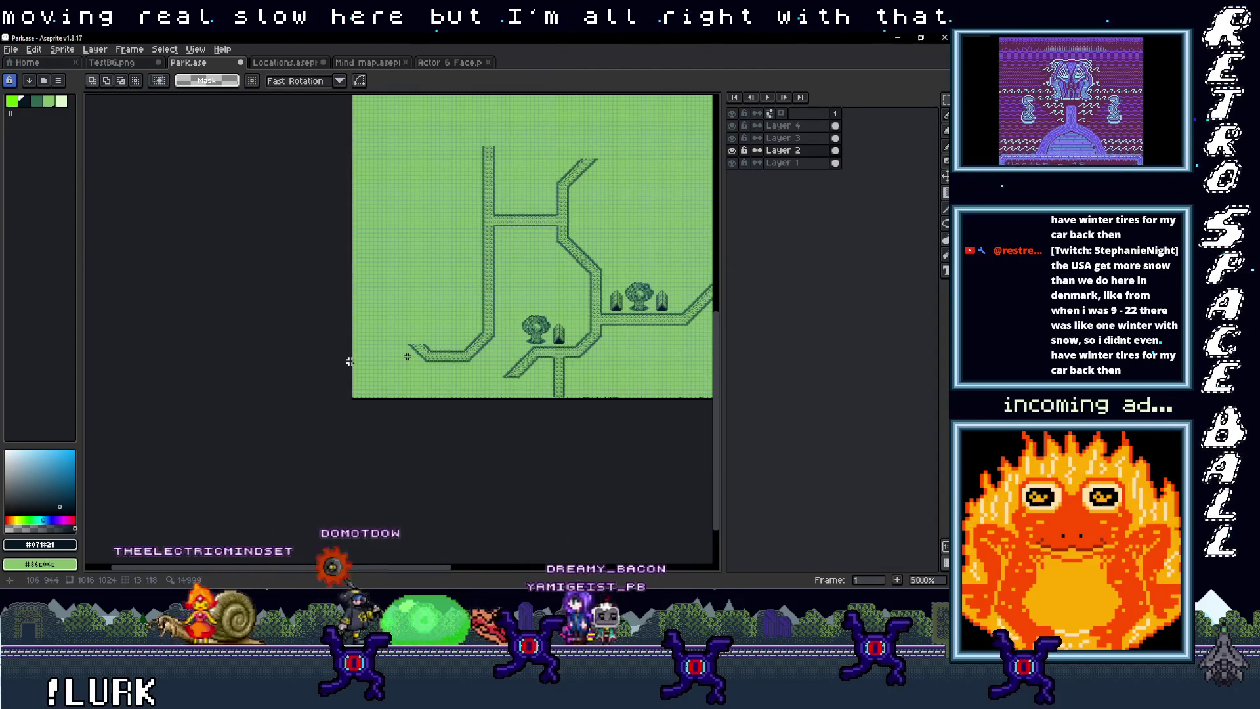
scroll(350, 361, up, 5)
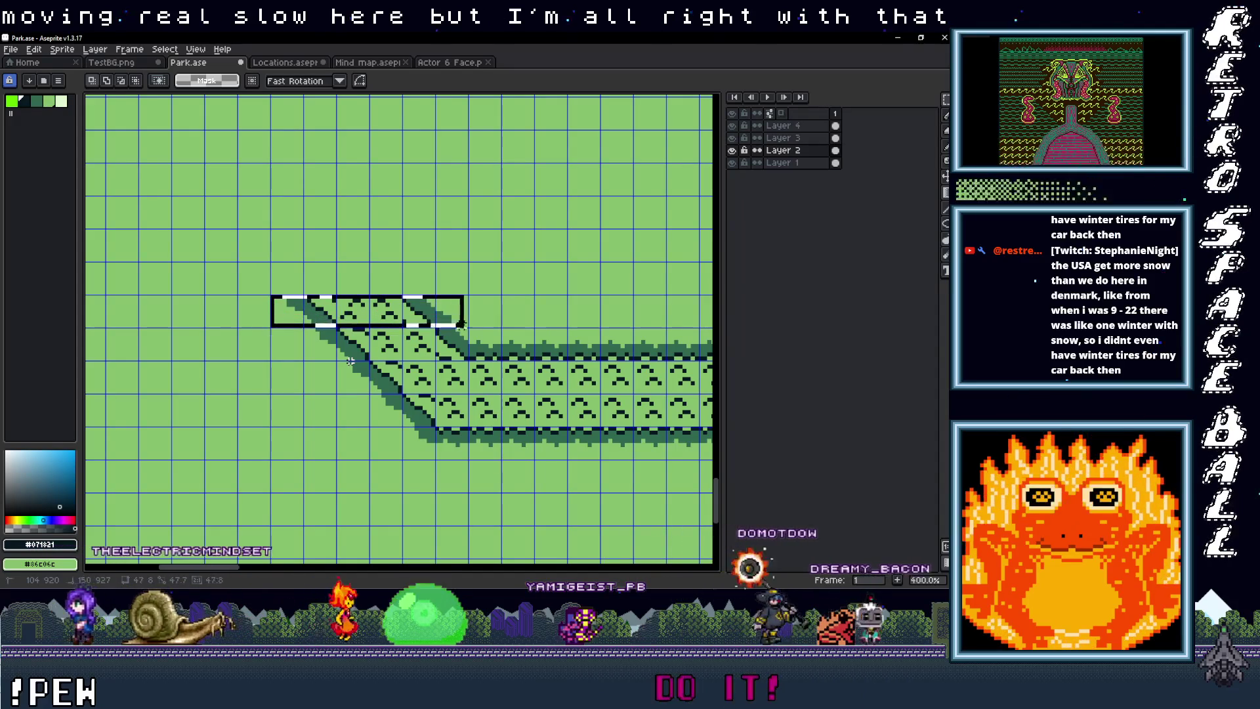
scroll(423, 344, up, 1)
Step: Turn the selected path strip into a custom brush set to Paint brush
key(b)
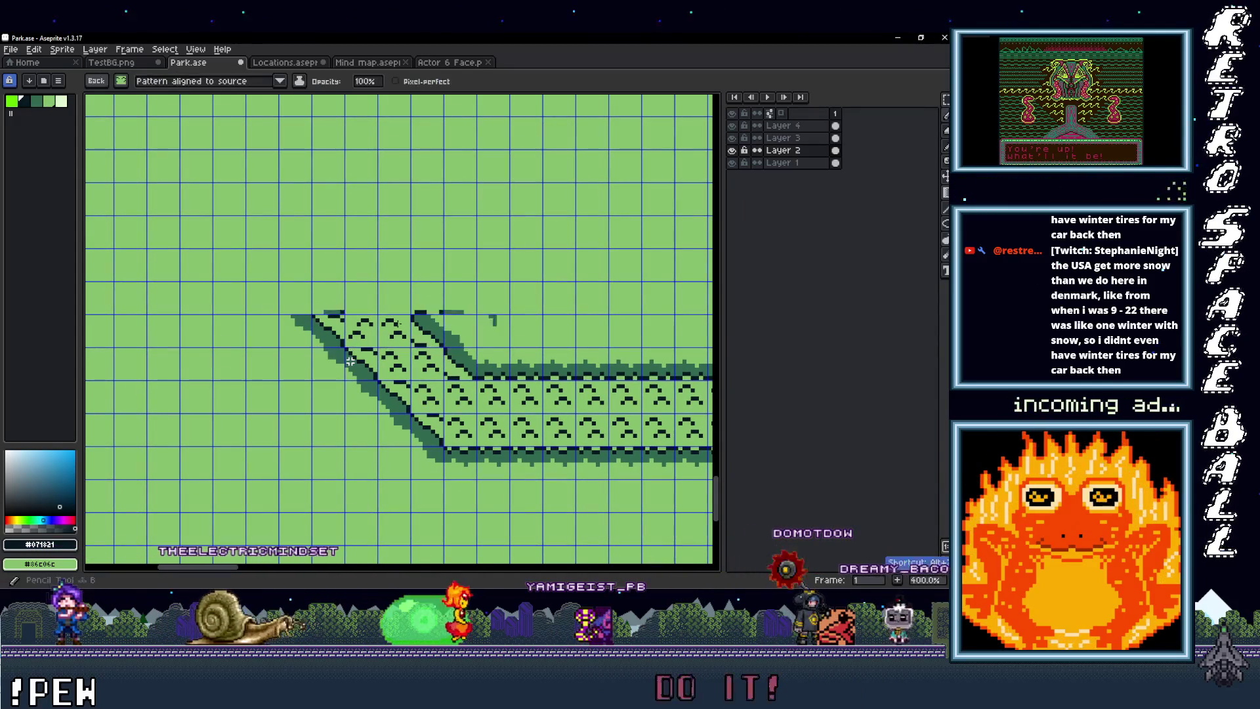
click(268, 83)
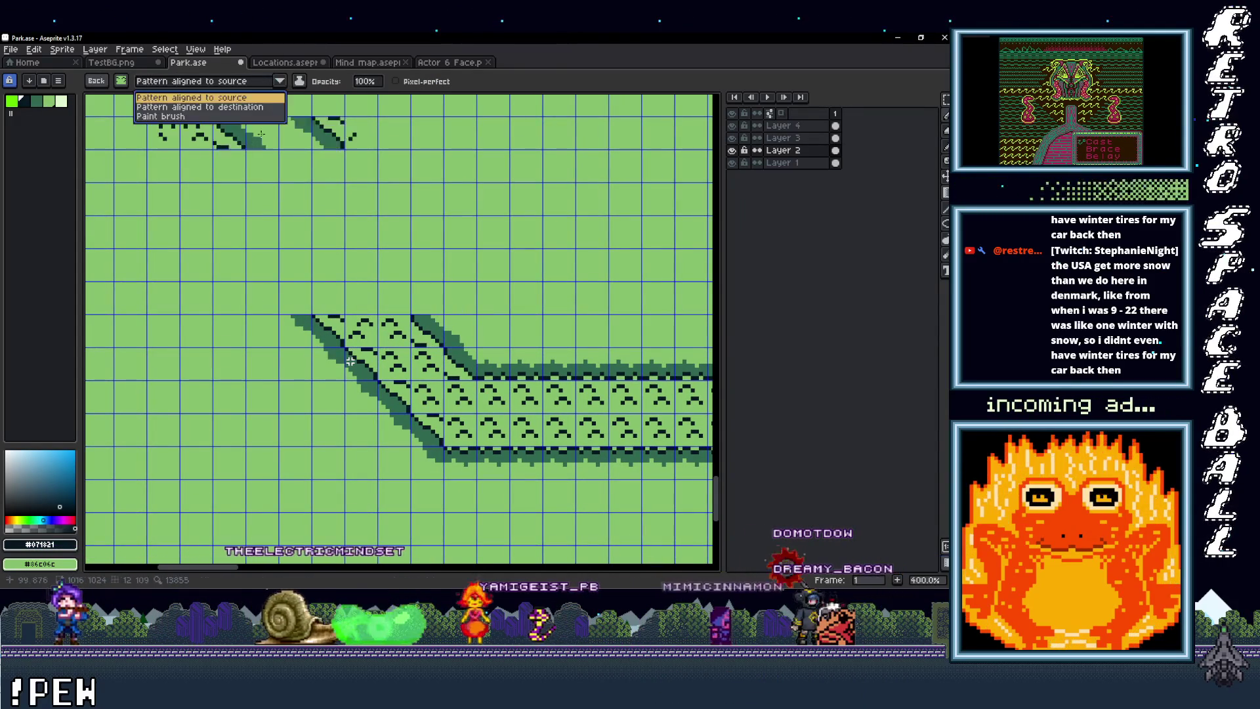
click(227, 118)
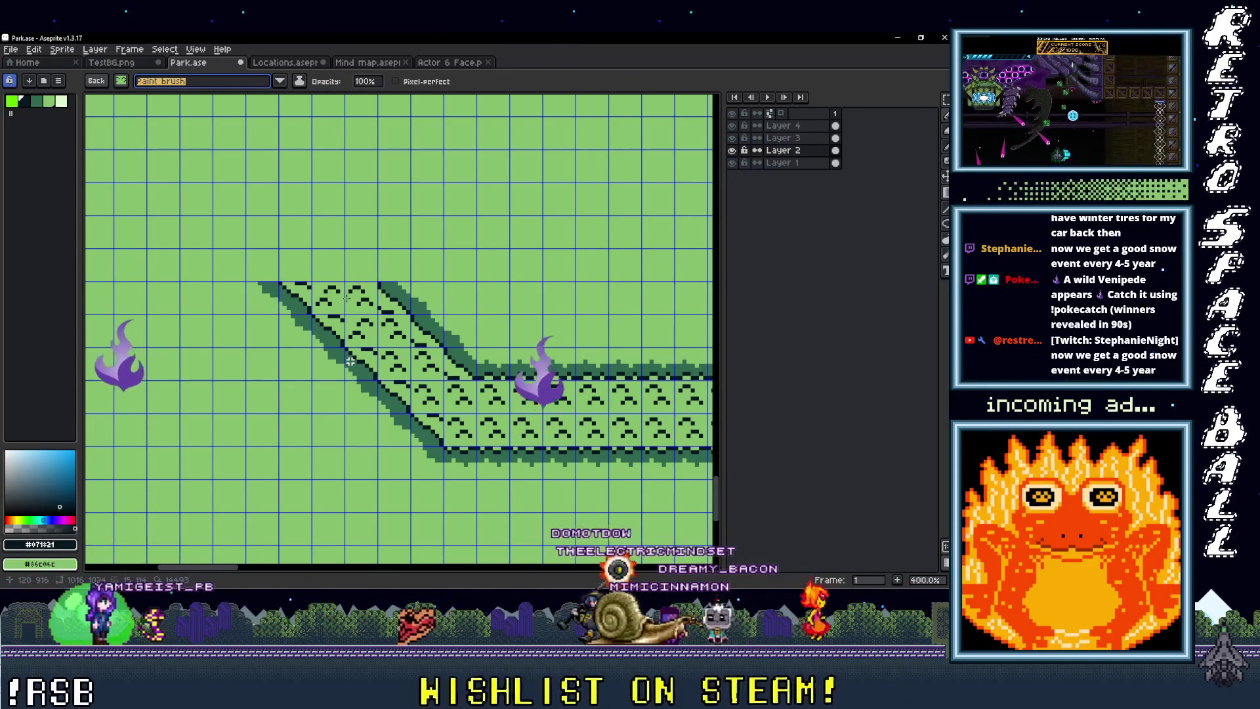
Step: Stamp two copies of the strip up-left along the diagonal path's end
click(348, 298)
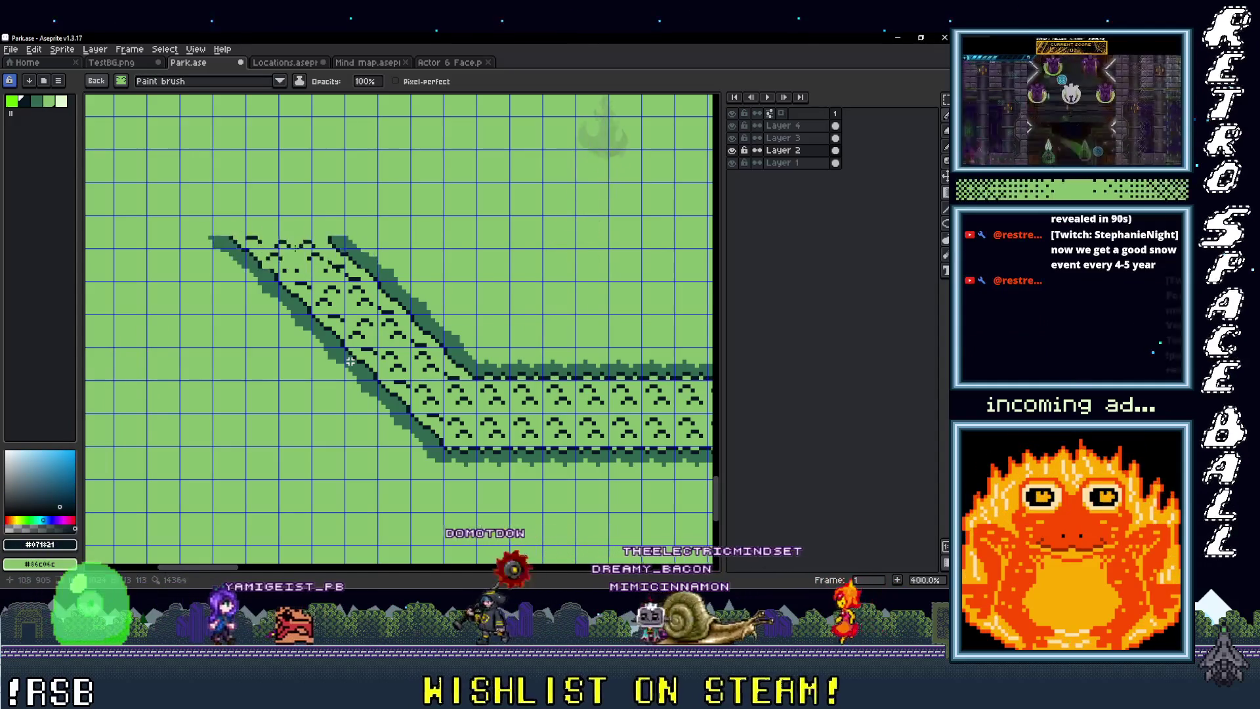
click(313, 264)
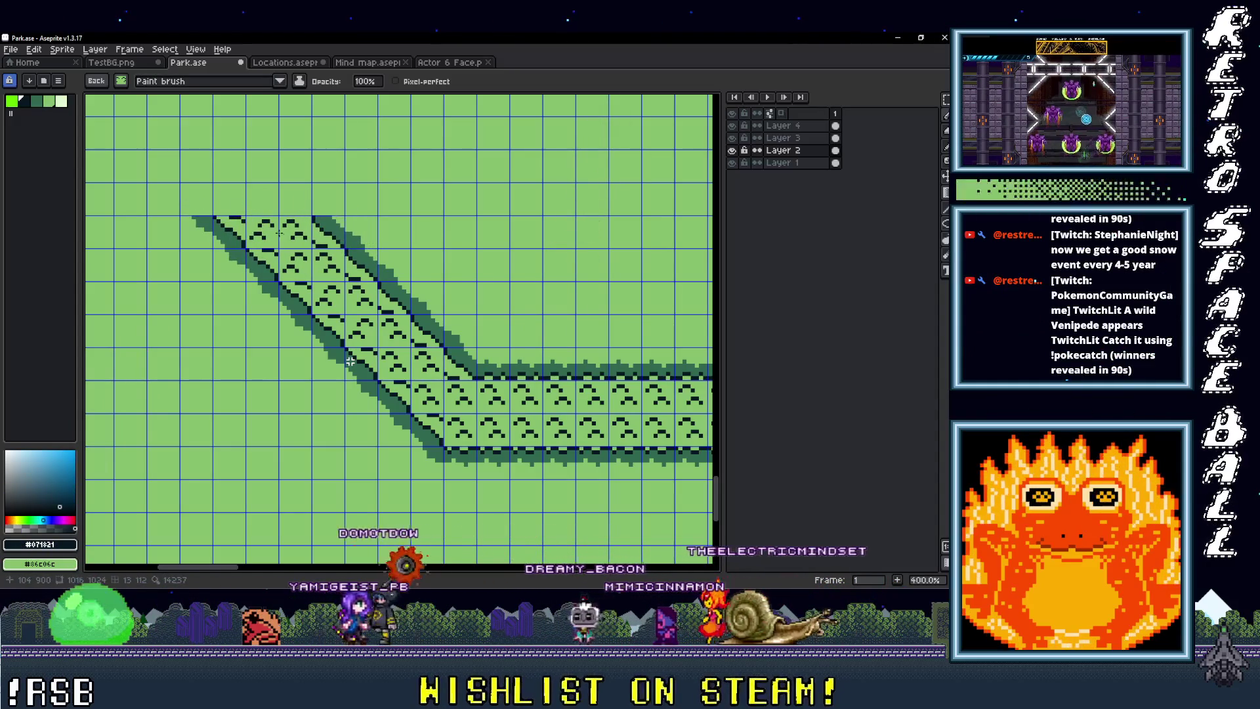
scroll(351, 361, up, 4)
scroll(350, 361, left, 2)
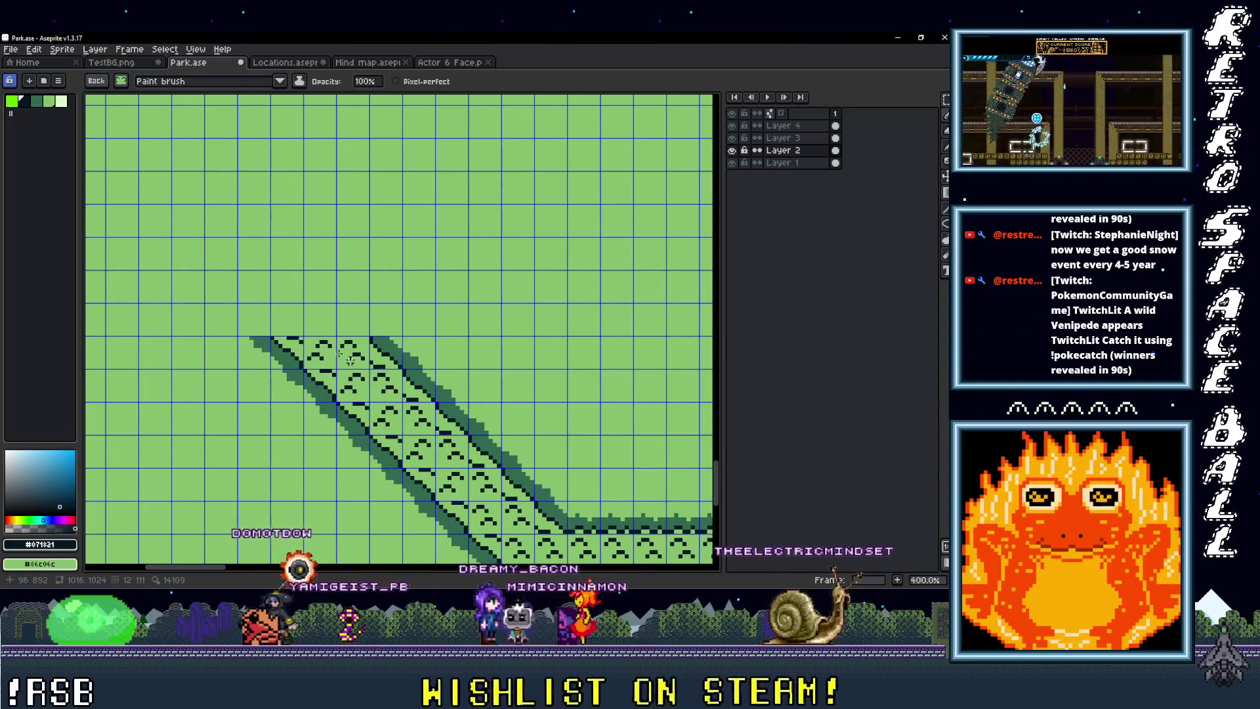
scroll(350, 361, down, 3)
scroll(350, 361, up, 2)
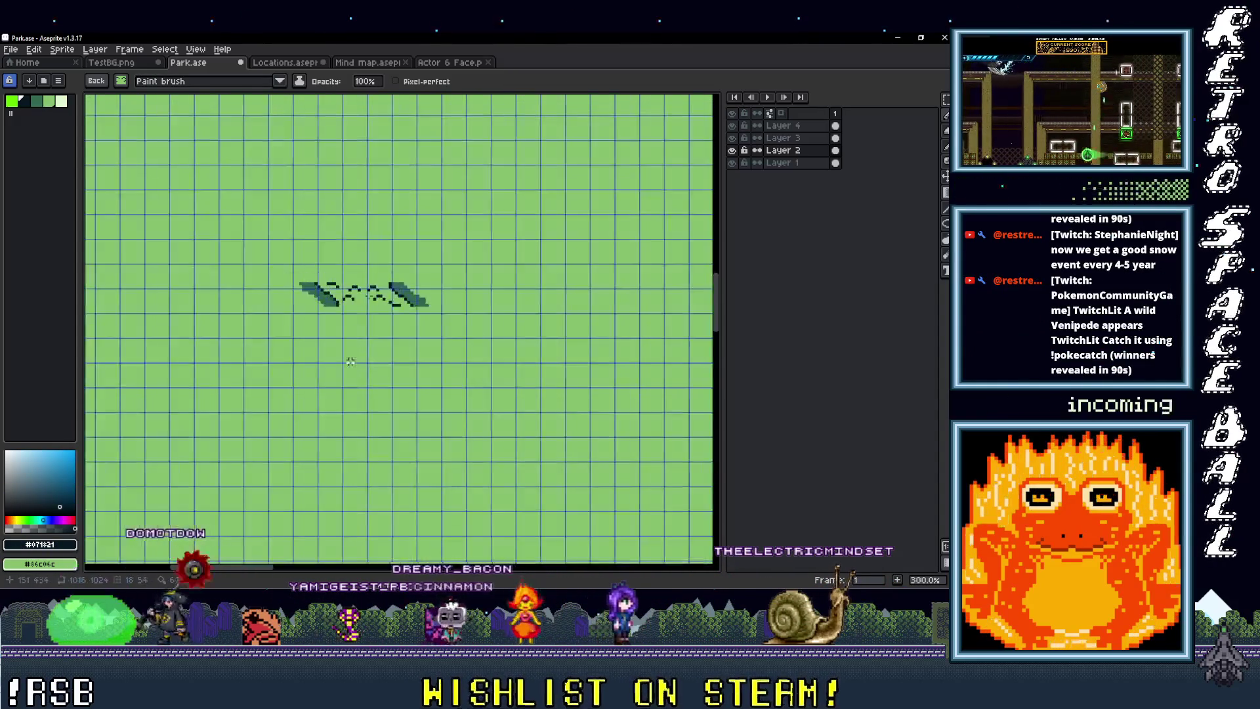
Step: Stamp the diagonal strip atop the vertical path column and drag the band's end into place
scroll(351, 361, up, 5)
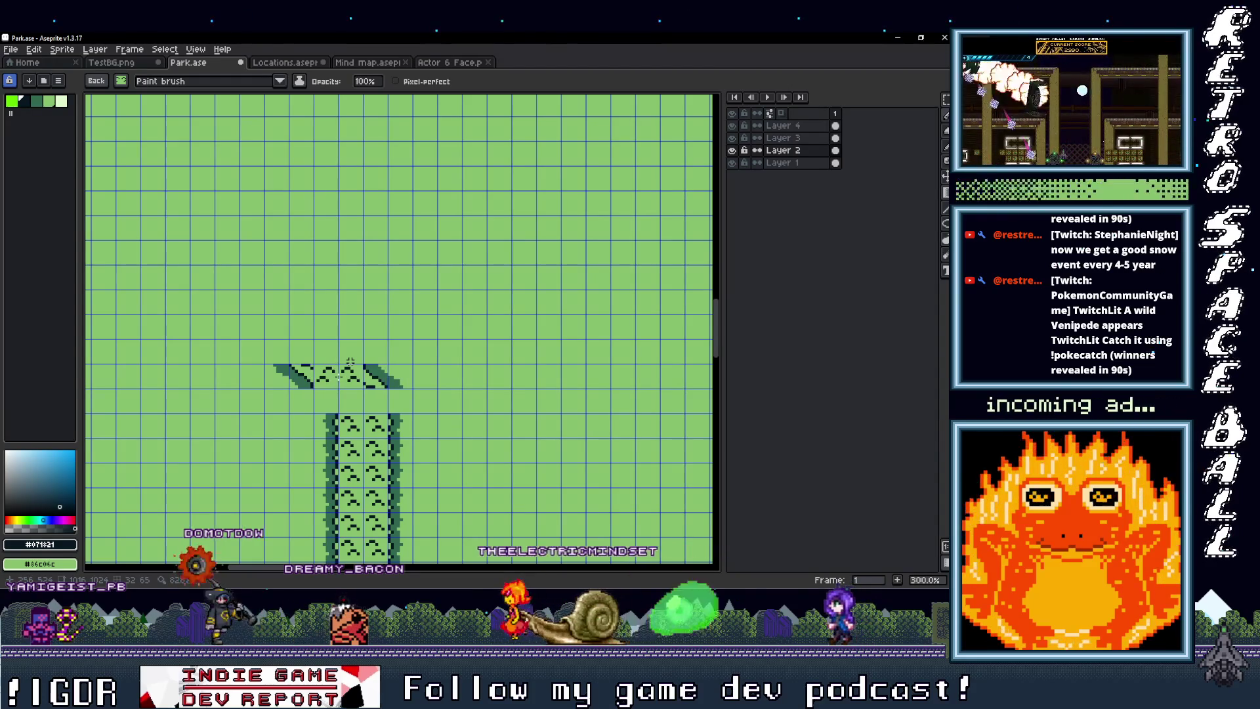
click(340, 376)
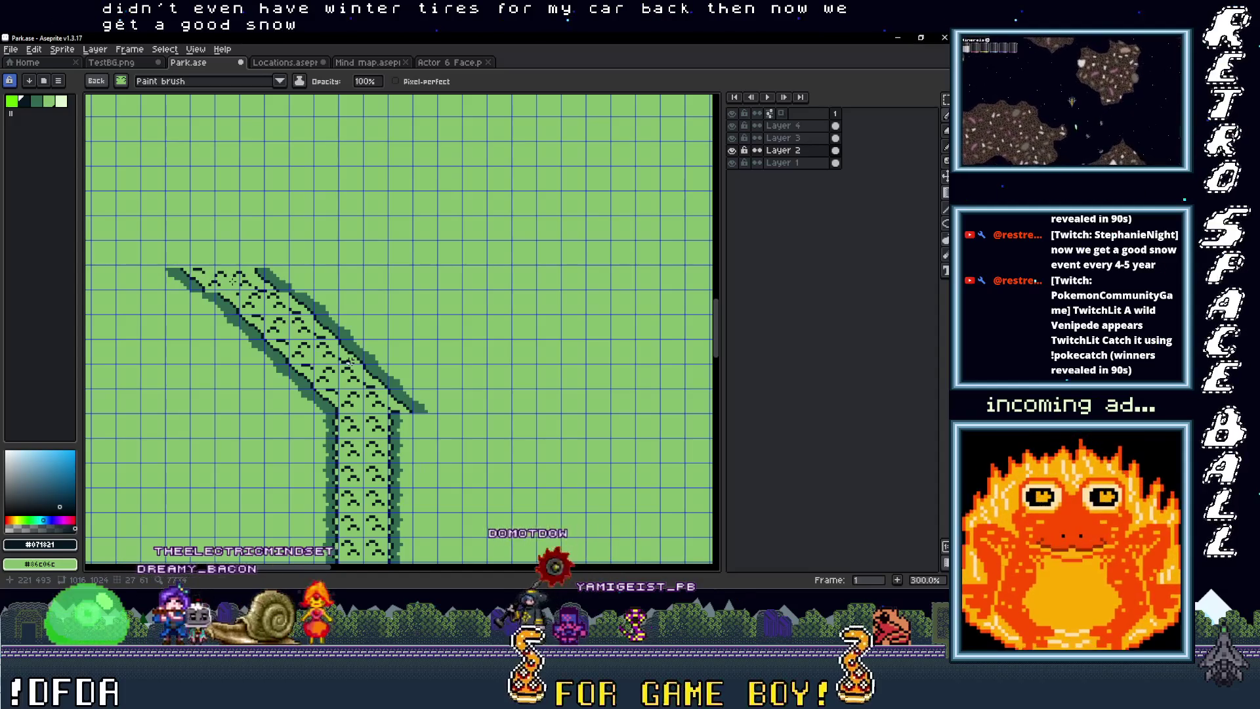
mouse_move(233, 281)
mouse_down()
mouse_move(233, 194)
mouse_move(242, 276)
mouse_move(224, 224)
mouse_move(214, 253)
mouse_move(191, 227)
mouse_up()
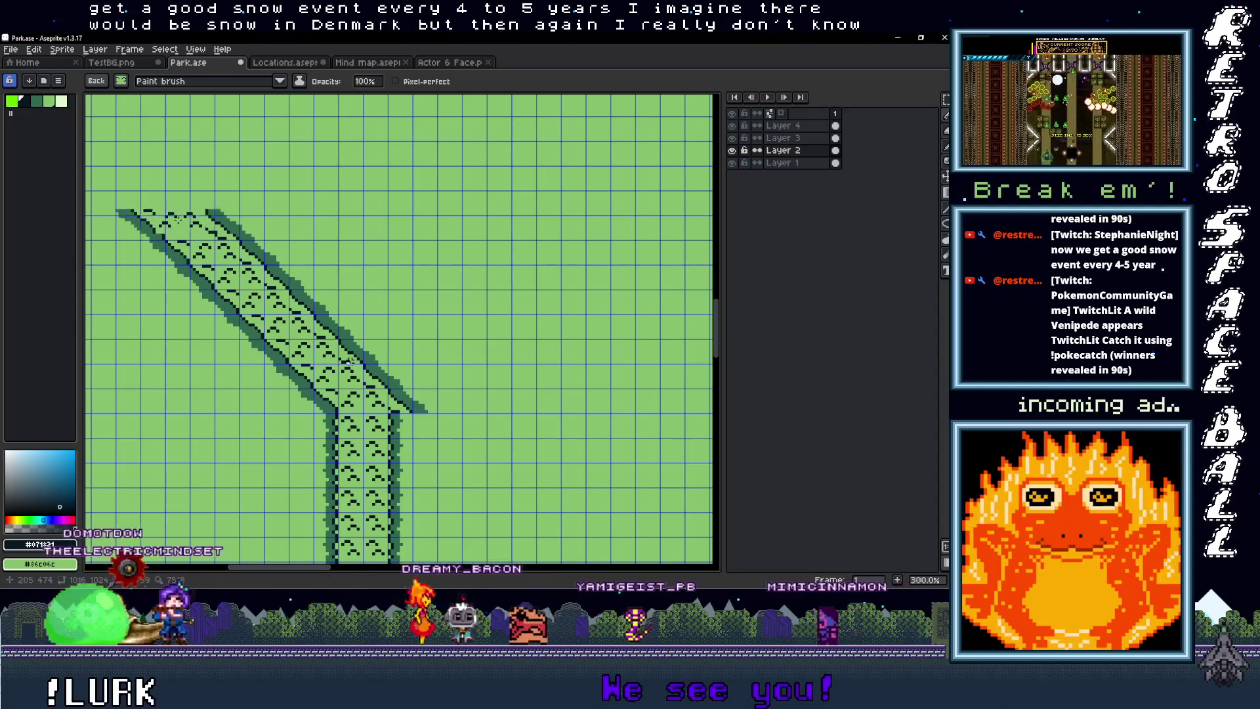
scroll(350, 362, down, 5)
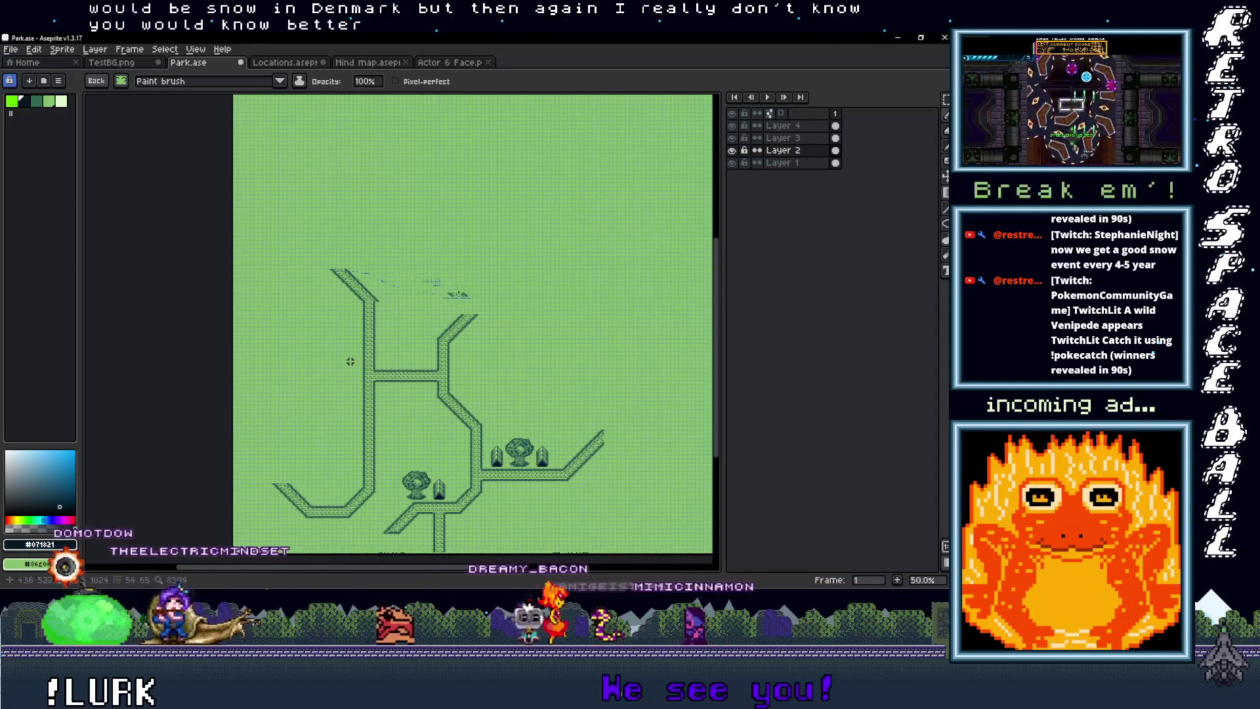
scroll(350, 362, up, 5)
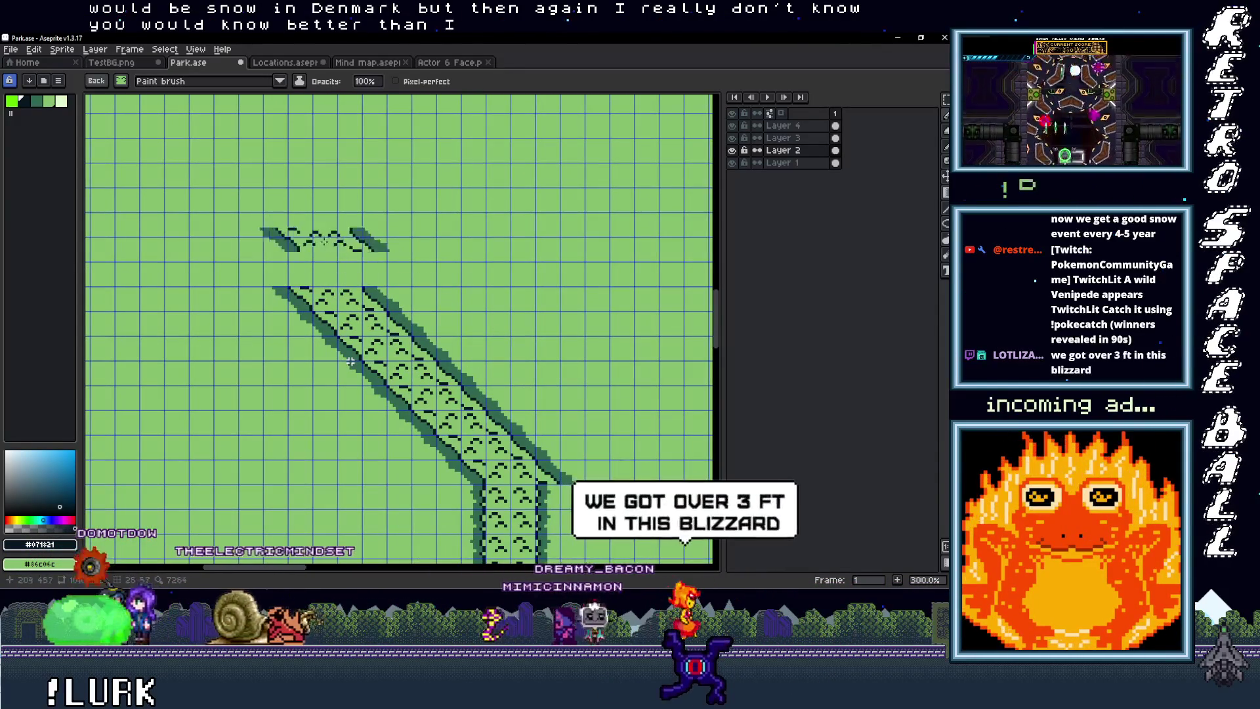
Step: Undo the stray strips stamped beside the junction
key(ctrl+z)
key(ctrl+z)
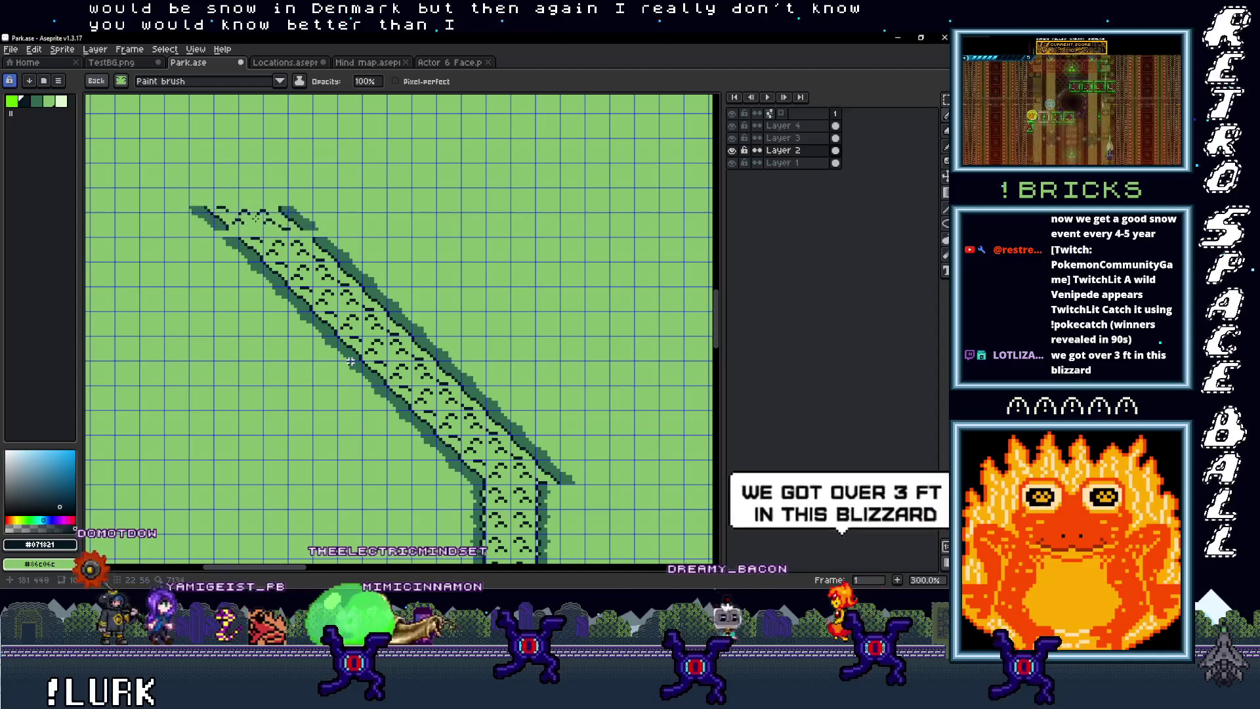
key(ctrl+z)
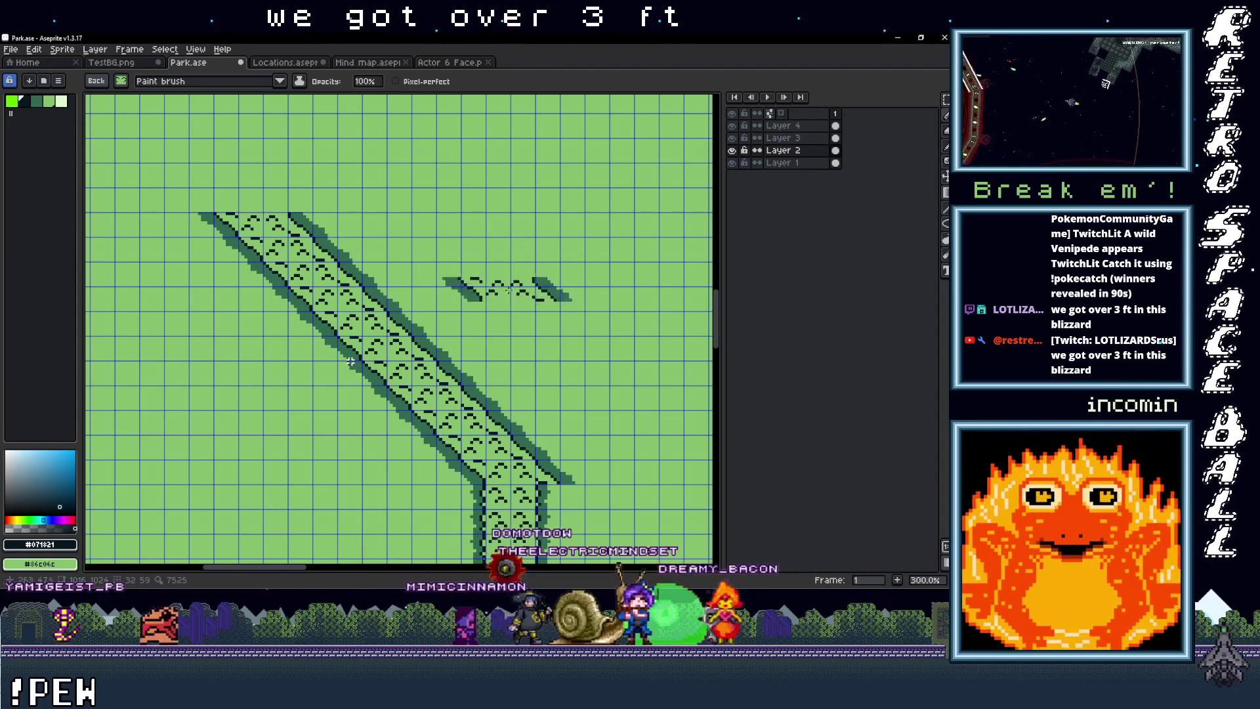
scroll(351, 361, down, 4)
scroll(351, 361, up, 3)
scroll(350, 362, up, 2)
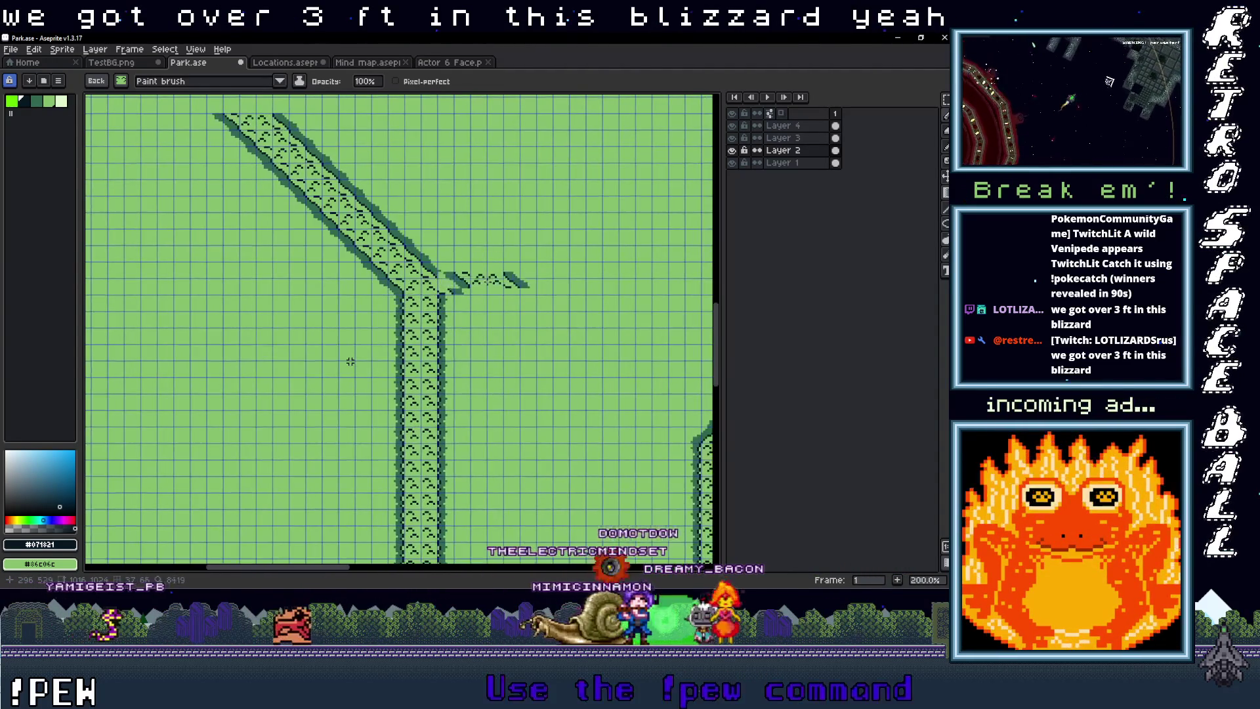
key(ctrl+z)
Step: Select the overhanging diagonal path end, move it into line with the column, and paste the copied tiles there
key(m)
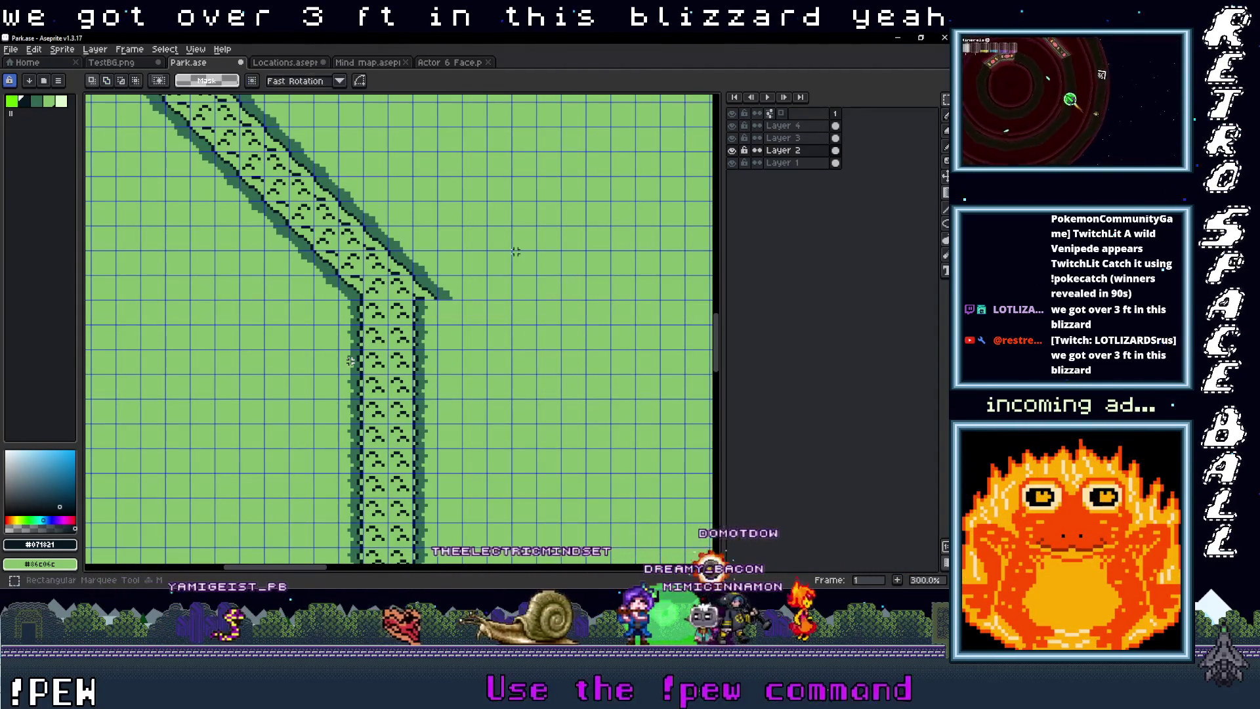
drag(434, 273, 465, 302)
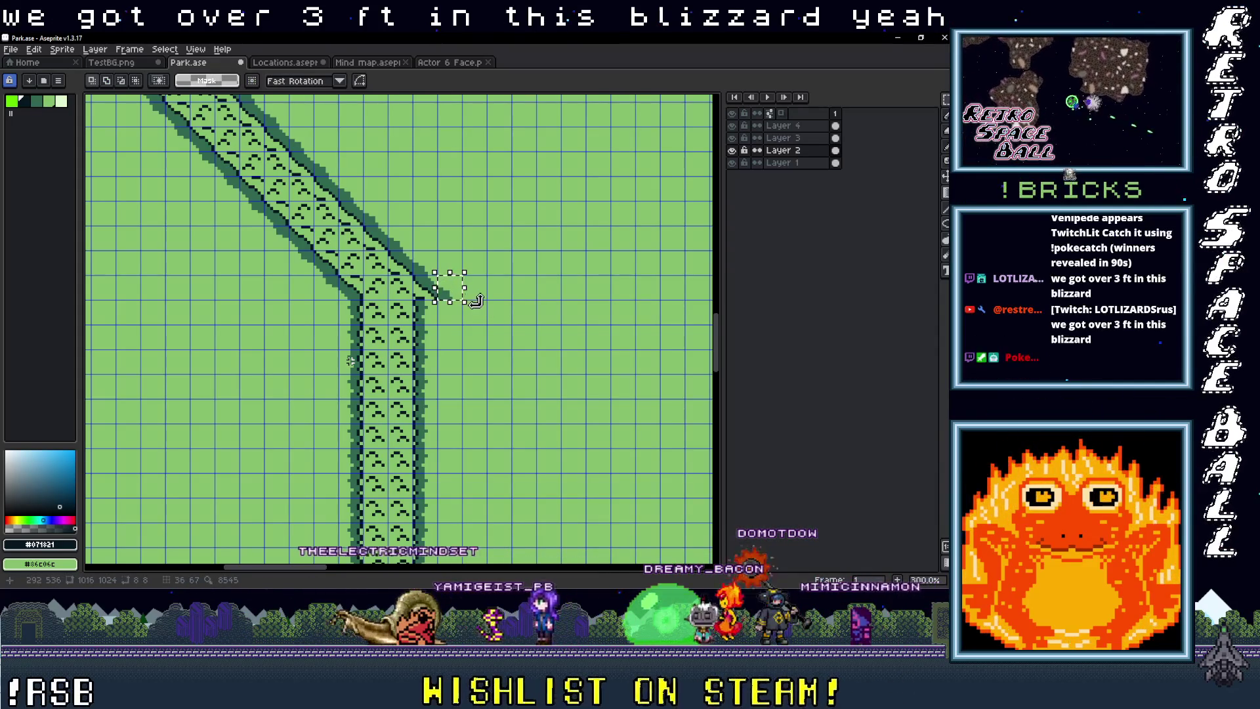
click(427, 288)
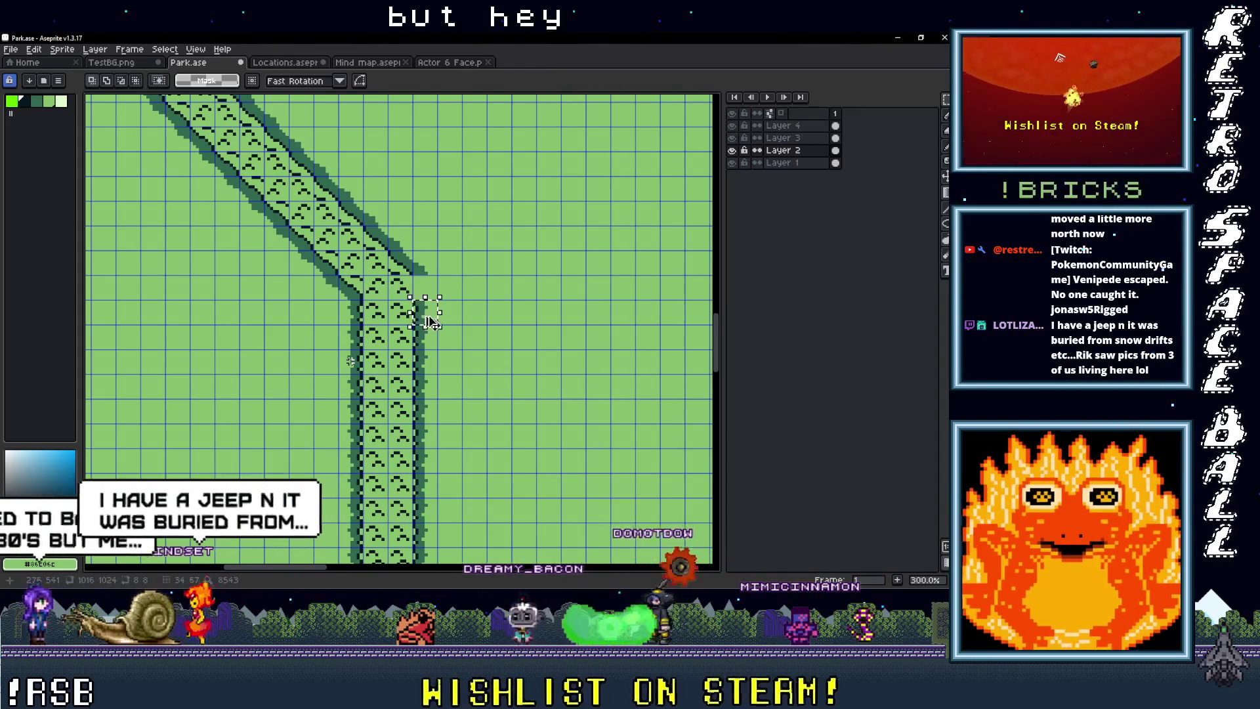
key(ctrl+v)
key(Return)
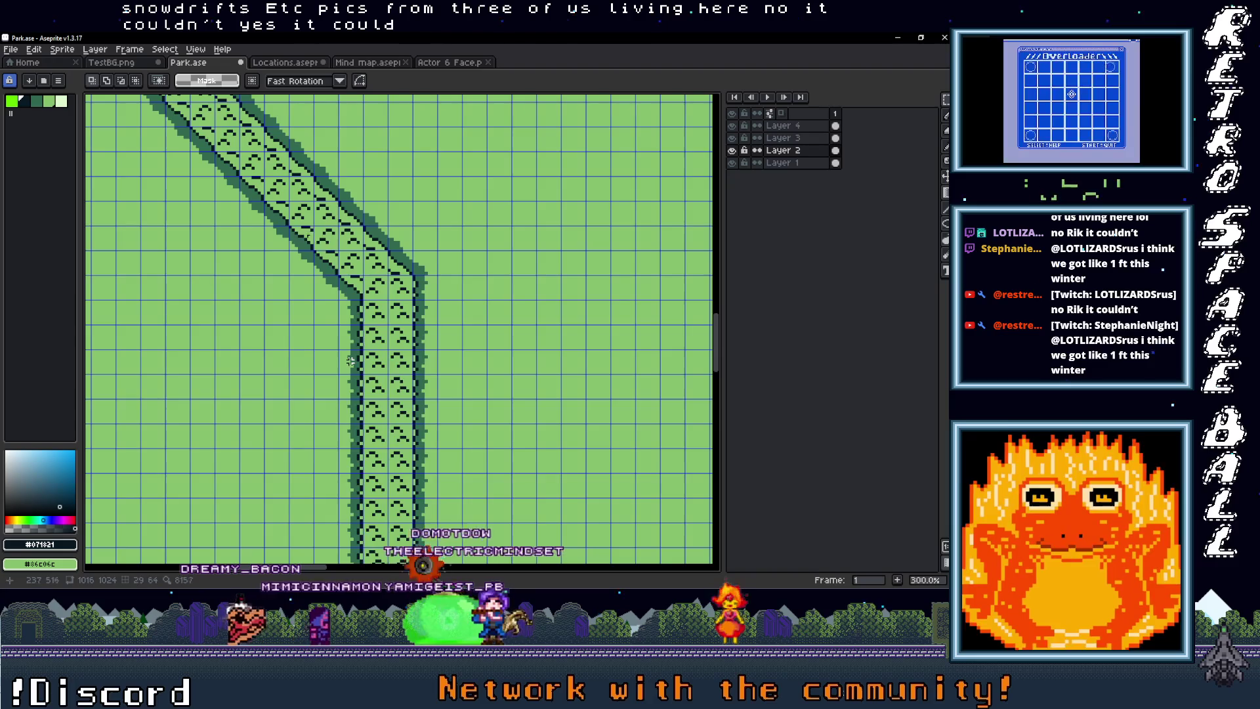
Step: Zoom out and pan to review the paths, trees and tents
scroll(350, 360, down, 3)
scroll(351, 362, up, 2)
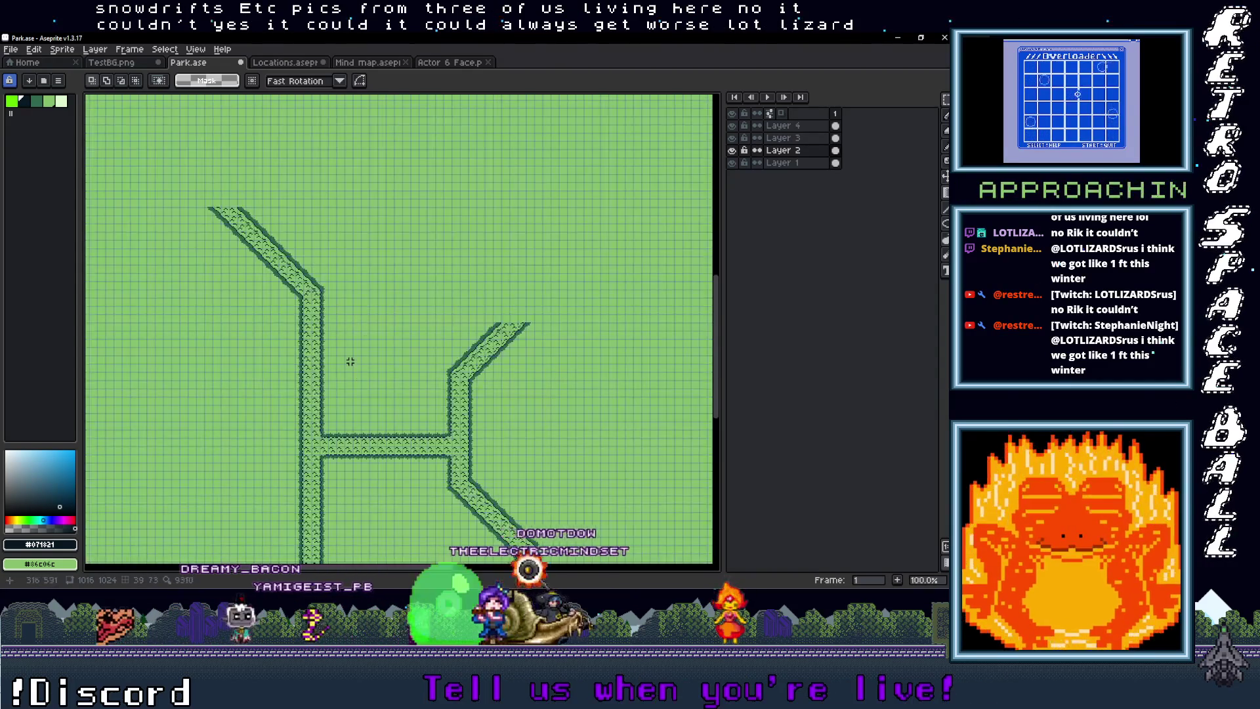
drag(420, 316, 372, 403)
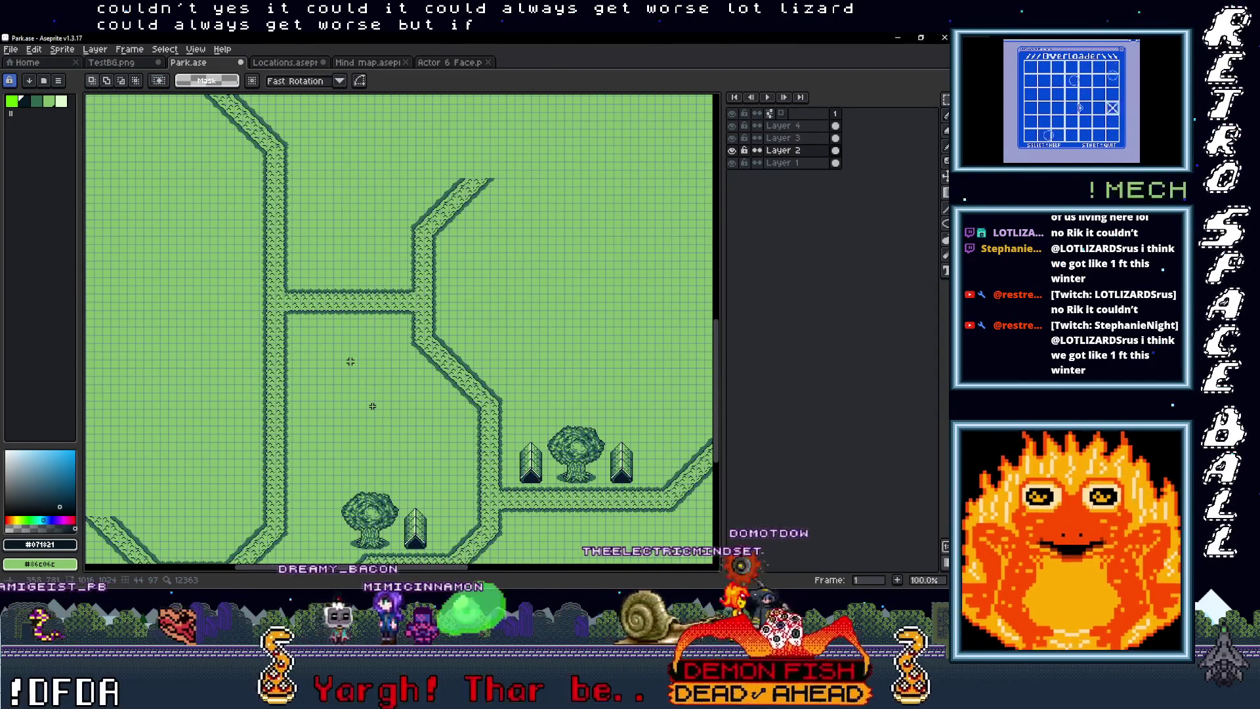